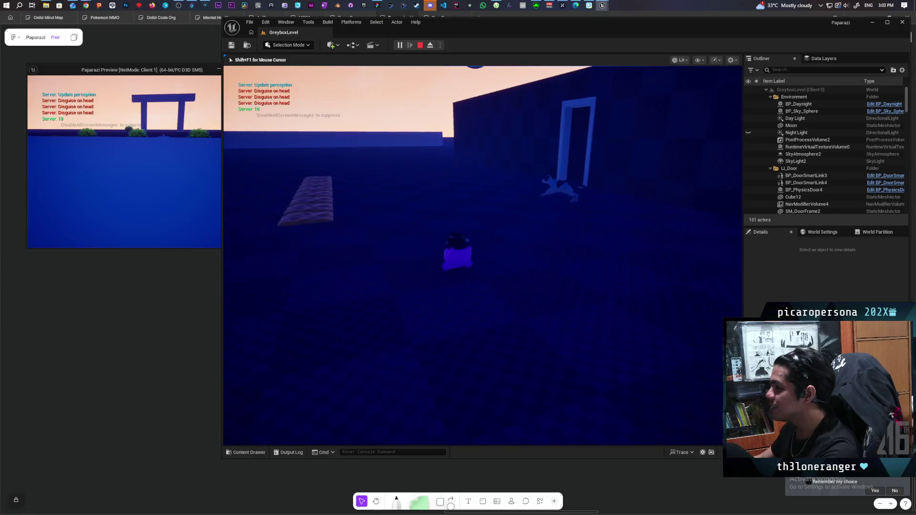
Walk the character along the stepping stones toward the door and dog, then stop the playtest
key(w)
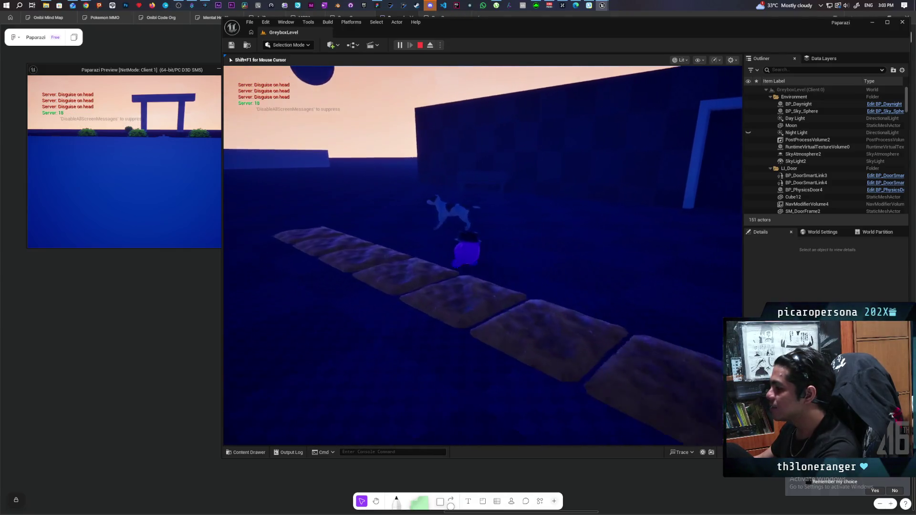
key(w)
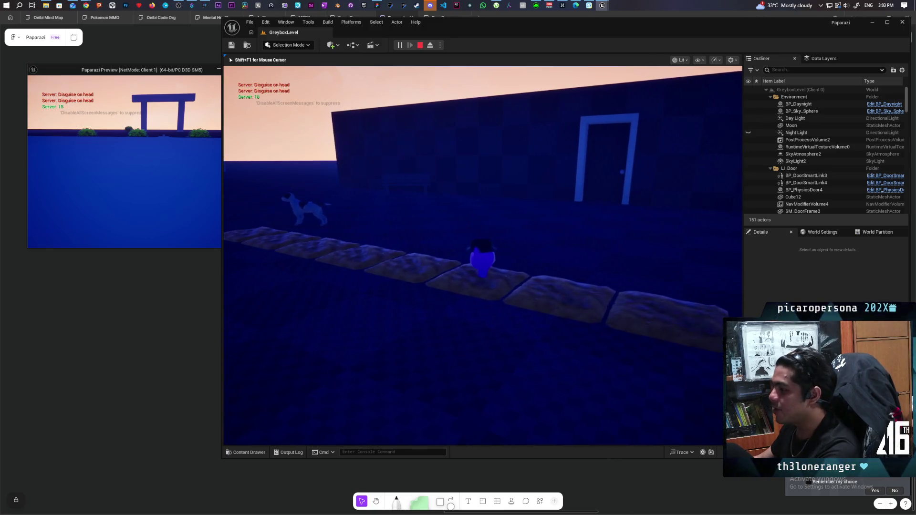
key(w)
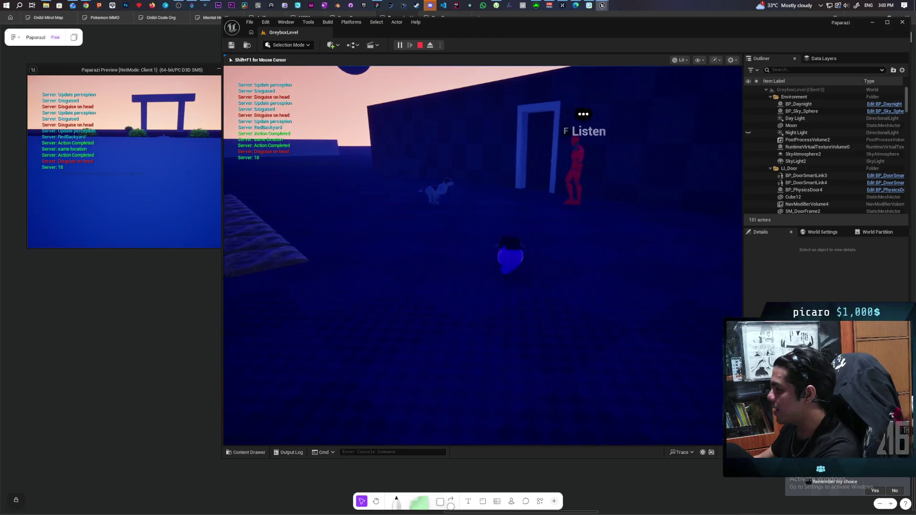
key(w)
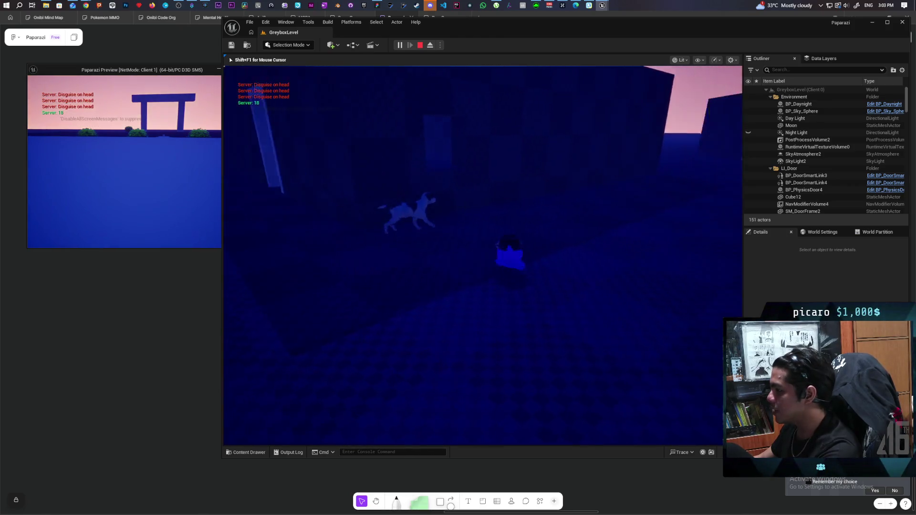
key(w)
key(w)
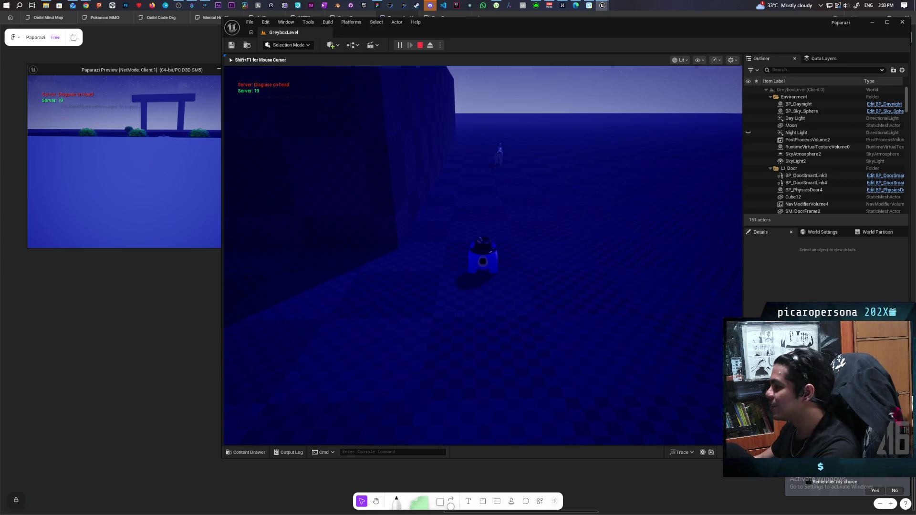
key(Escape)
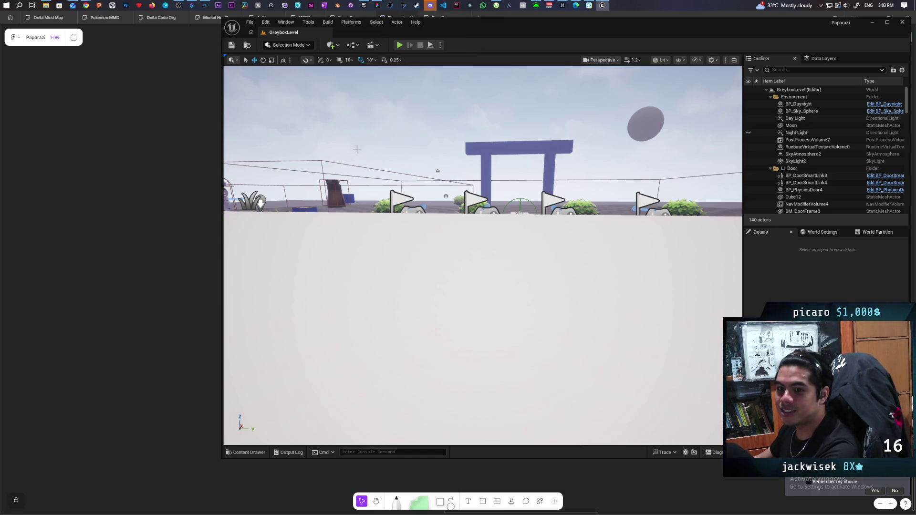
Browse the Fab Discover page in the Epic Games Launcher, then switch back to the Unreal Editor
click(364, 5)
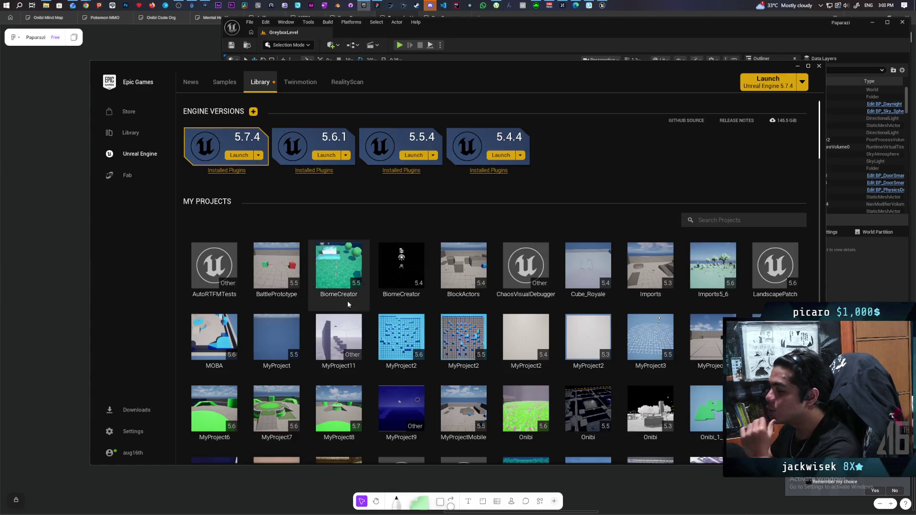
scroll(564, 195, down, 1)
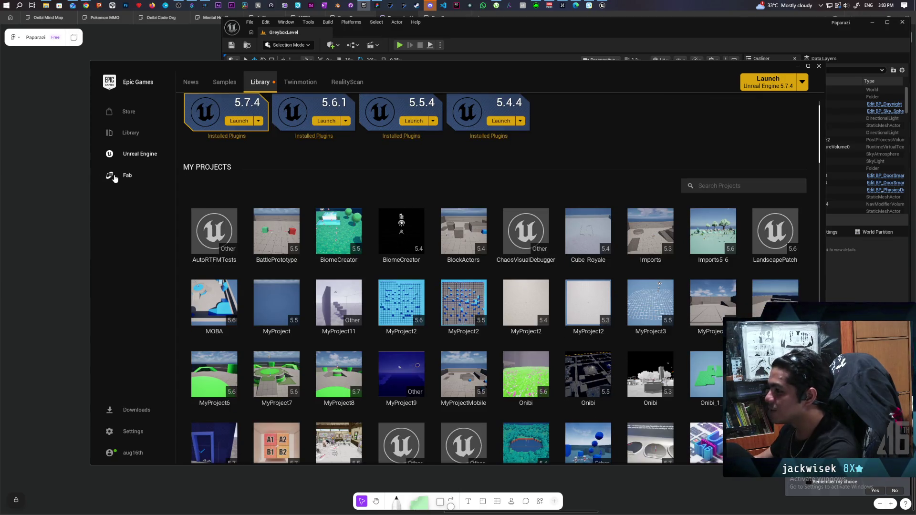
click(115, 177)
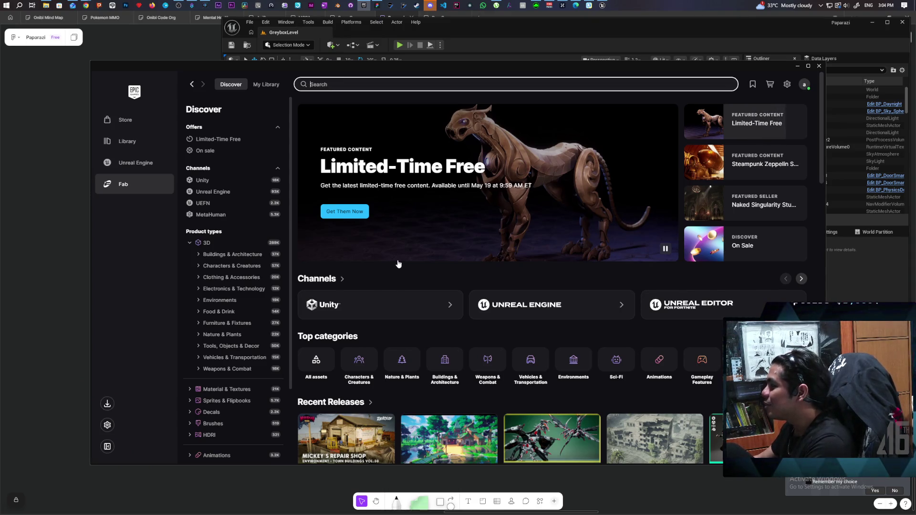
scroll(520, 211, down, 3)
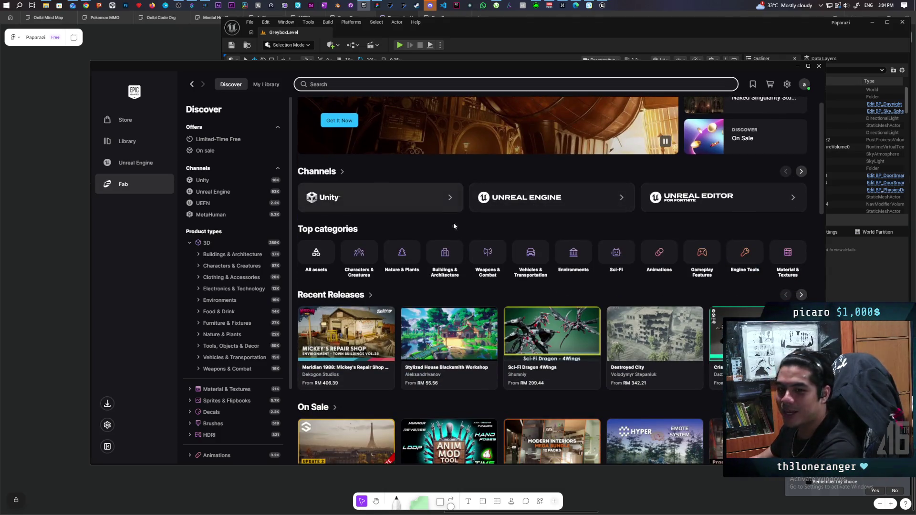
click(495, 33)
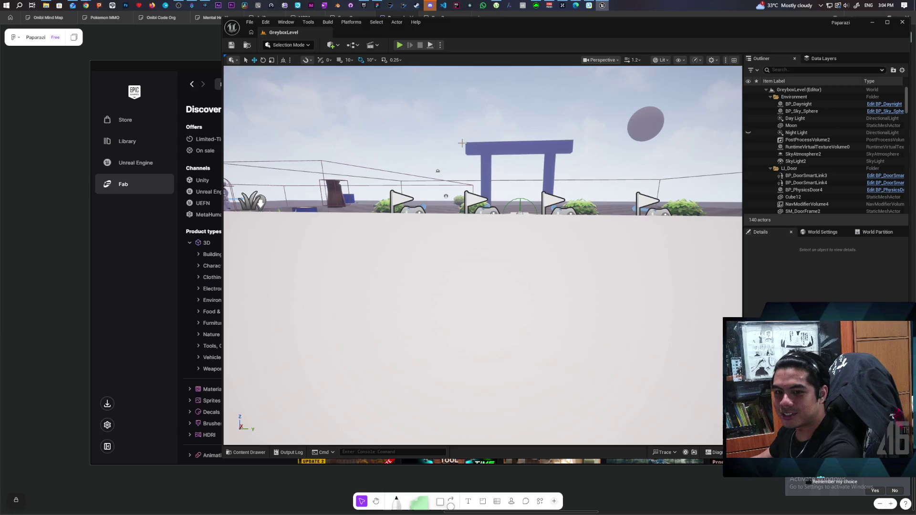
Pull the viewport back to a level overview and start a playtest with a client preview
mouse_move(523, 257)
mouse_down()
mouse_move(525, 296)
mouse_move(525, 181)
mouse_move(525, 220)
mouse_up()
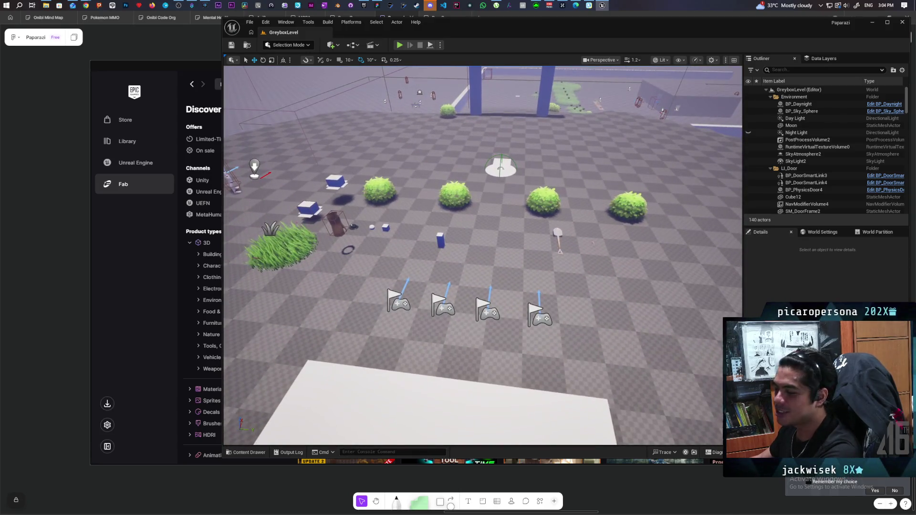
click(431, 45)
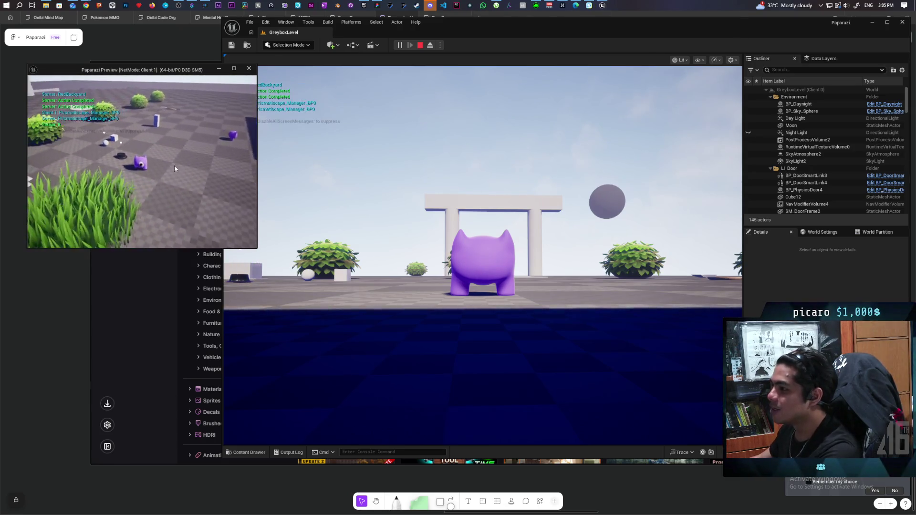
Stop the current playtest, relaunch it with Alt+P, and take control in the client preview
key(Escape)
key(alt+p)
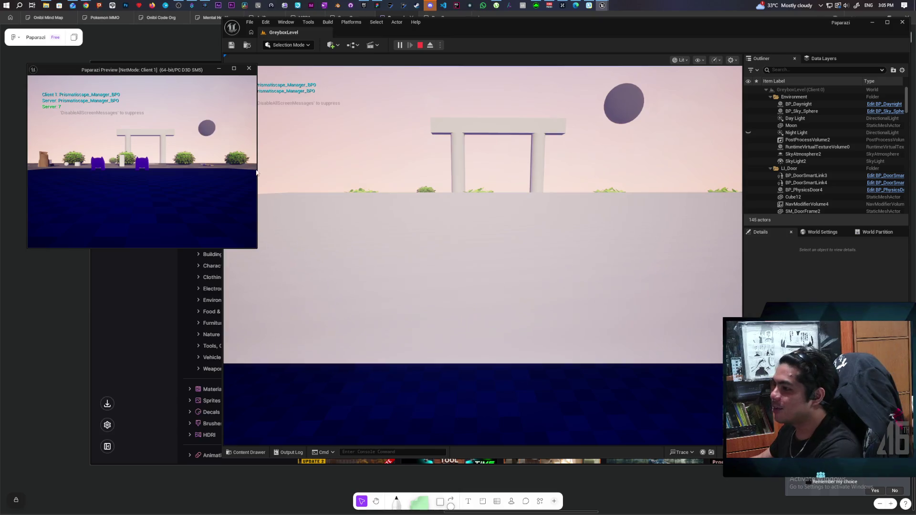
click(175, 160)
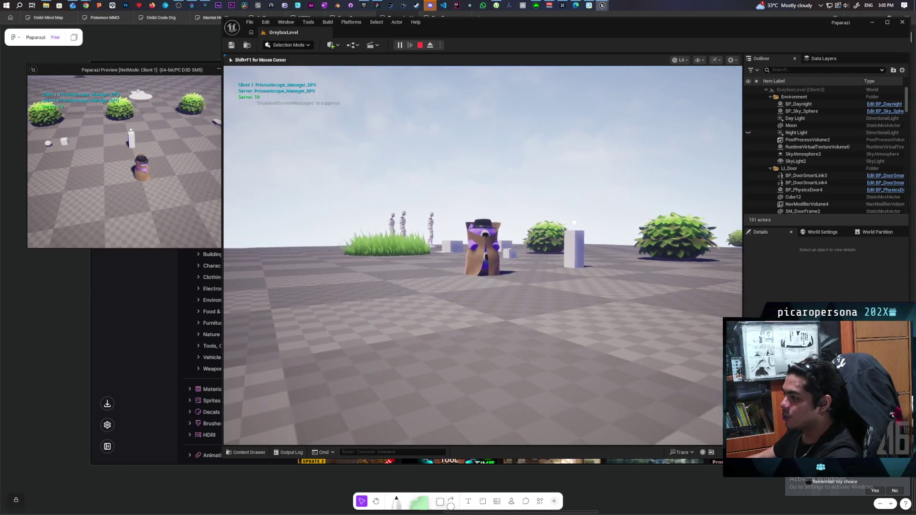
Walk the disguised character through the archway to the red figure and listen to its request
key(alt+Tab)
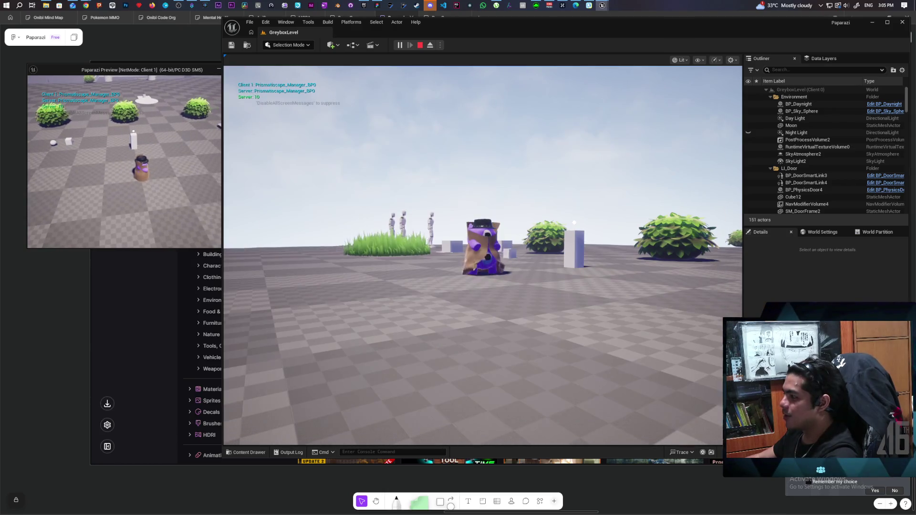
key(alt+Tab)
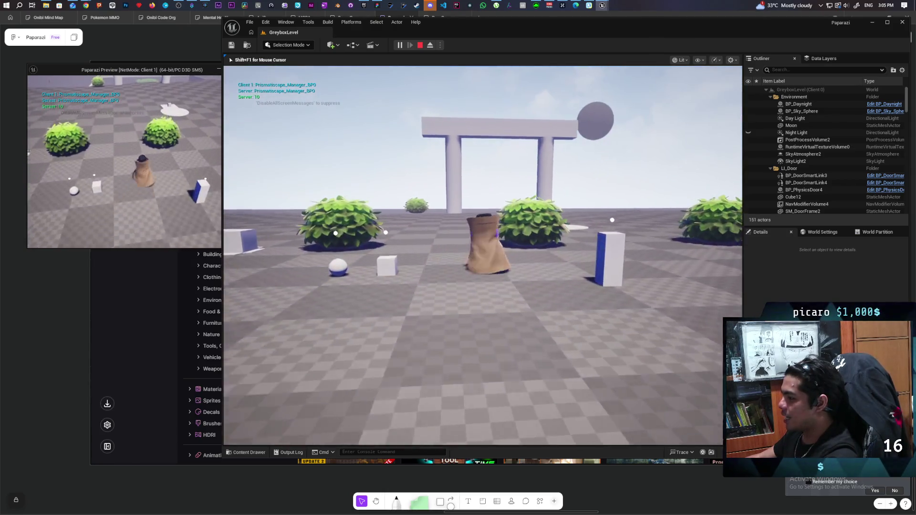
key(w)
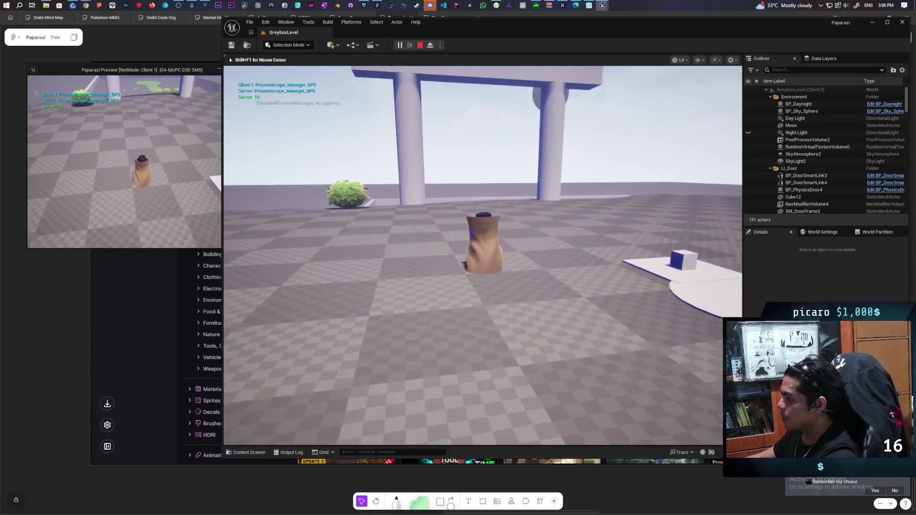
key(w)
key(w)
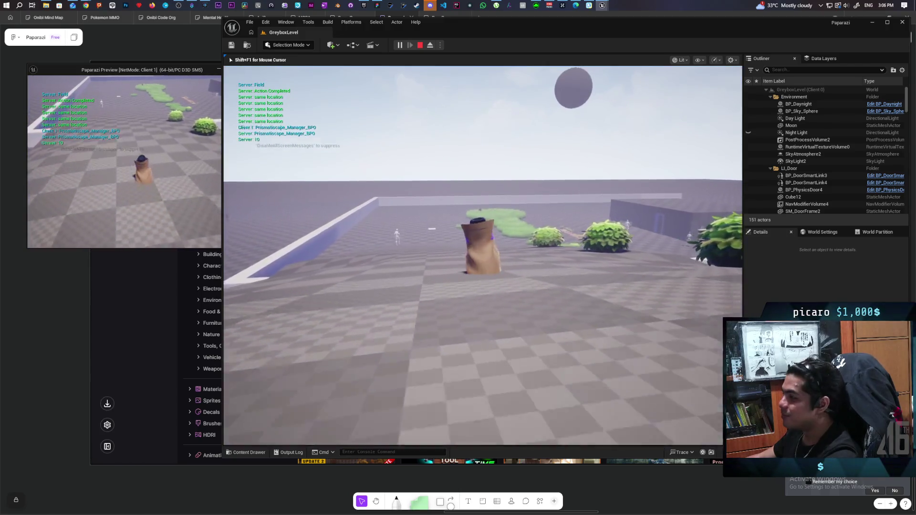
key(w)
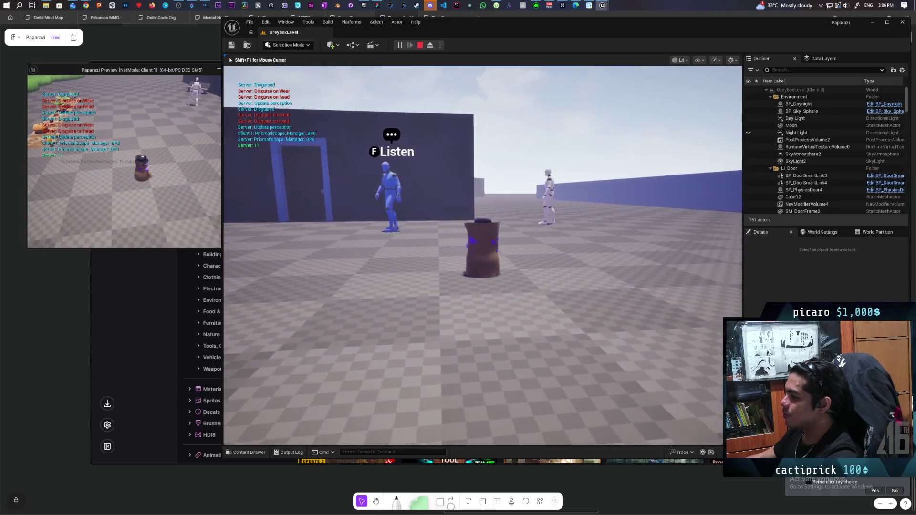
key(f)
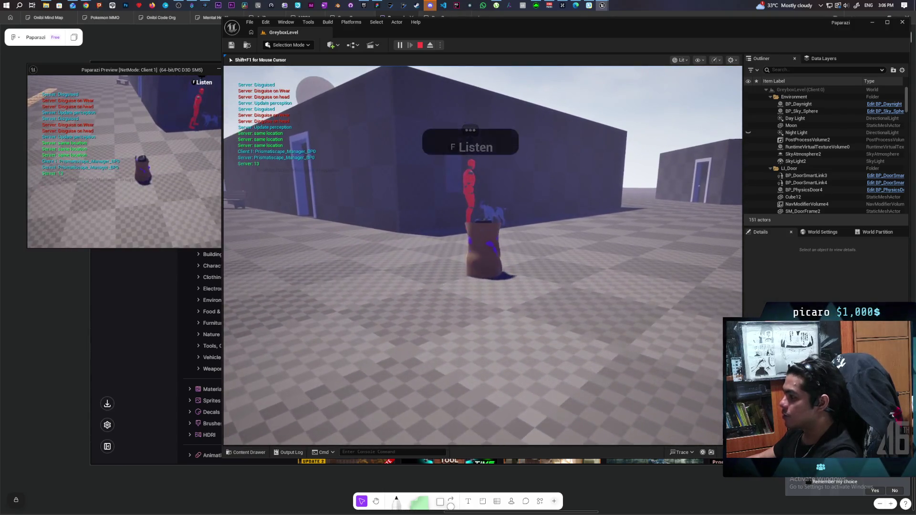
Listen to the red character by the dog, then roam between the blue wall and grey building
key(f)
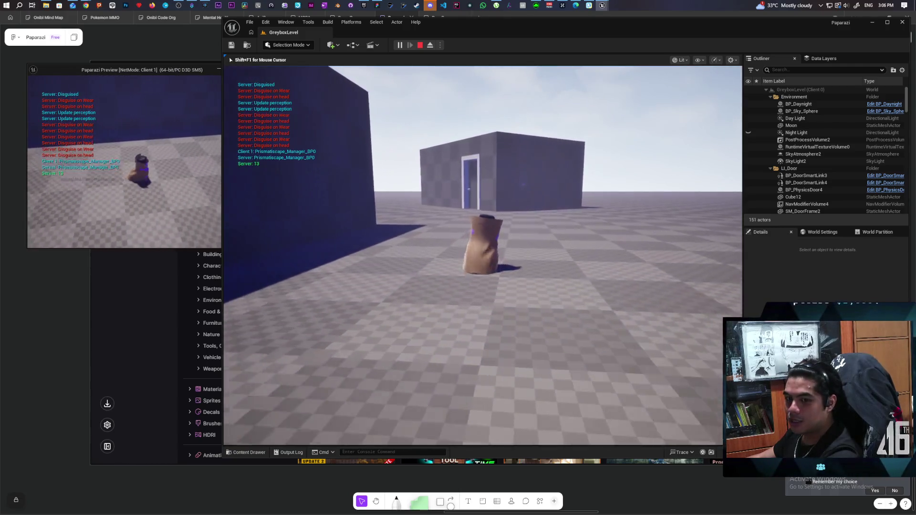
key(w)
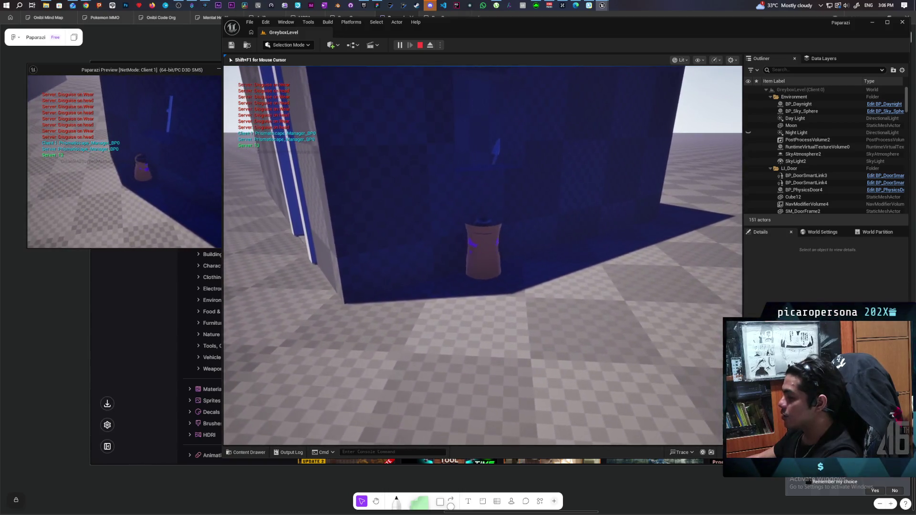
key(s)
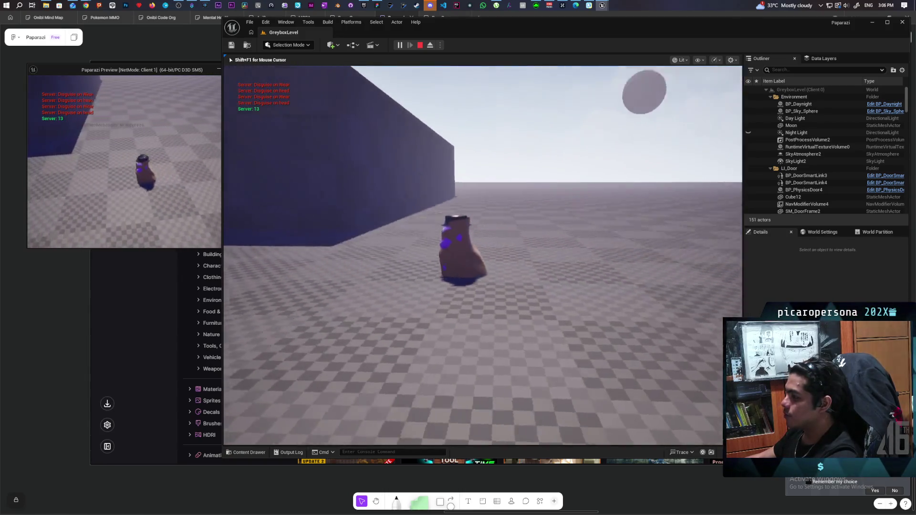
key(w)
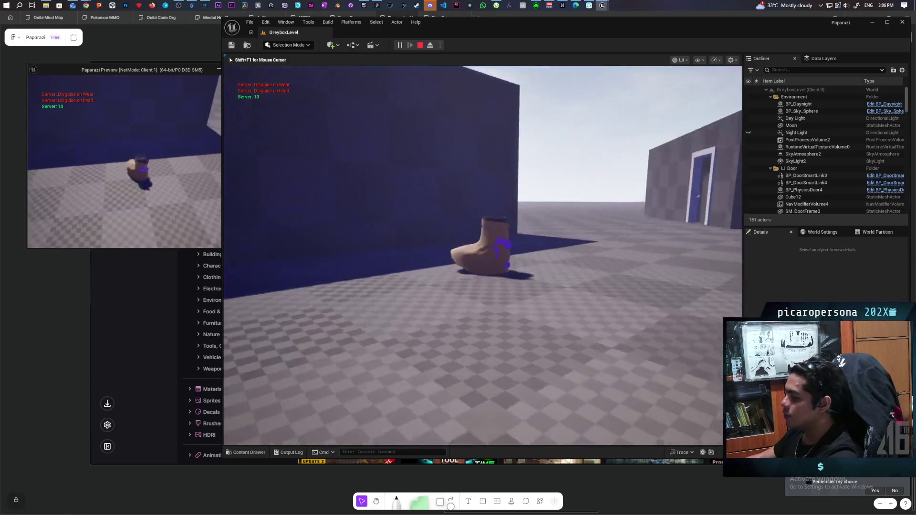
key(d)
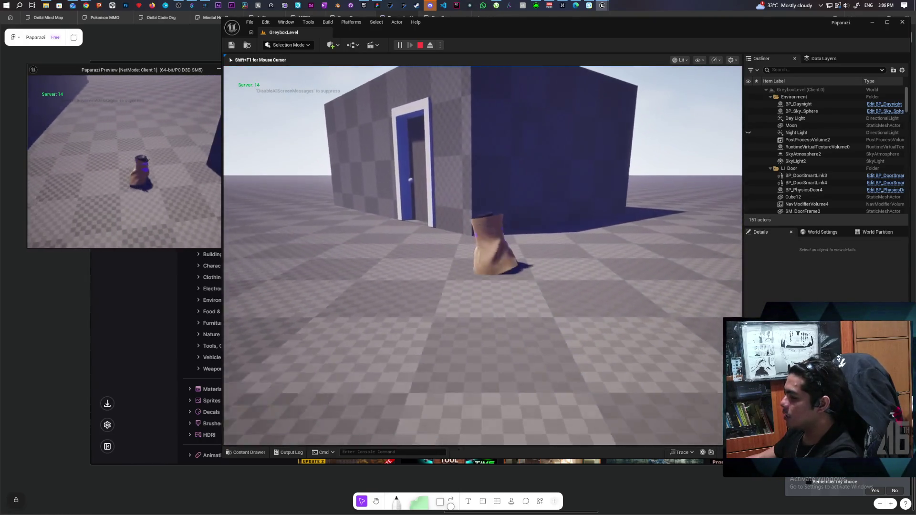
key(d)
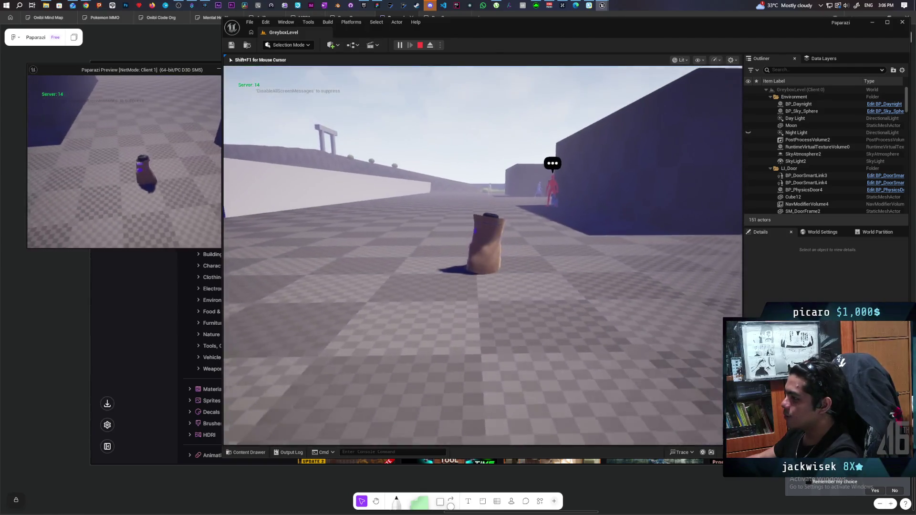
key(w)
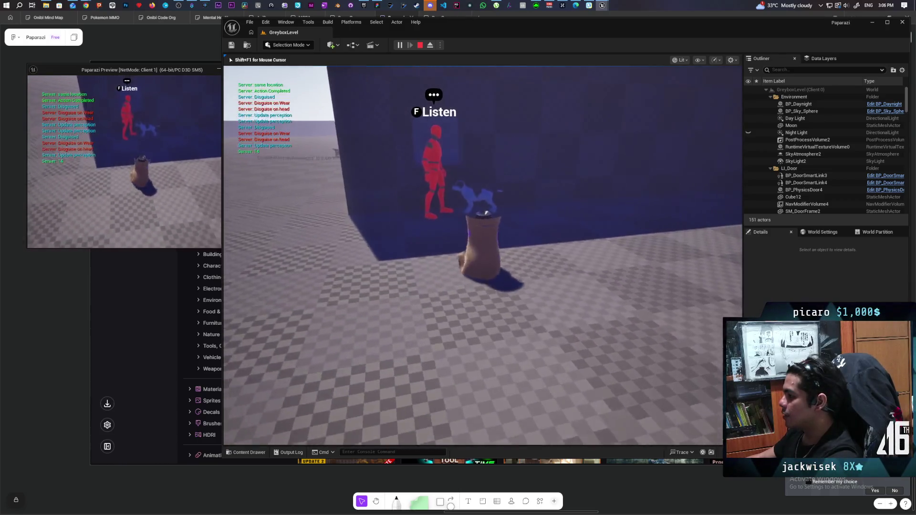
key(w)
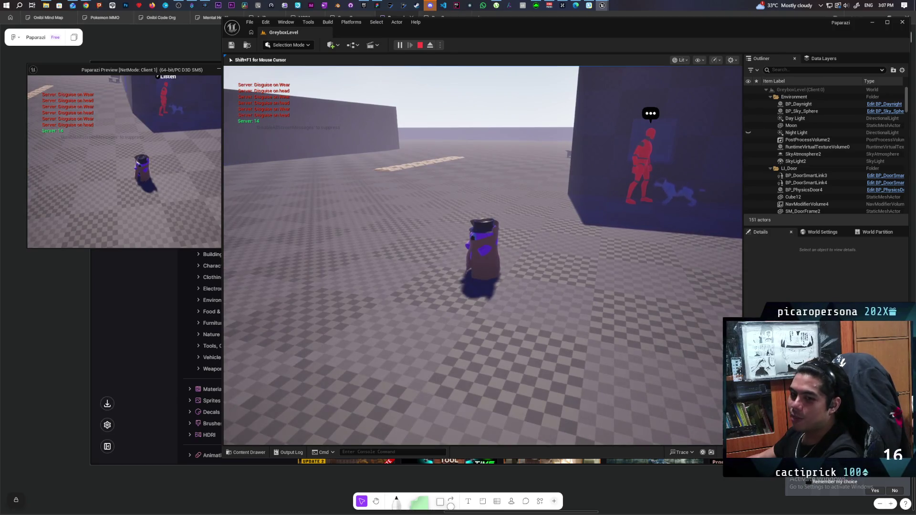
key(a)
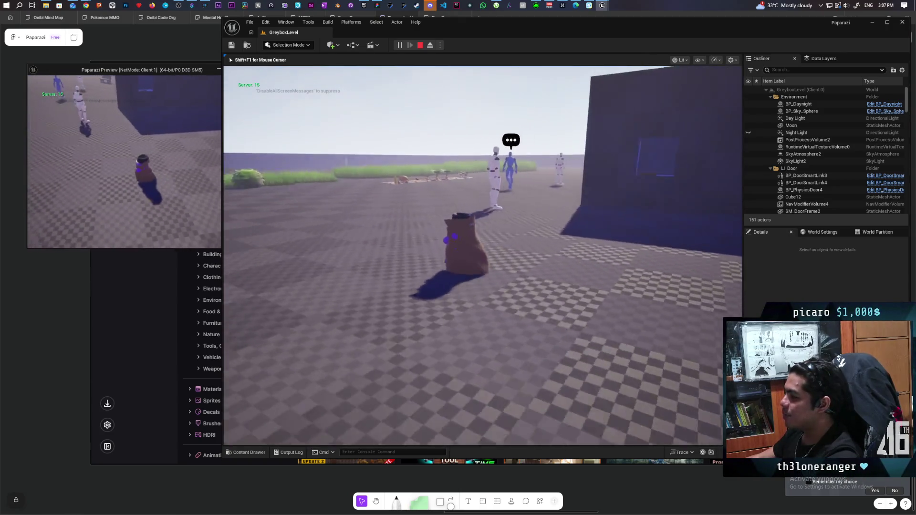
Walk the sack character past the picnic and through the grass toward the bush
key(w)
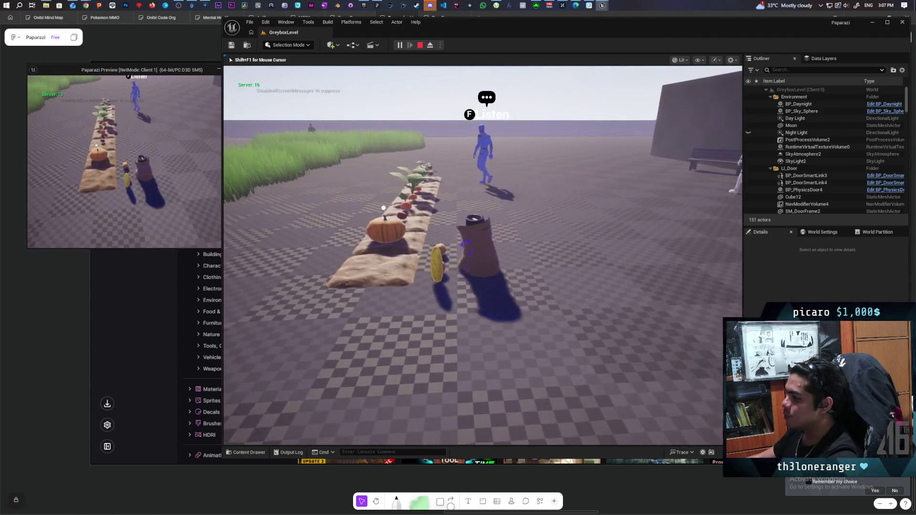
key(w)
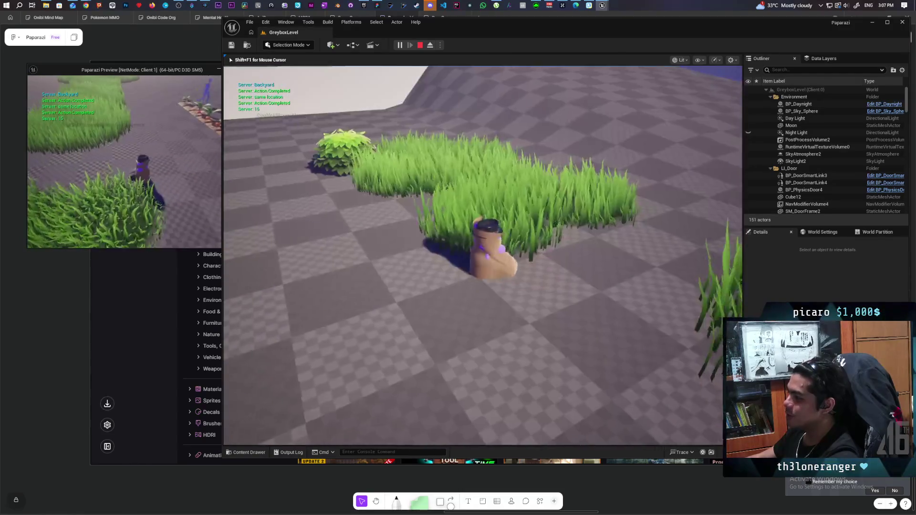
key(w)
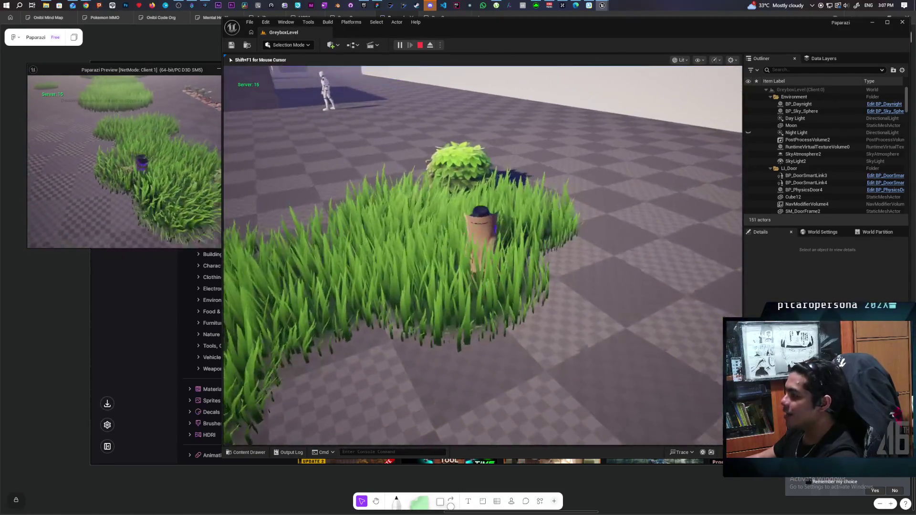
key(alt+Tab)
Walk the purple character past the white mannequin and through the grass to the sloped wall
key(w)
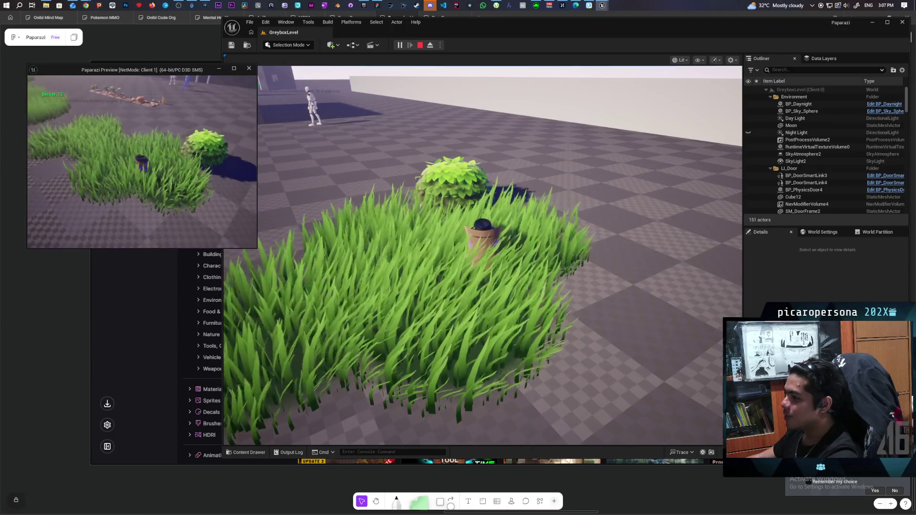
key(w)
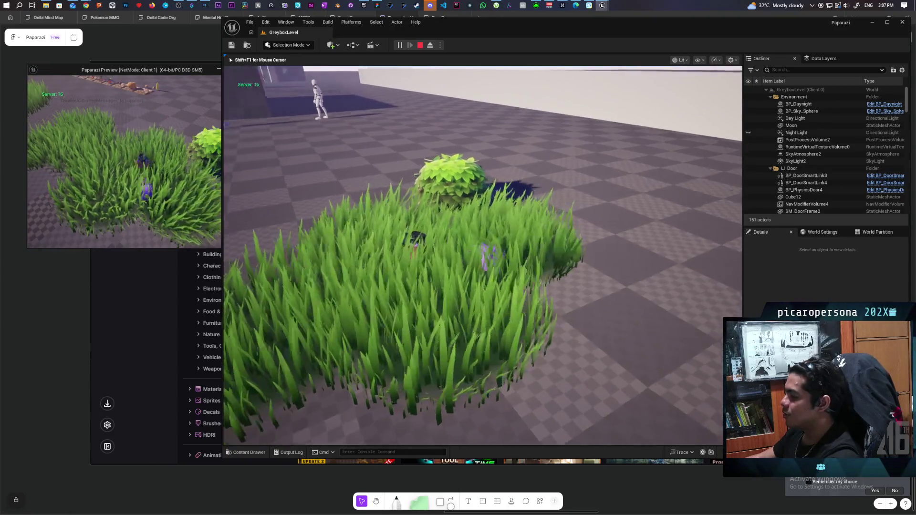
key(w)
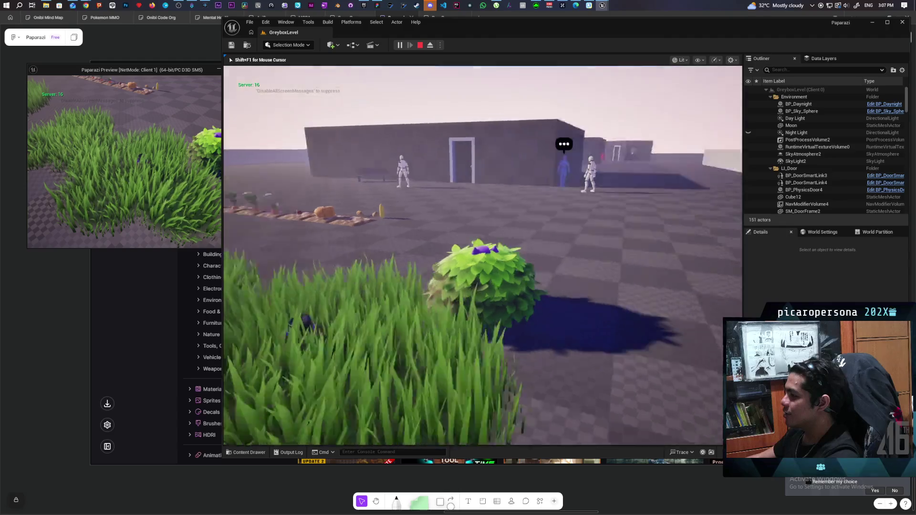
key(w)
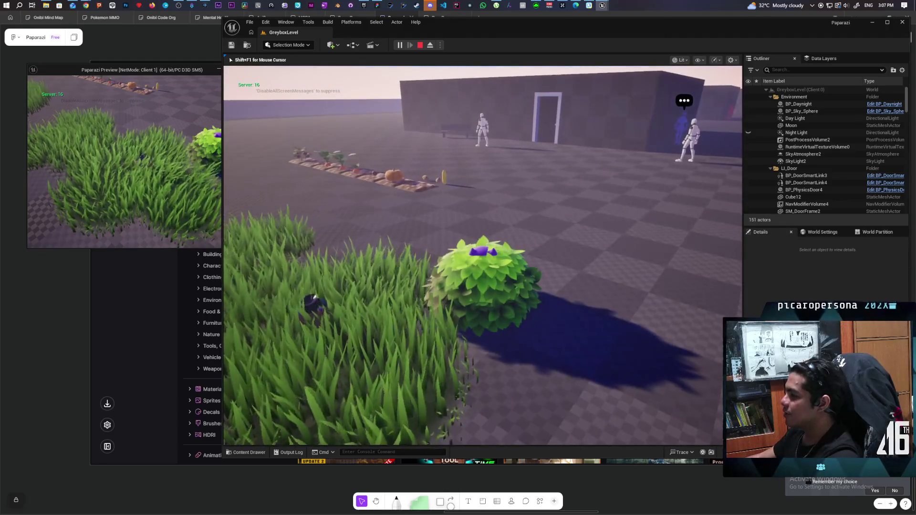
key(w)
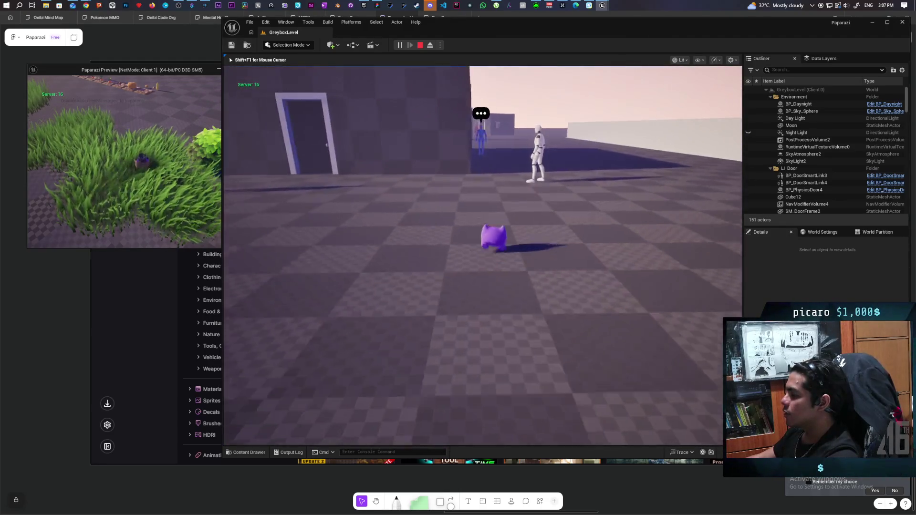
key(w)
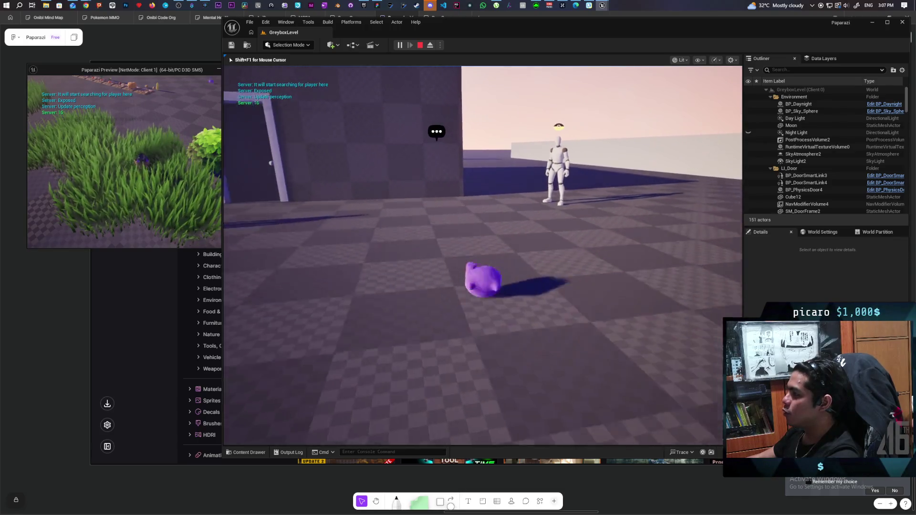
key(w)
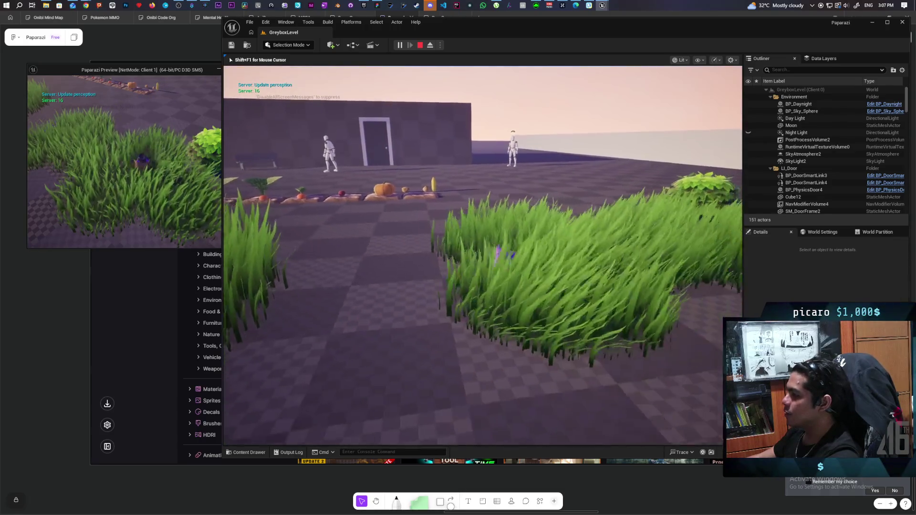
key(w)
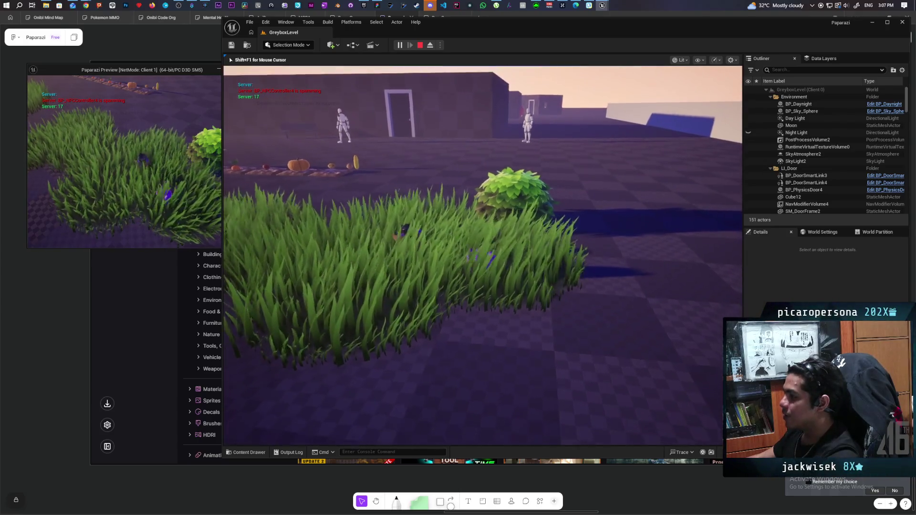
key(w)
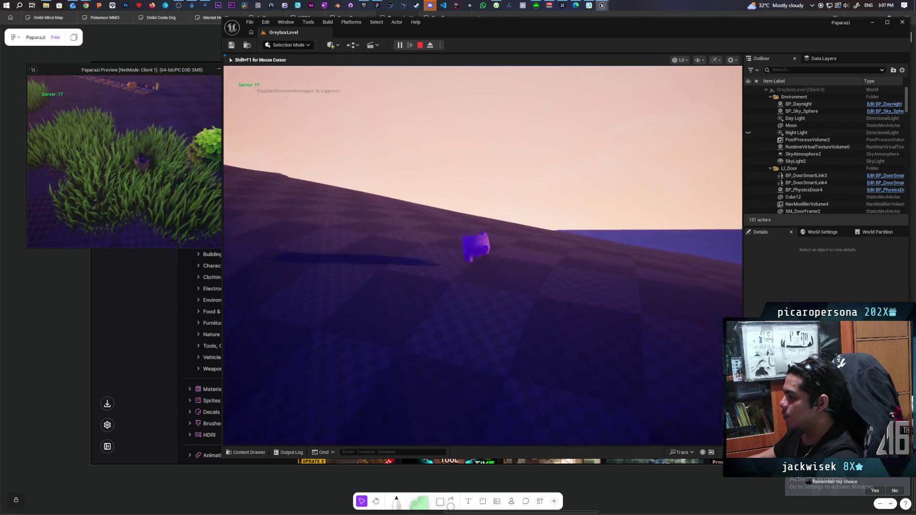
Walk up the hill through the stone archway past the pillars, then stop the playtest
key(w)
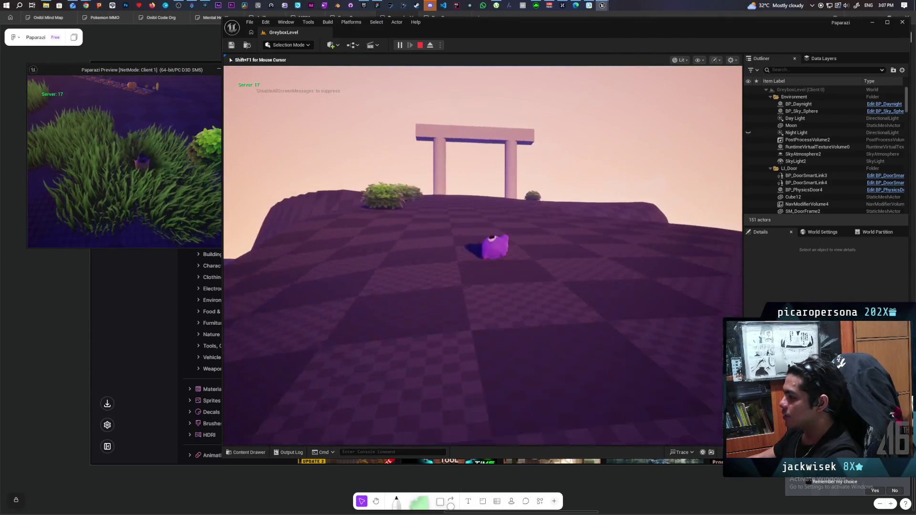
key(w)
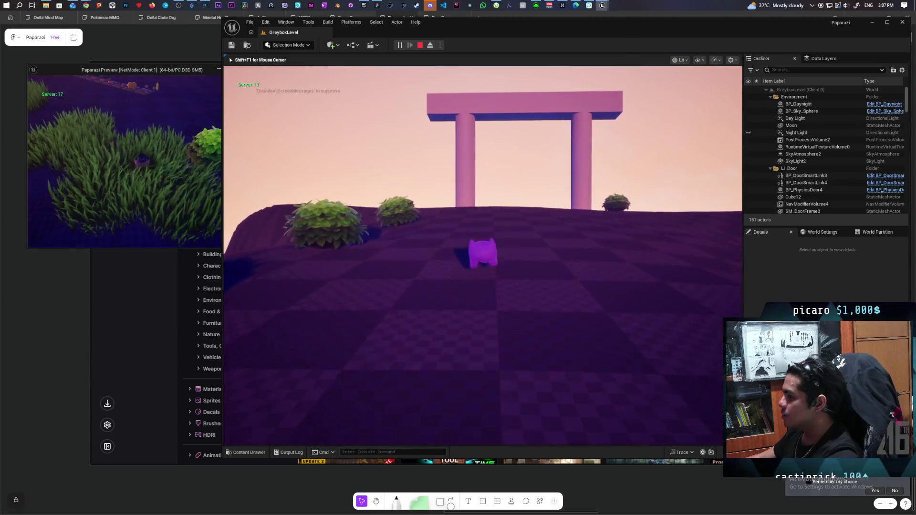
key(w)
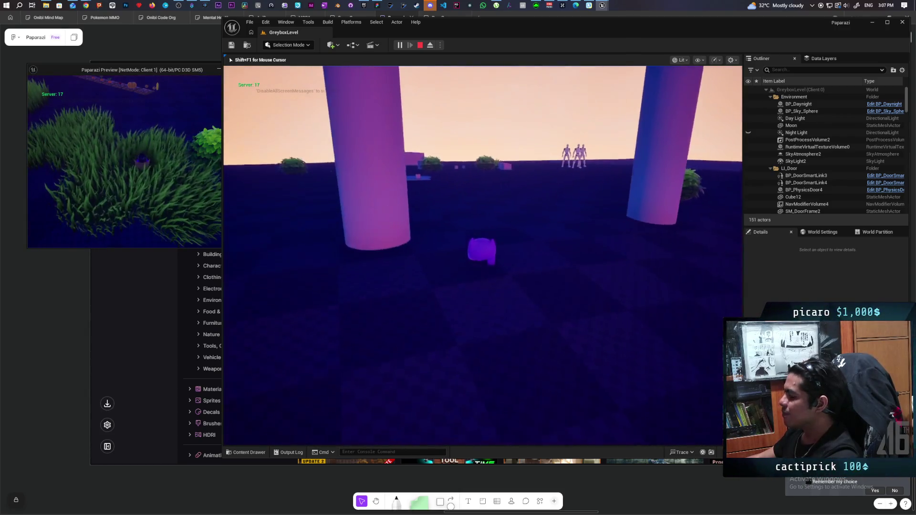
key(w)
key(w)
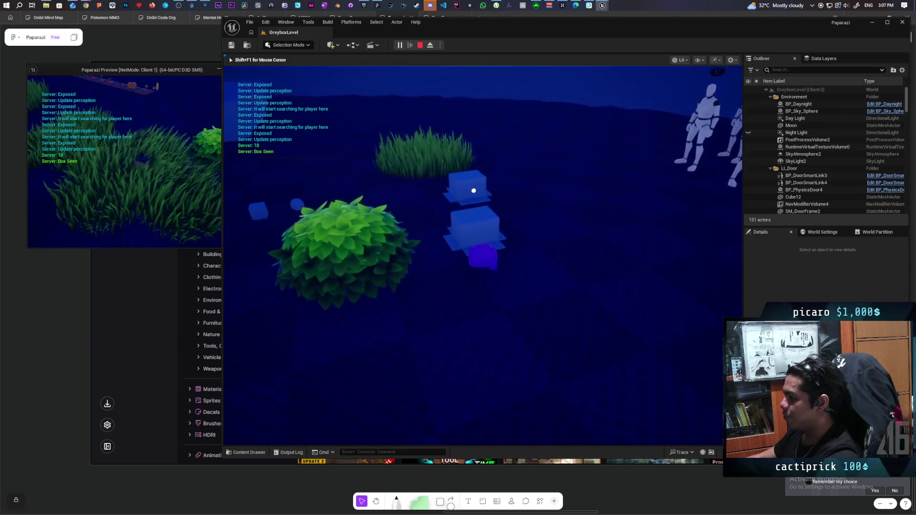
key(w)
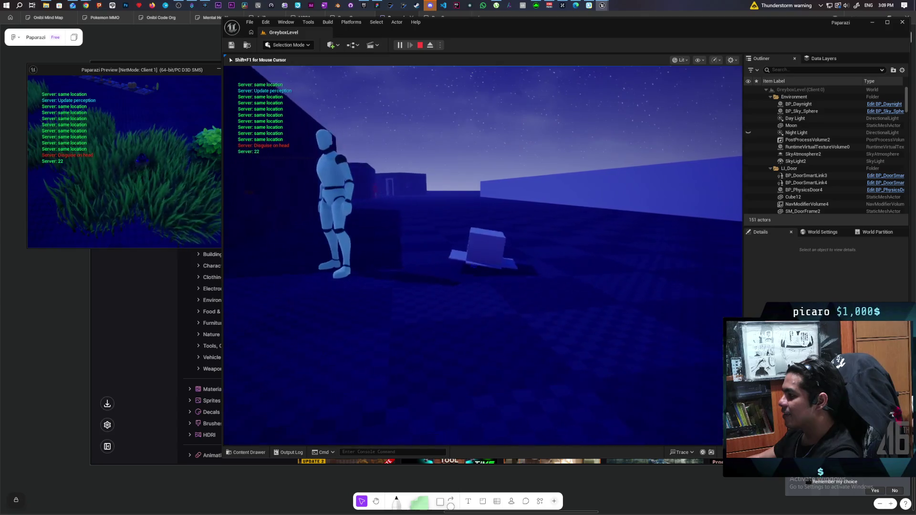
key(Escape)
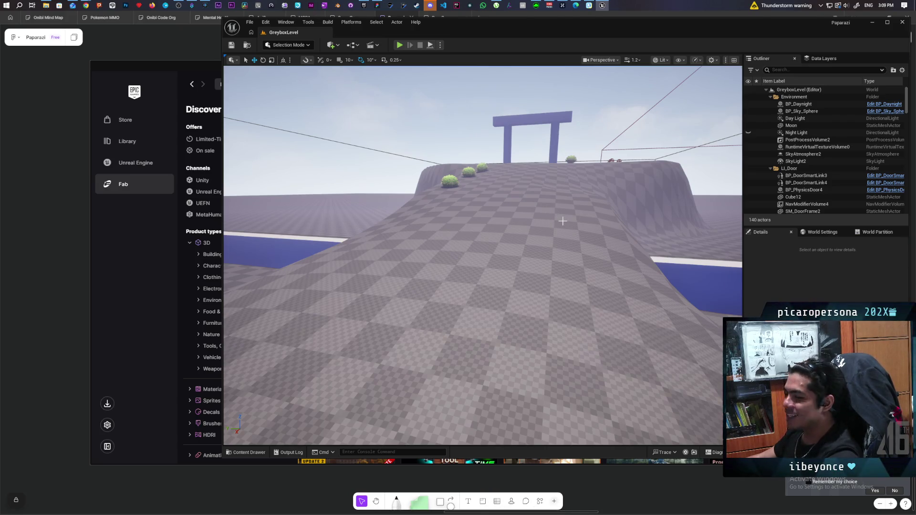
mouse_move(569, 272)
mouse_down()
mouse_move(530, 288)
mouse_move(549, 285)
mouse_move(532, 294)
mouse_move(544, 292)
mouse_up()
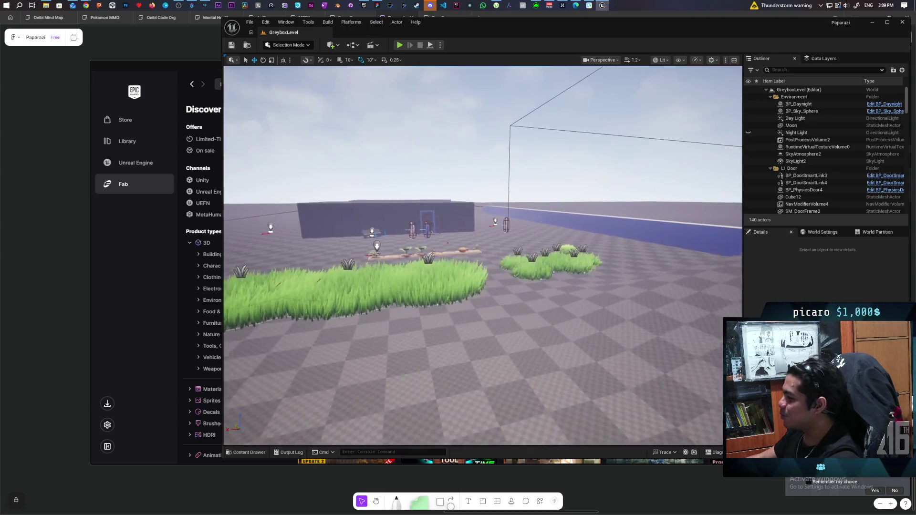
drag(544, 293, 484, 292)
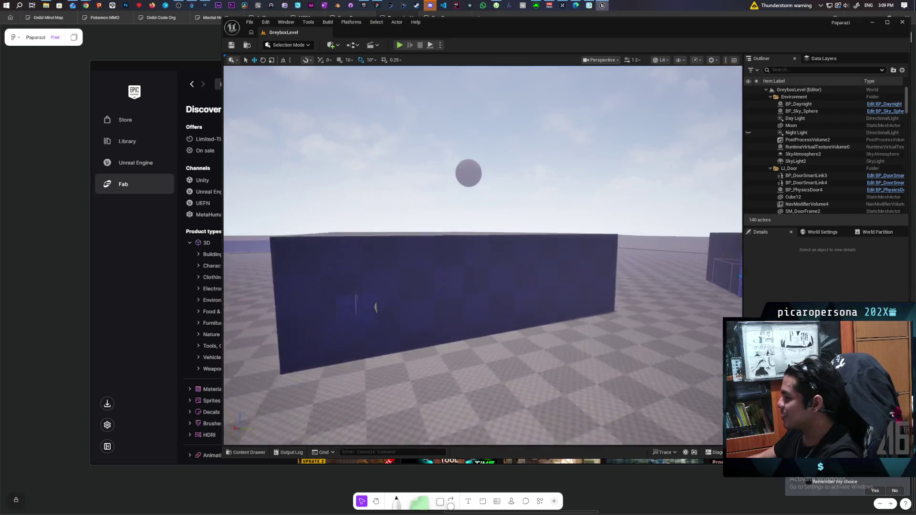
drag(484, 292, 387, 243)
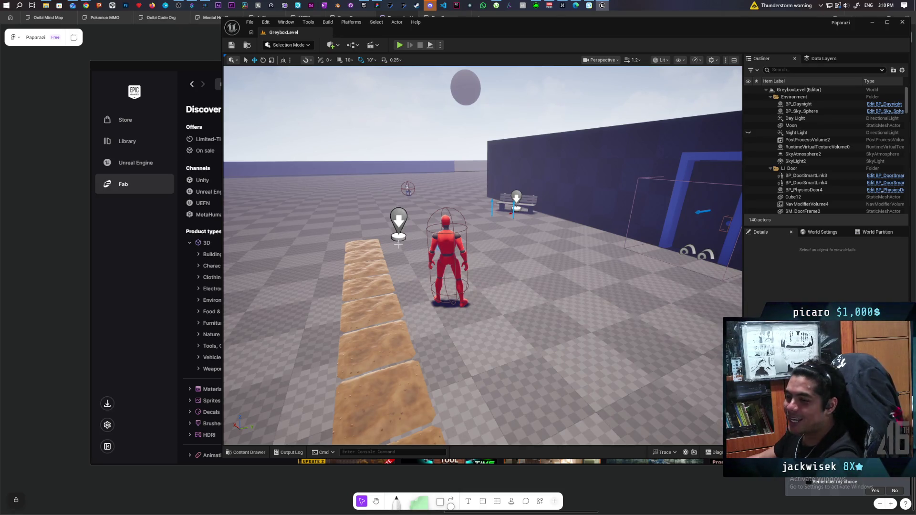
mouse_move(537, 282)
mouse_down()
mouse_move(454, 282)
mouse_move(550, 279)
mouse_up()
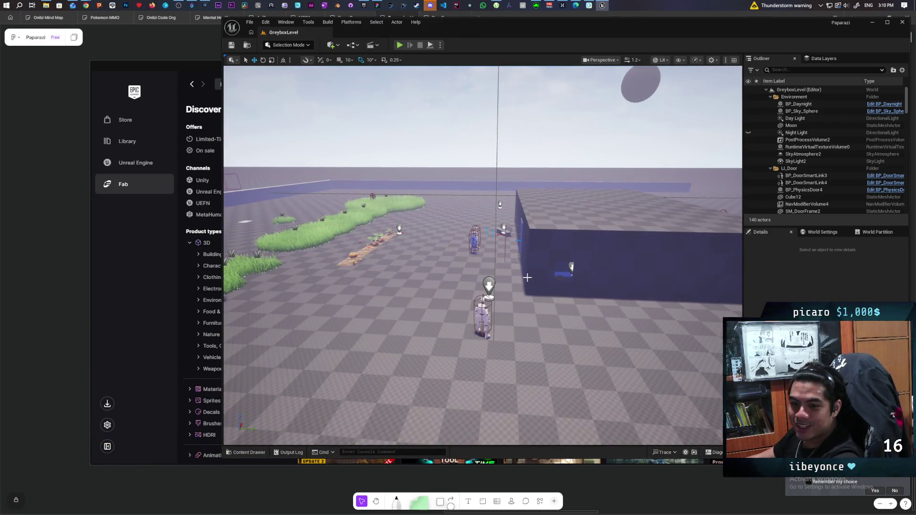
mouse_move(550, 280)
mouse_down()
mouse_move(579, 288)
mouse_move(585, 275)
mouse_up()
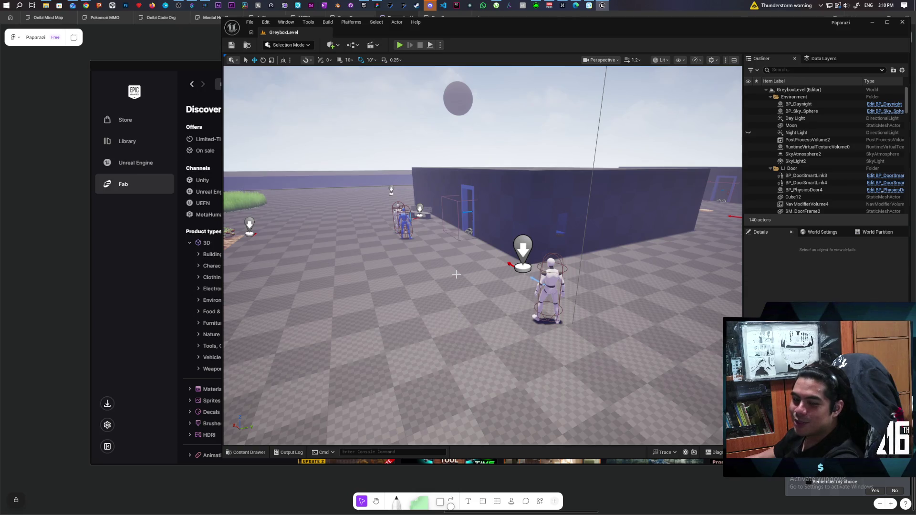
mouse_move(430, 266)
mouse_down()
mouse_move(431, 253)
mouse_move(410, 243)
mouse_move(436, 269)
mouse_up()
mouse_move(509, 324)
mouse_down()
mouse_move(497, 309)
mouse_move(515, 308)
mouse_up()
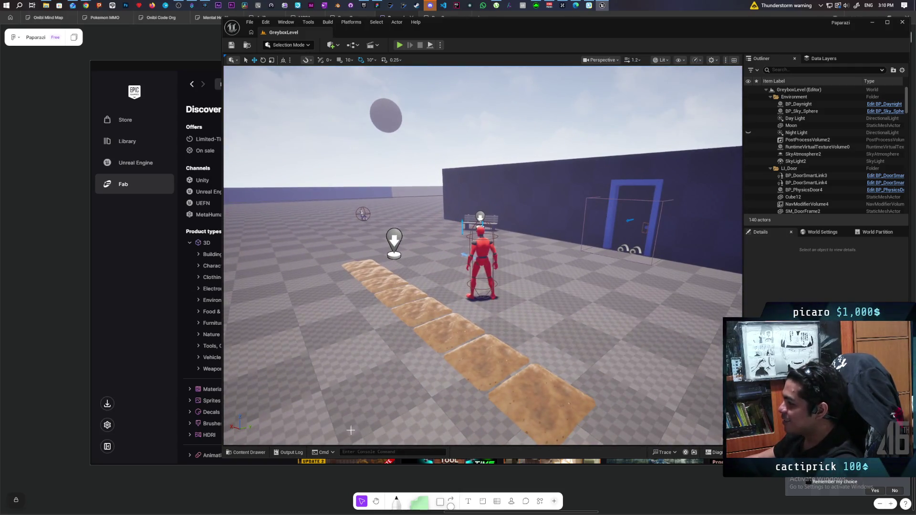
In the Content Drawer, go from the Content root into Core and then its Requests folder
click(248, 452)
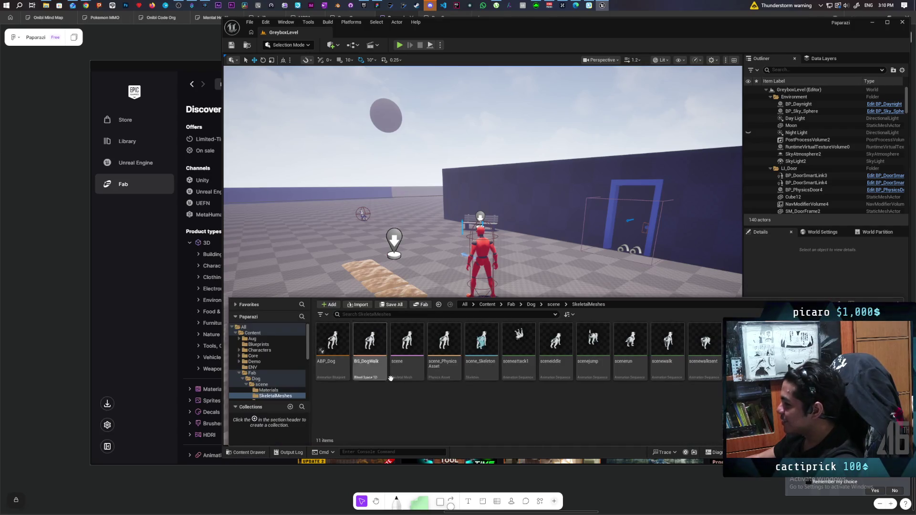
click(488, 304)
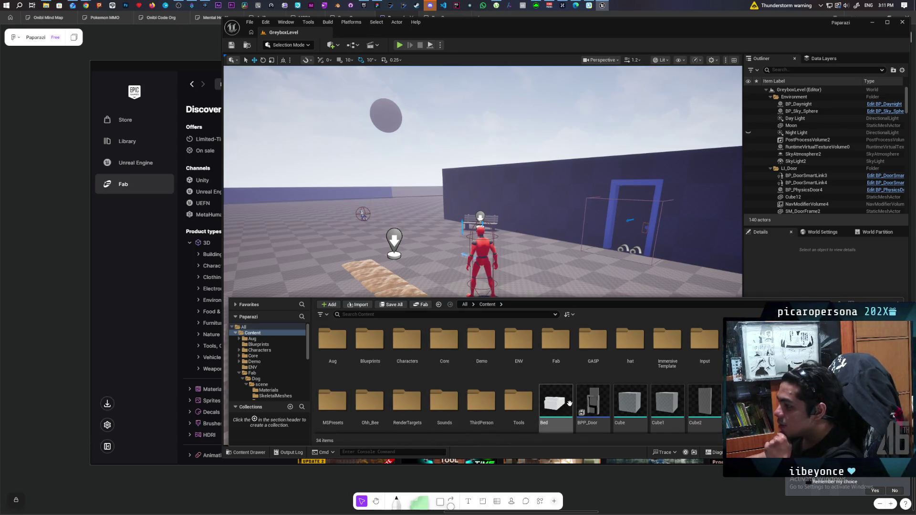
double_click(444, 336)
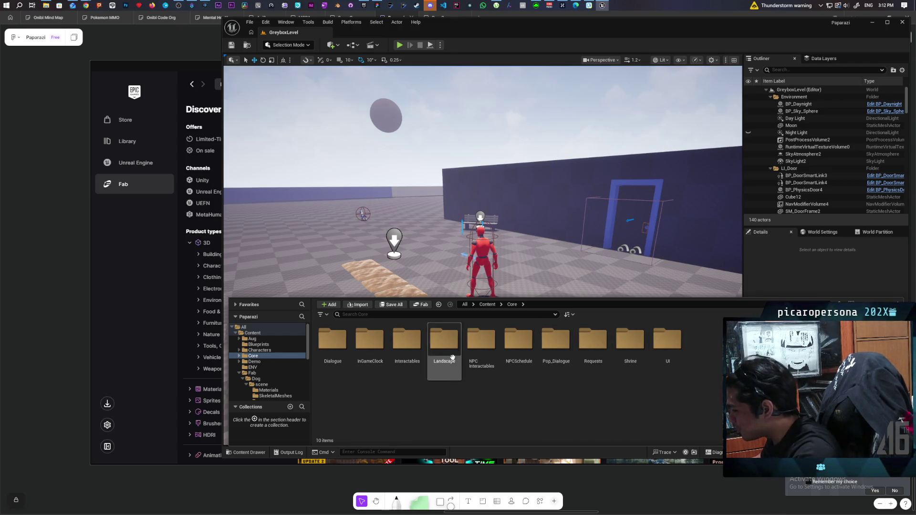
double_click(593, 341)
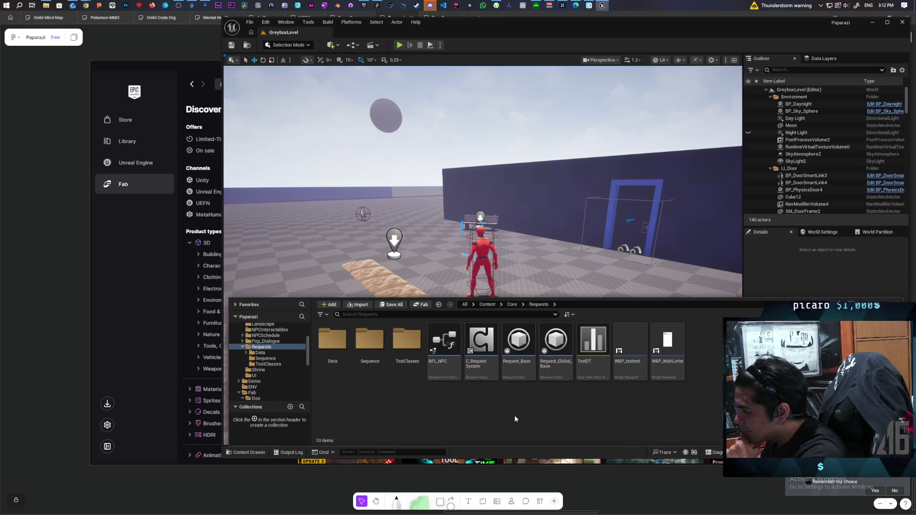
right_click(718, 367)
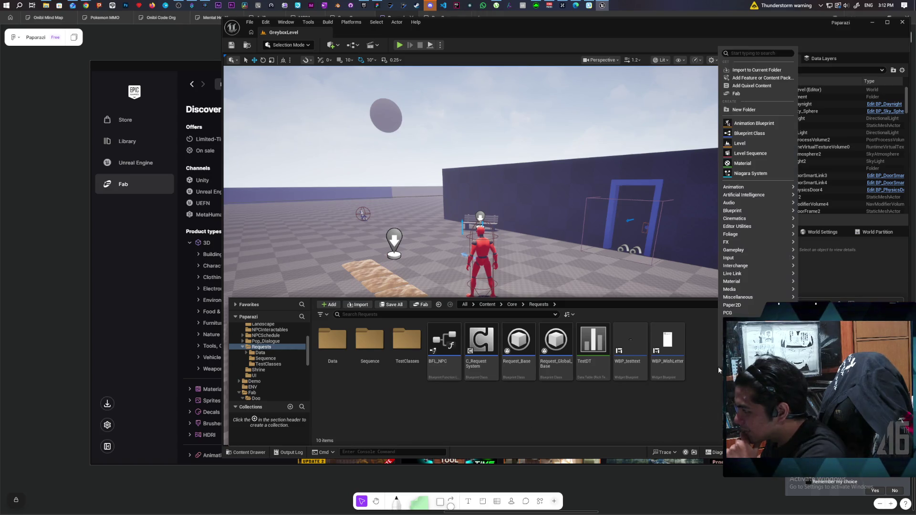
Create a new folder named Bonk inside Requests and open it
click(740, 111)
text(Bonk)
key(Return)
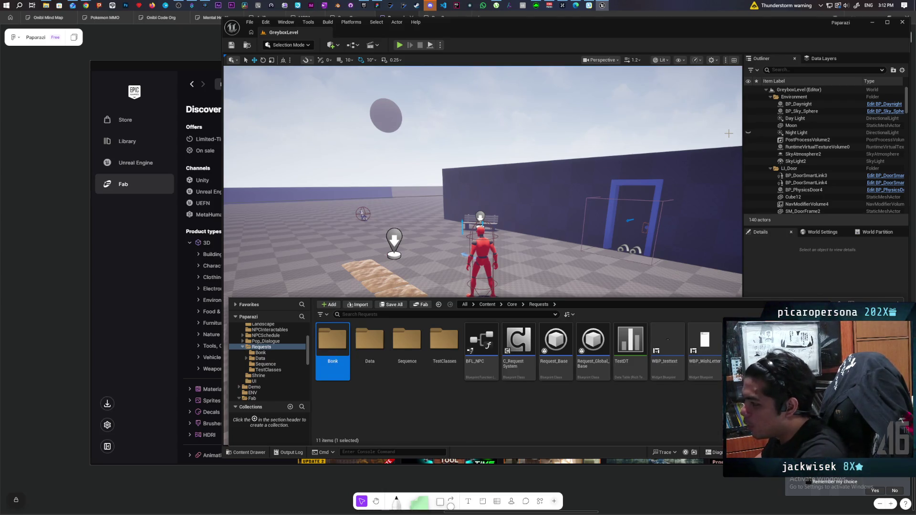
key(Return)
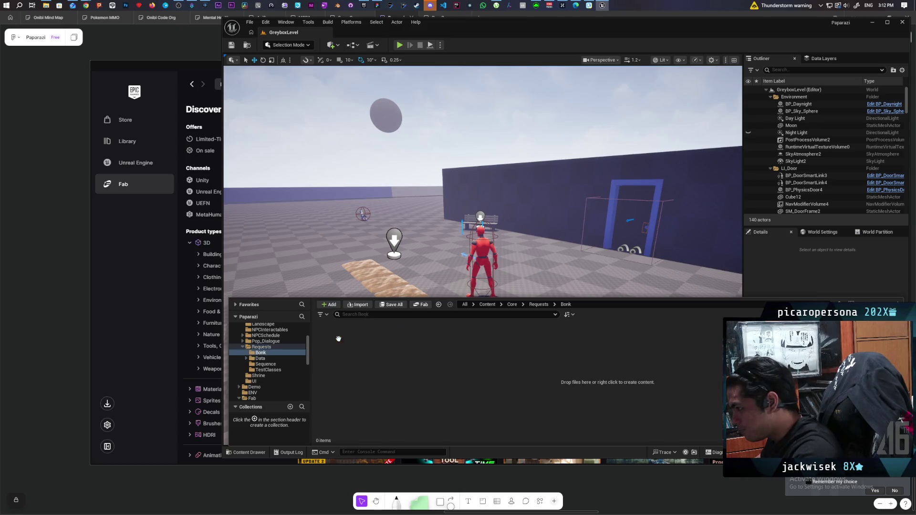
mouse_move(472, 268)
mouse_down()
mouse_move(482, 205)
mouse_move(482, 229)
mouse_up()
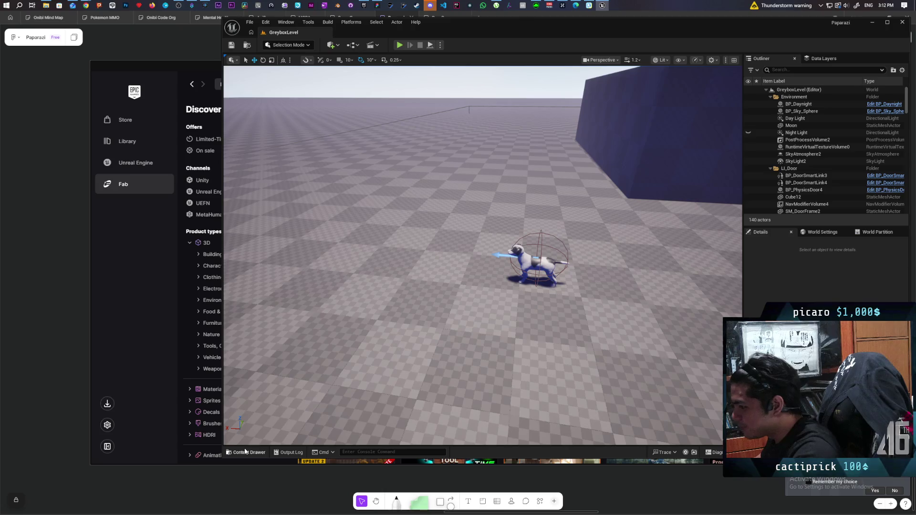
key(ctrl+space)
Create an Actor Component Blueprint named C_Bonk in Bonk, save it, and select the dog
right_click(408, 358)
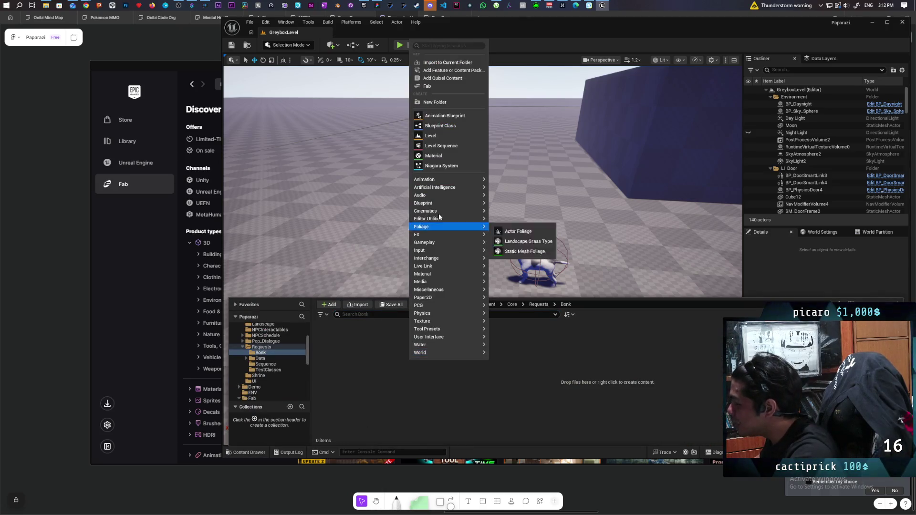
mouse_move(448, 235)
mouse_move(515, 271)
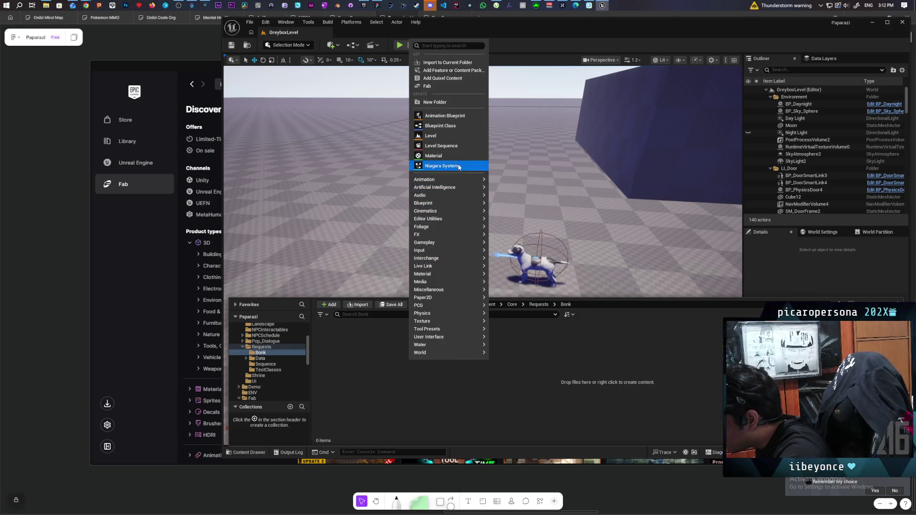
click(441, 126)
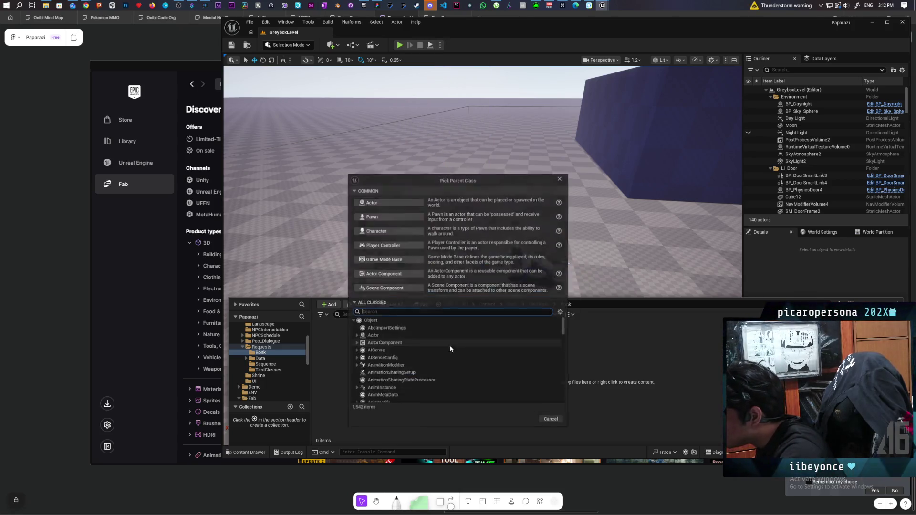
click(380, 275)
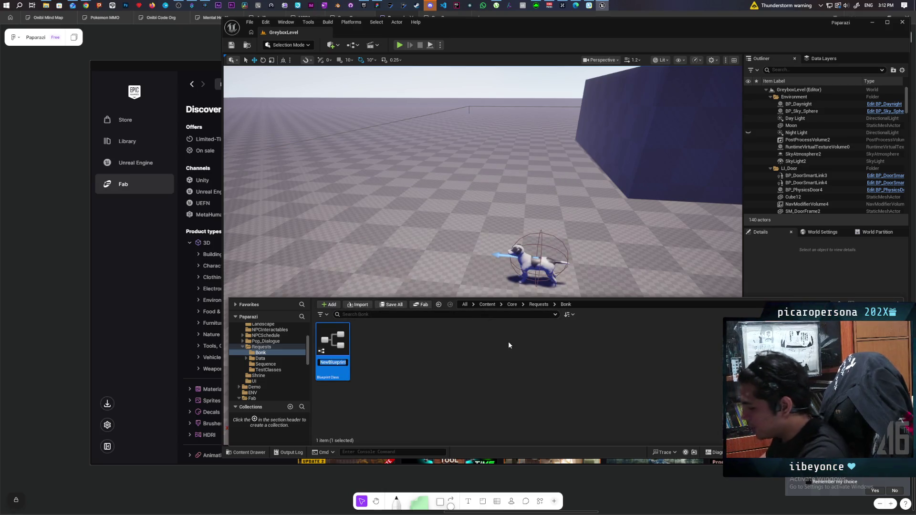
text(C_)
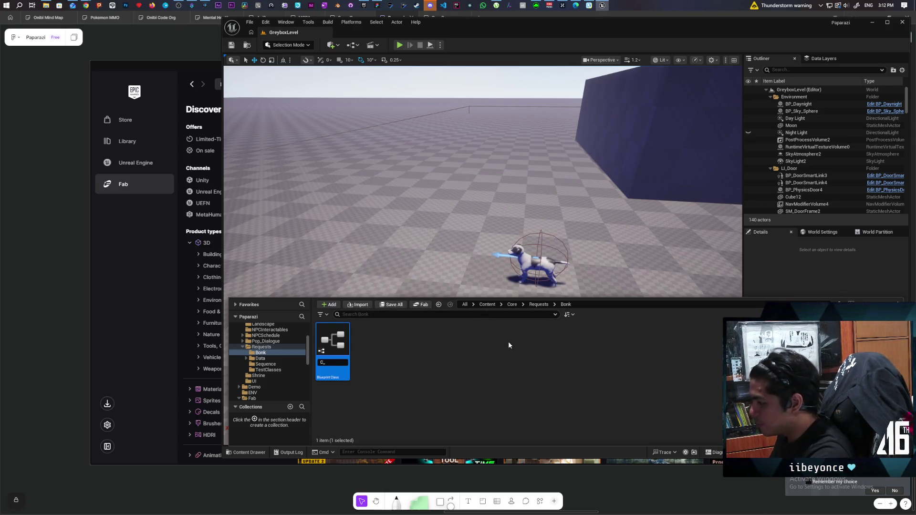
text(Bonk)
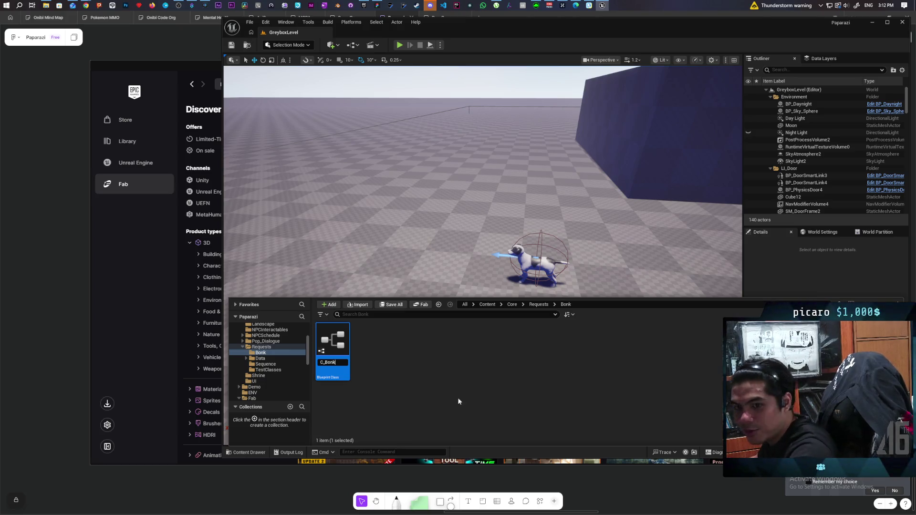
key(Return)
key(ctrl+s)
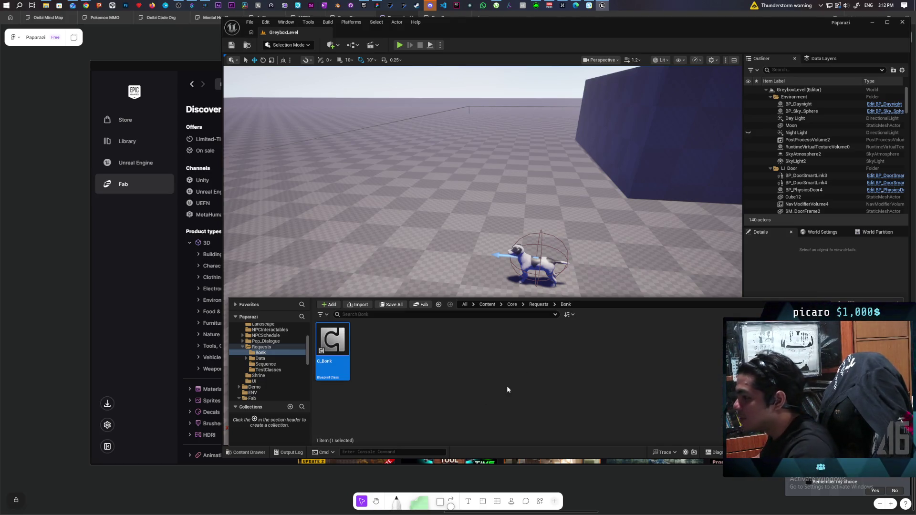
click(533, 275)
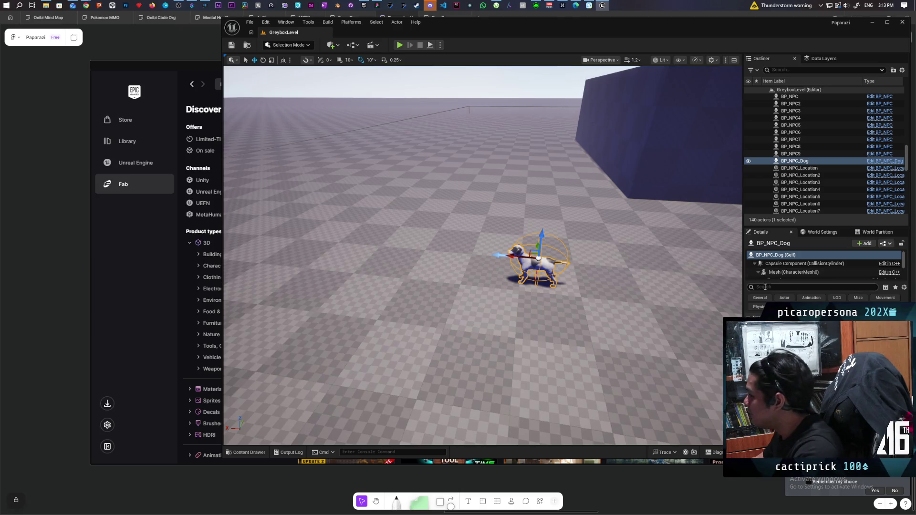
Add the C_Bonk component to BP_NPC_Dog from the Details Add search, then save GreyboxLevel
click(873, 244)
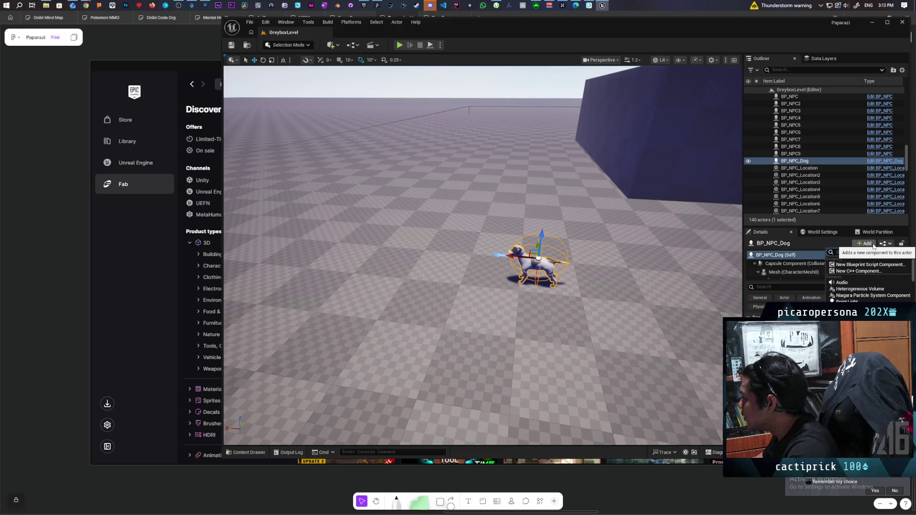
text(c bonk)
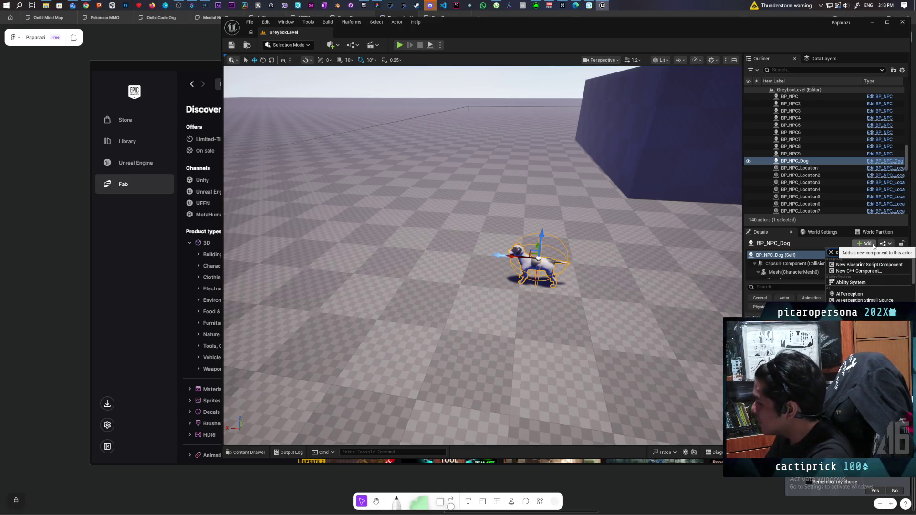
click(857, 267)
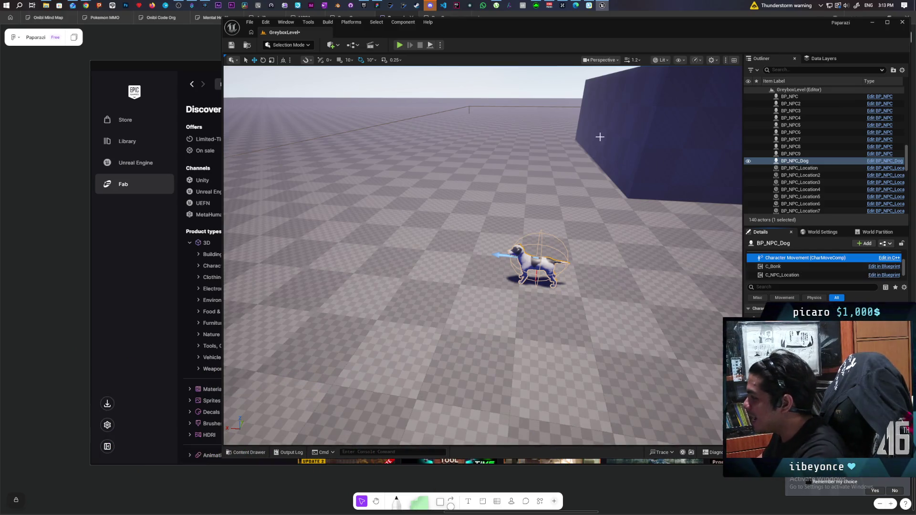
click(230, 48)
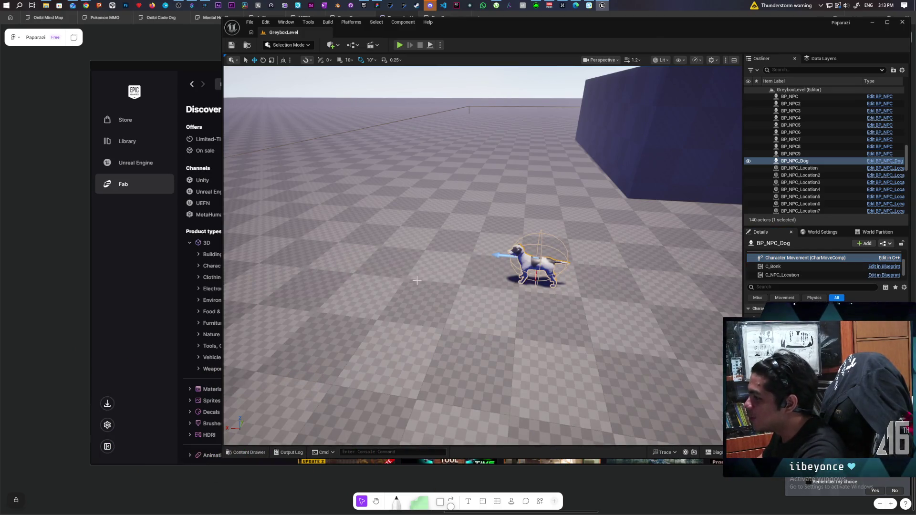
click(250, 452)
click(545, 379)
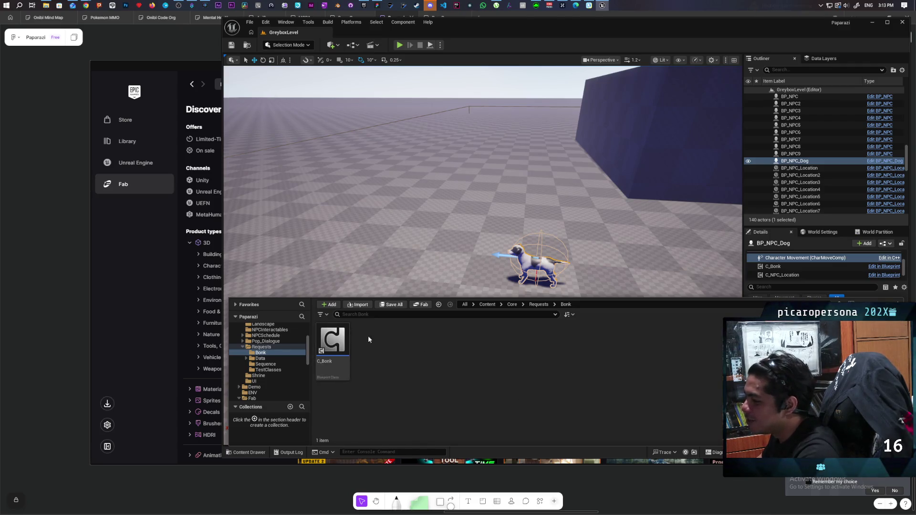
Open C_Bonk's event graph and place Event Begin Play below Event Tick
double_click(333, 341)
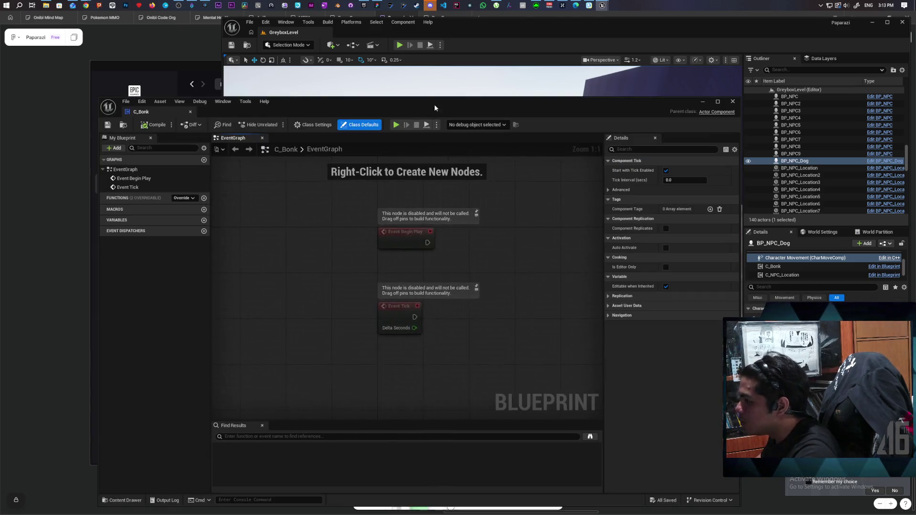
mouse_move(464, 277)
mouse_down()
mouse_move(348, 229)
mouse_move(369, 266)
mouse_up()
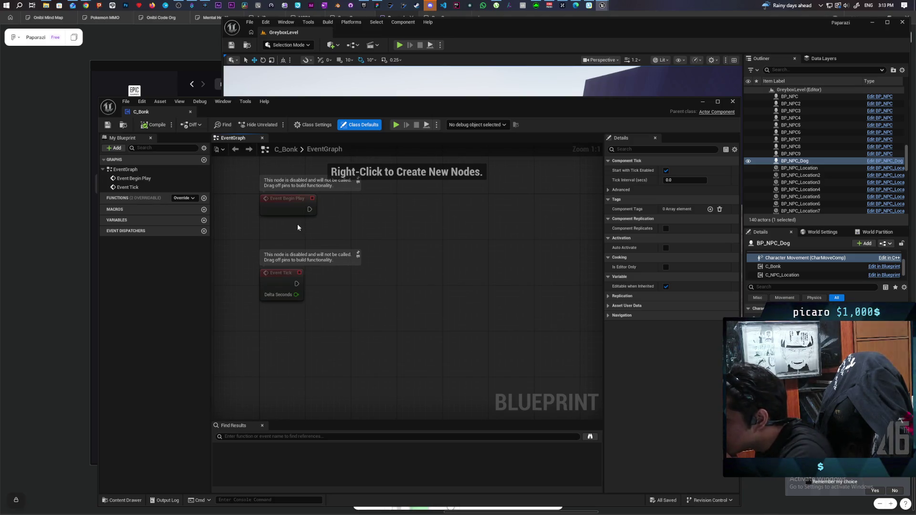
mouse_move(317, 239)
mouse_down()
mouse_move(296, 186)
mouse_move(283, 319)
mouse_move(295, 320)
mouse_move(290, 313)
mouse_up()
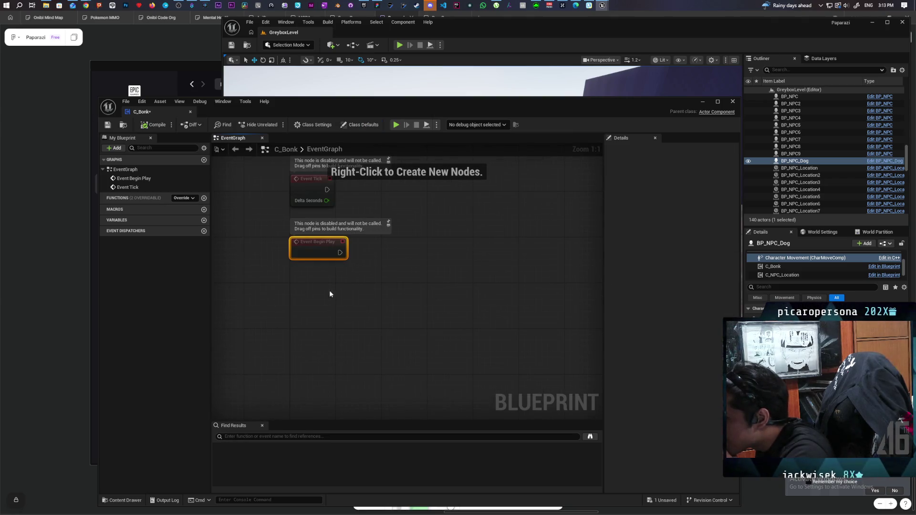
Add a Get Owner node and position it beside the start events
right_click(291, 270)
text(get)
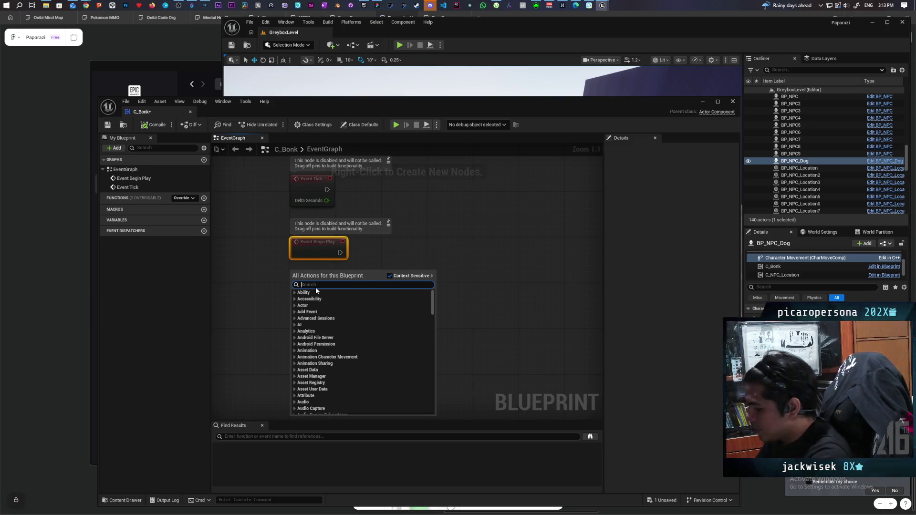
text( owner)
key(Return)
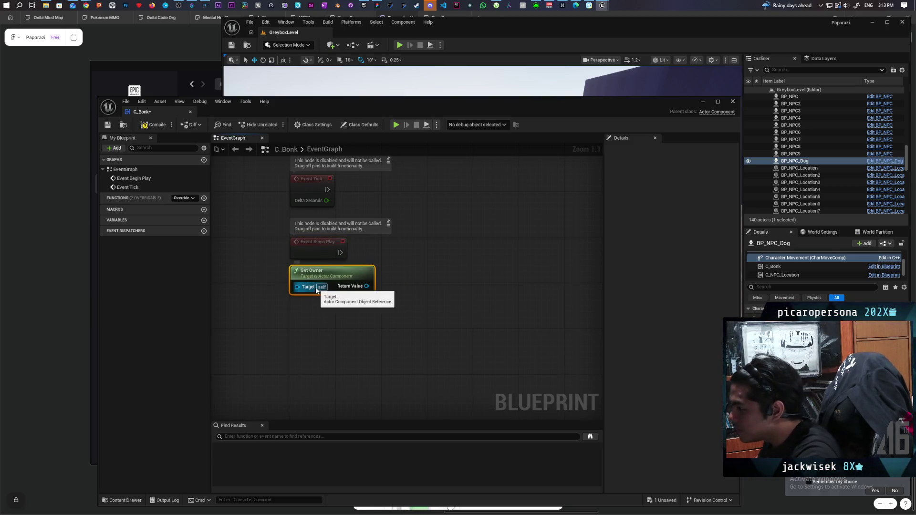
mouse_move(349, 297)
mouse_down()
mouse_move(298, 298)
mouse_move(286, 286)
mouse_move(309, 292)
mouse_up()
drag(388, 282, 378, 269)
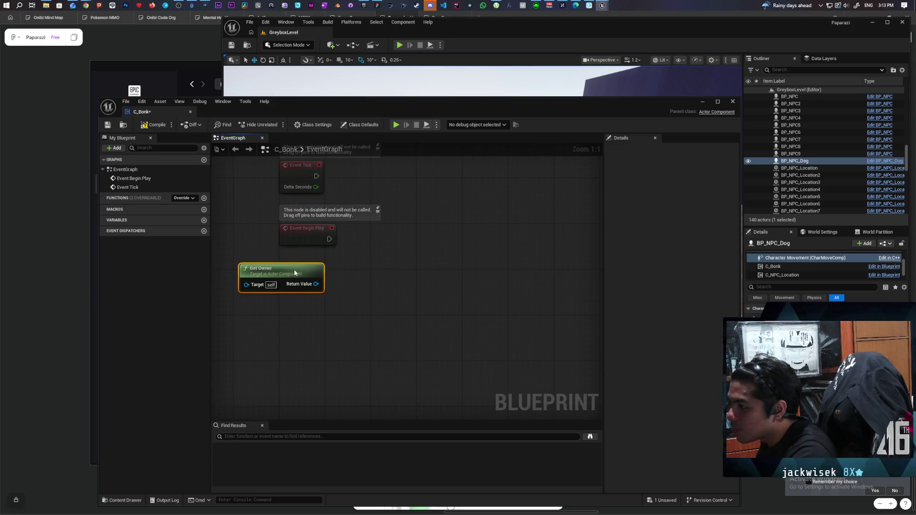
drag(286, 270, 298, 268)
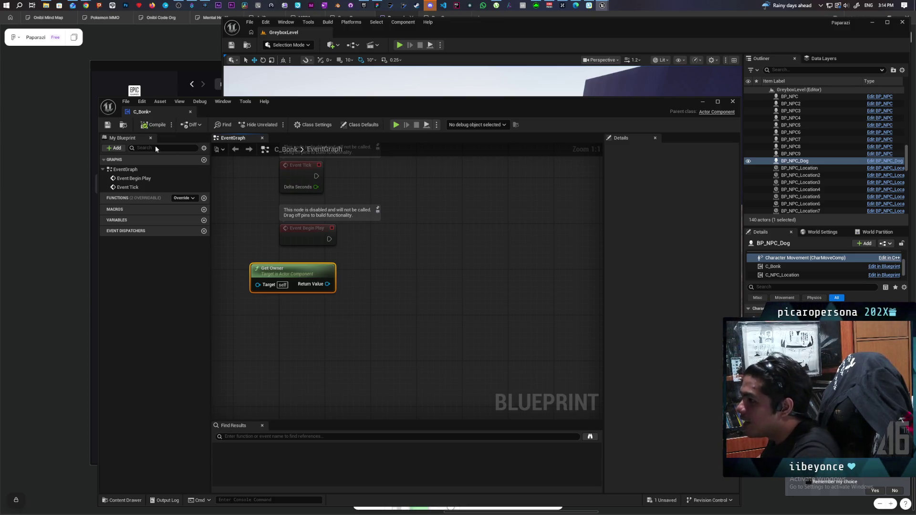
Save the C_Bonk Blueprint and rearrange it alongside the level editor
key(ctrl+s)
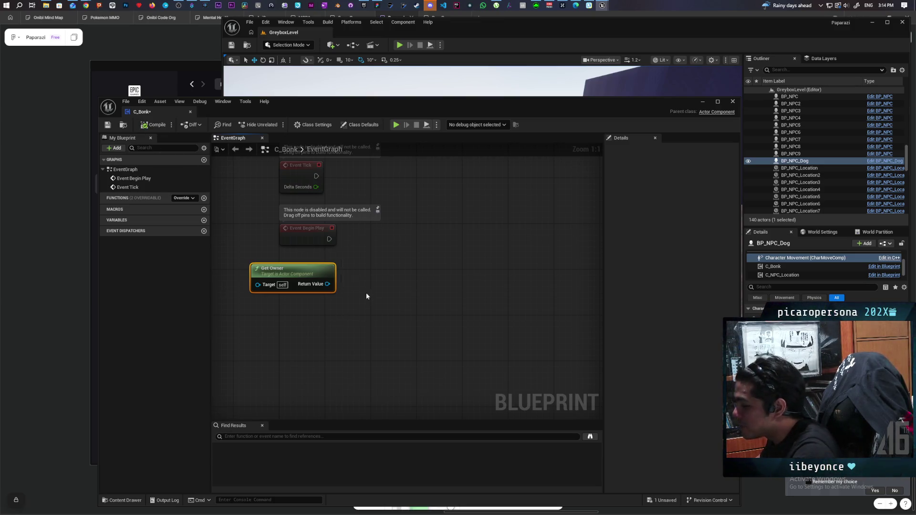
mouse_move(366, 293)
mouse_down()
mouse_move(368, 261)
mouse_move(389, 284)
mouse_up()
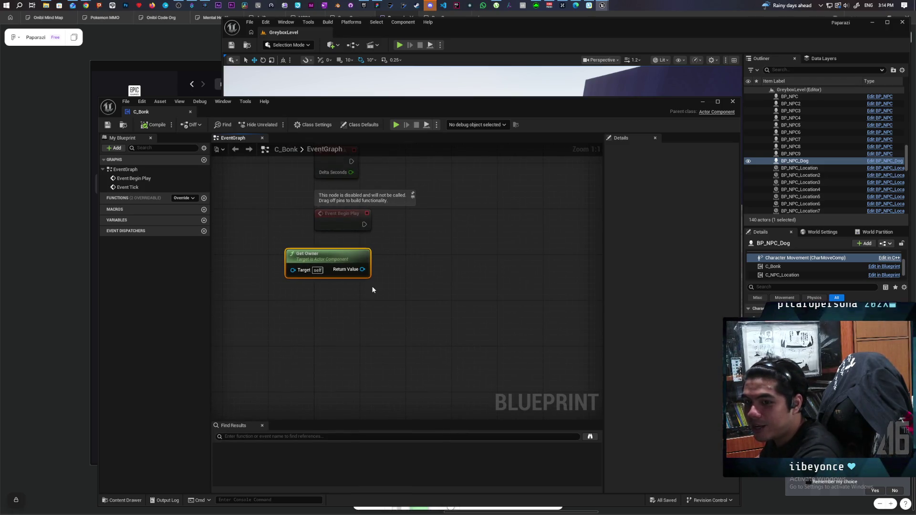
mouse_move(449, 108)
mouse_down()
mouse_move(414, 324)
mouse_move(453, 377)
mouse_move(458, 282)
mouse_move(354, 195)
mouse_move(333, 221)
mouse_move(324, 141)
mouse_up()
mouse_move(507, 27)
mouse_down()
mouse_move(610, 15)
mouse_move(564, 25)
mouse_up()
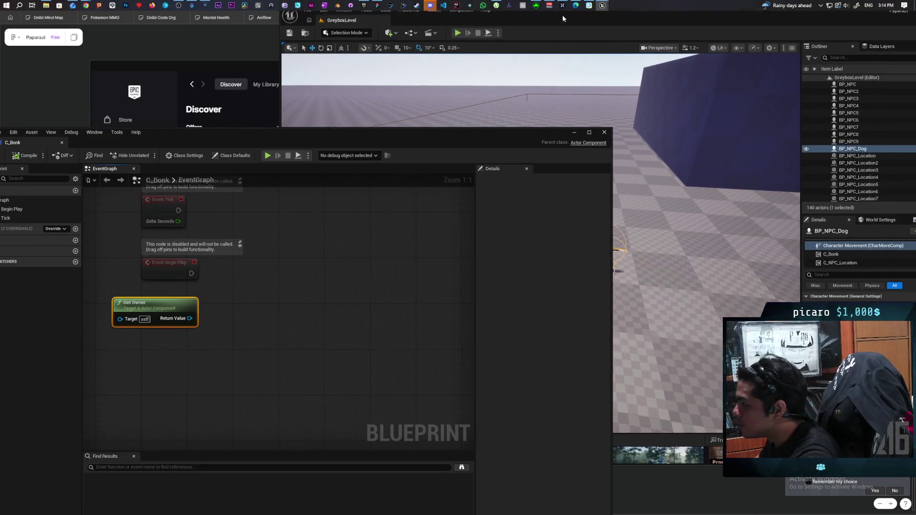
Add Assign On Actor Hit for Get Owner and wire Event Begin Play into Bind Event
drag(617, 195, 561, 190)
drag(197, 350, 242, 304)
text(assign)
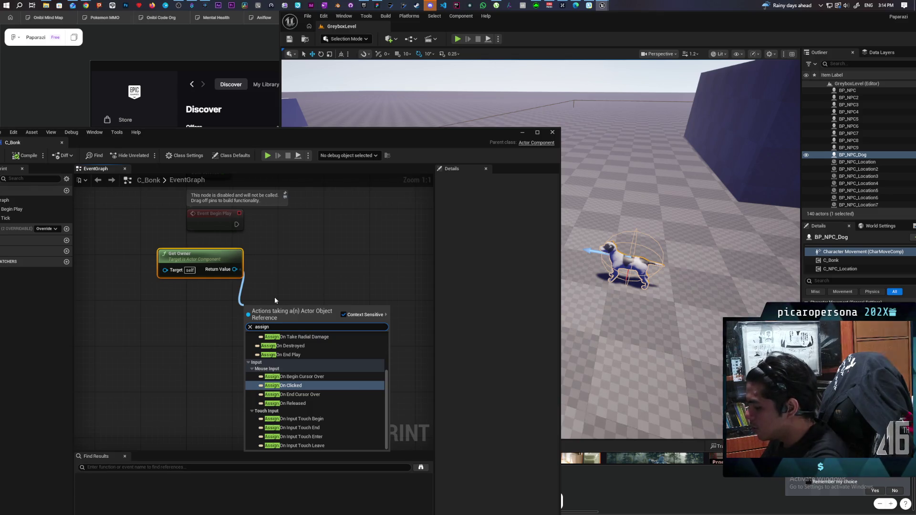
text( on hi)
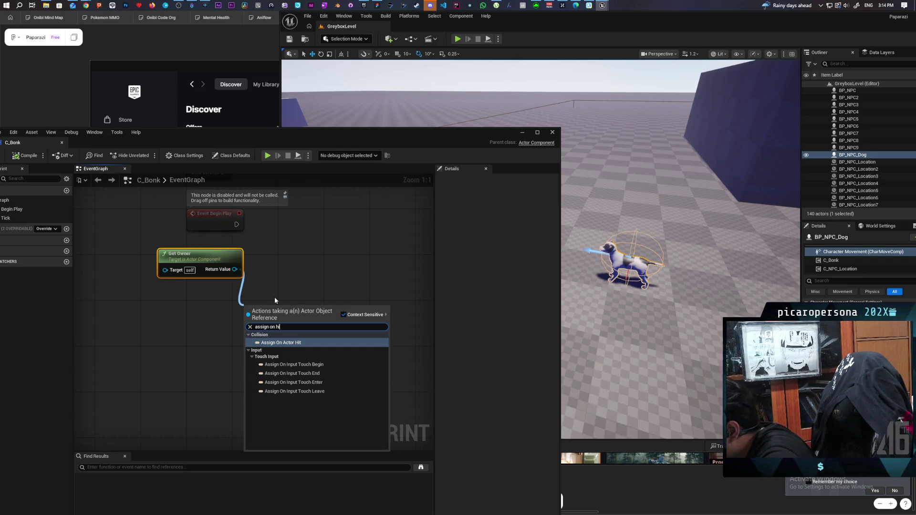
key(Return)
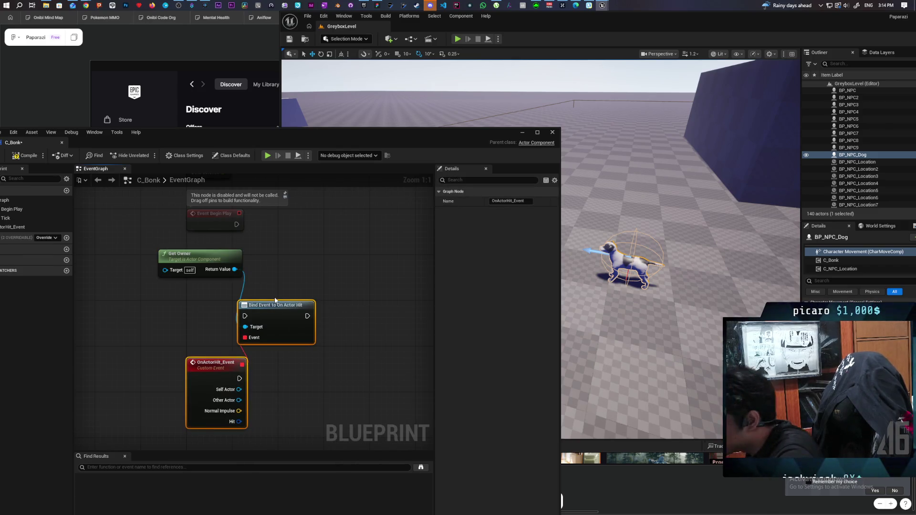
click(287, 248)
mouse_move(236, 225)
mouse_down()
mouse_move(250, 315)
mouse_move(302, 220)
mouse_move(297, 230)
mouse_up()
click(200, 234)
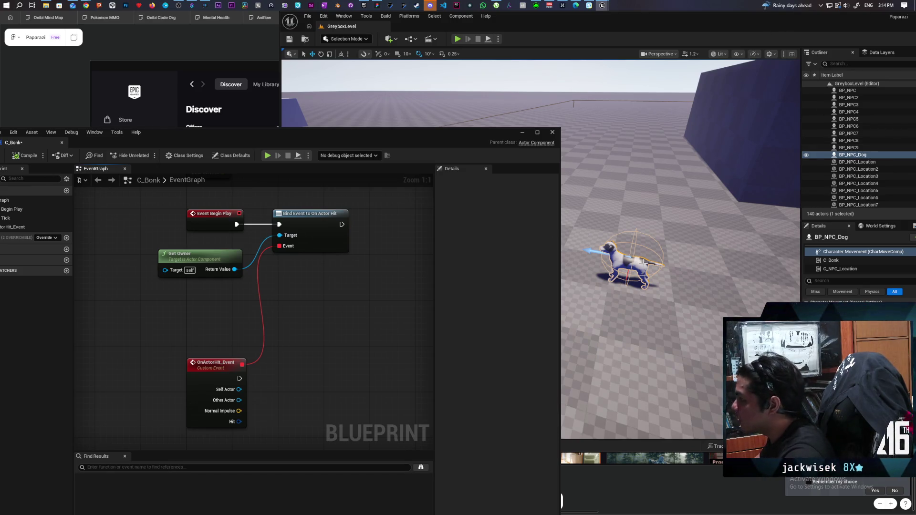
mouse_move(503, 161)
mouse_down()
mouse_move(568, 311)
mouse_move(592, 438)
mouse_up()
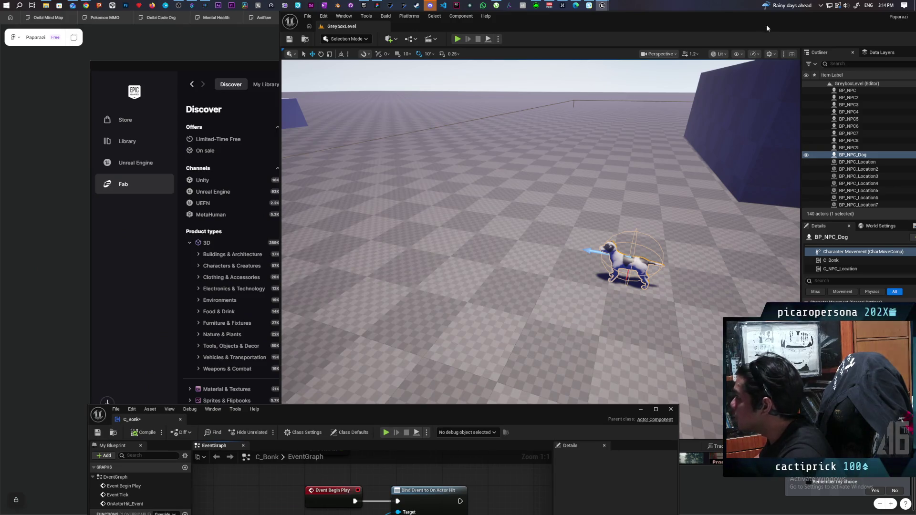
Filter BP_NPC_Dog's Class Defaults to 'collisi' and bring C_Bonk's graph back to the front
drag(766, 24, 723, 27)
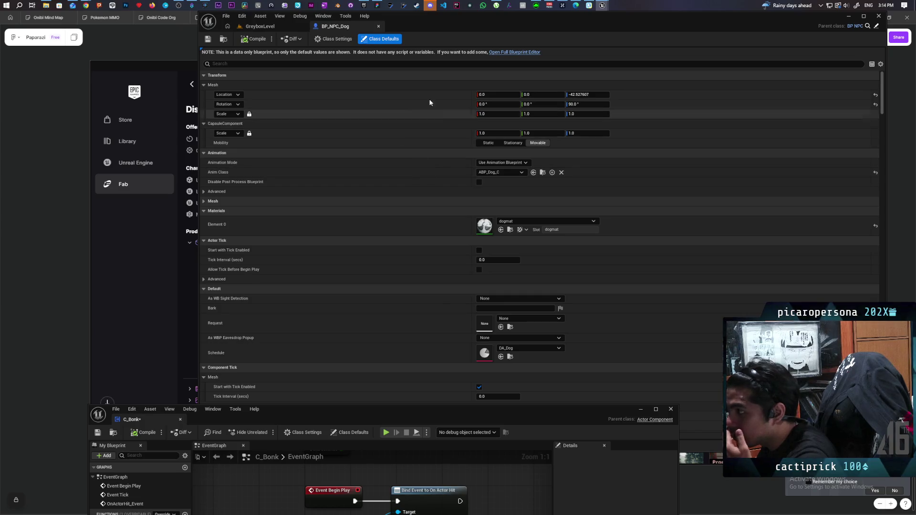
click(319, 64)
text(collis)
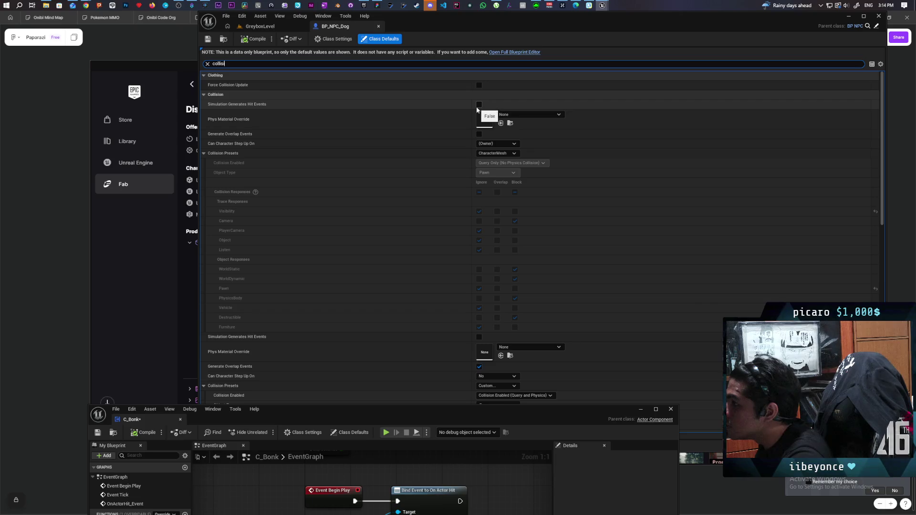
mouse_move(262, 108)
mouse_move(383, 417)
mouse_down()
mouse_move(368, 90)
mouse_move(371, 107)
mouse_up()
From Get Owner's Return Value, add On Actor Hit Event via the 'hit eve' search
mouse_move(341, 236)
mouse_down()
mouse_move(420, 296)
mouse_move(414, 289)
mouse_up()
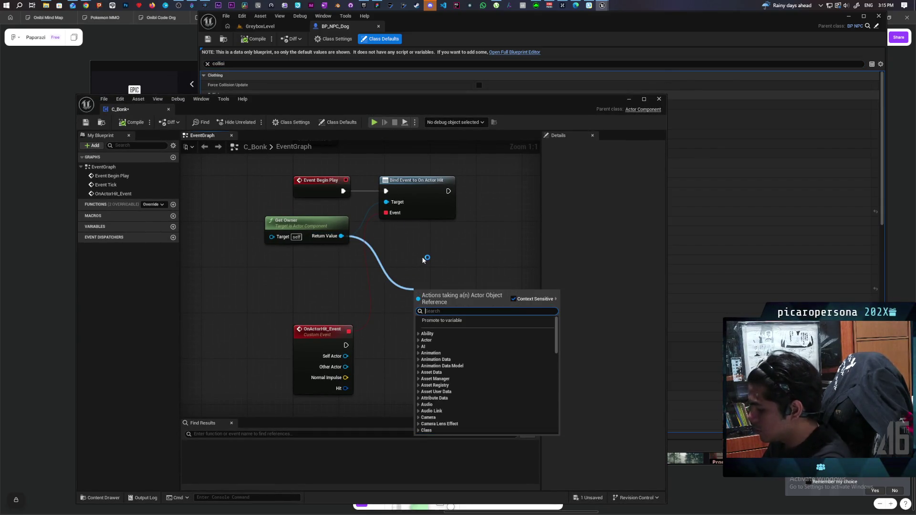
text(gene)
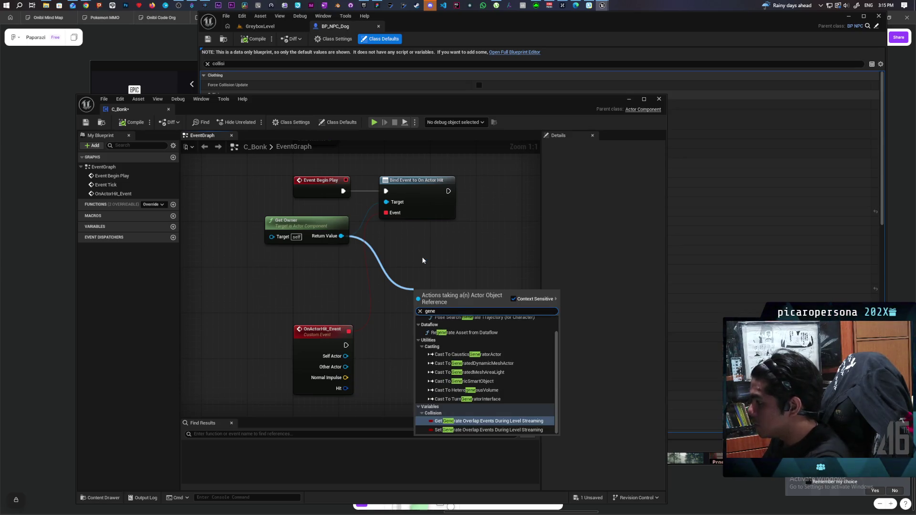
text(rate)
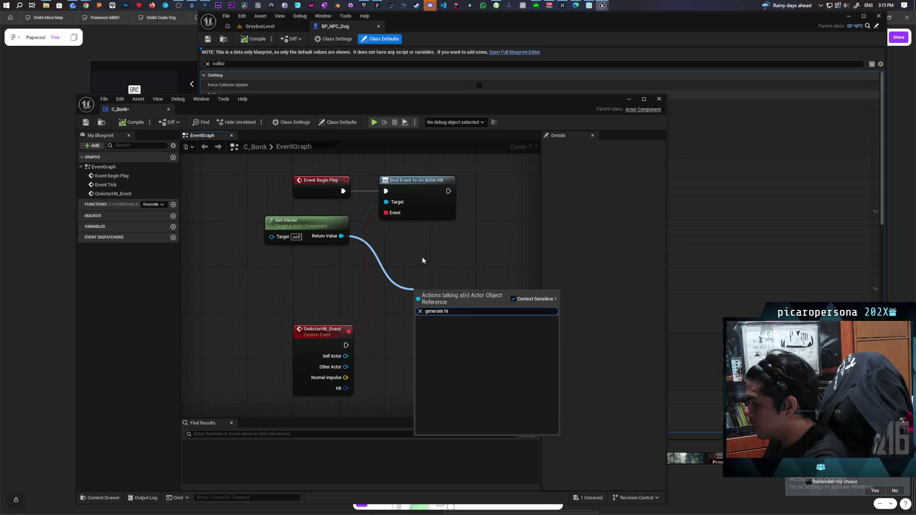
key(ctrl+a)
key(BackSpace)
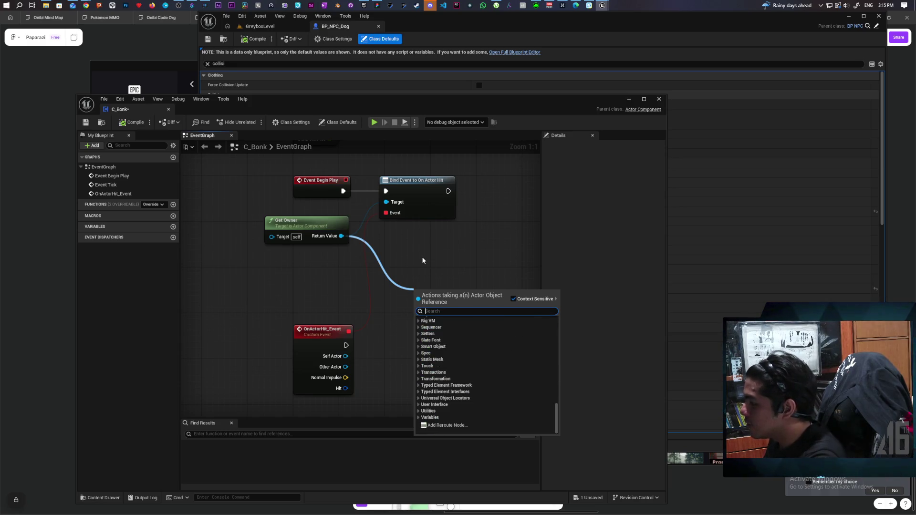
text(hit eve)
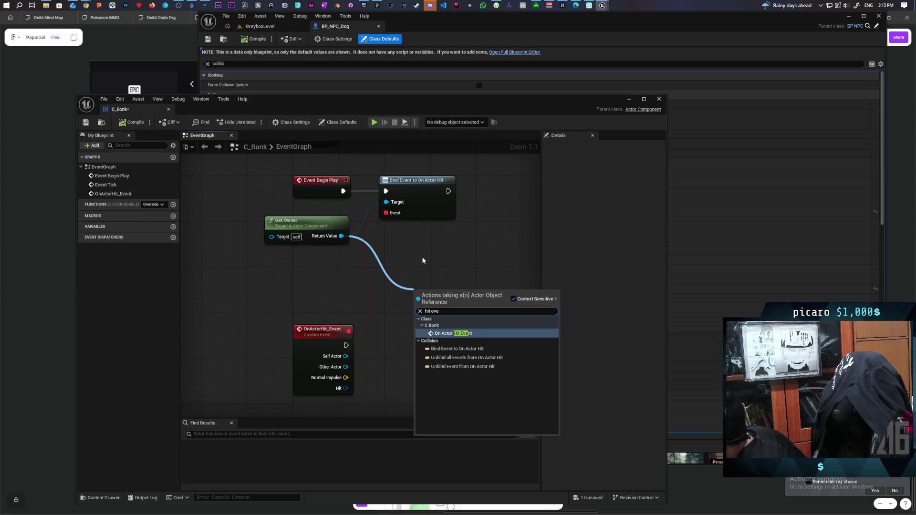
key(Return)
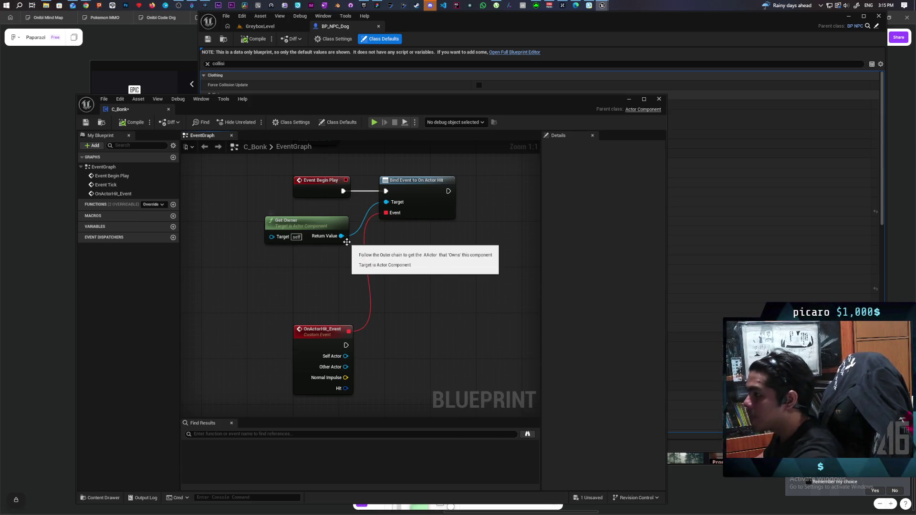
drag(360, 106, 351, 264)
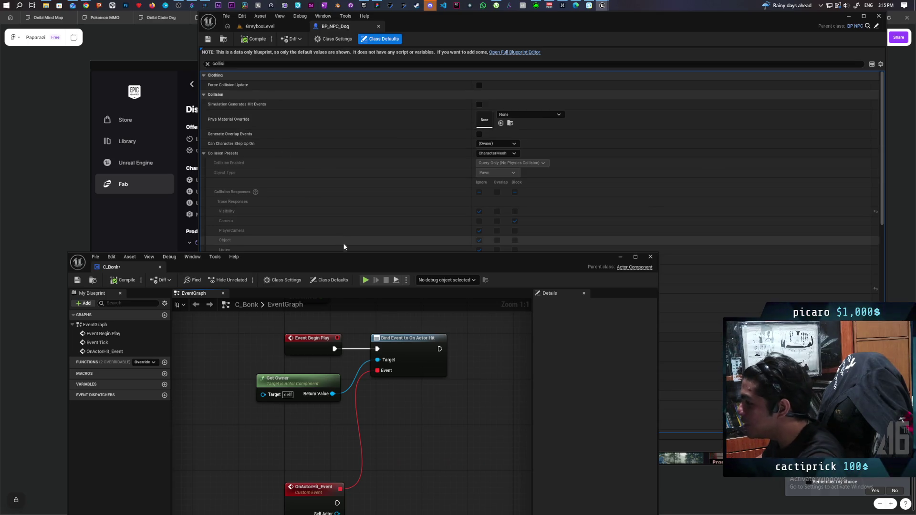
click(276, 28)
drag(482, 260, 495, 419)
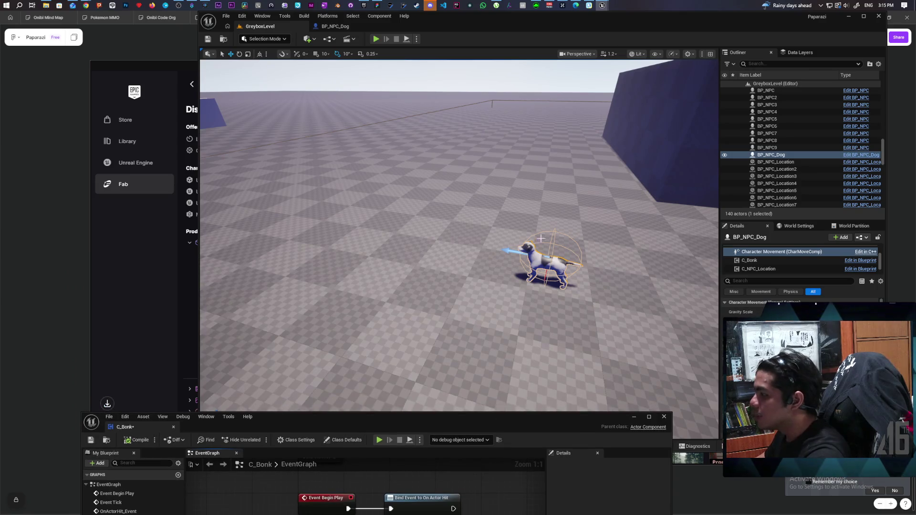
drag(571, 270, 433, 288)
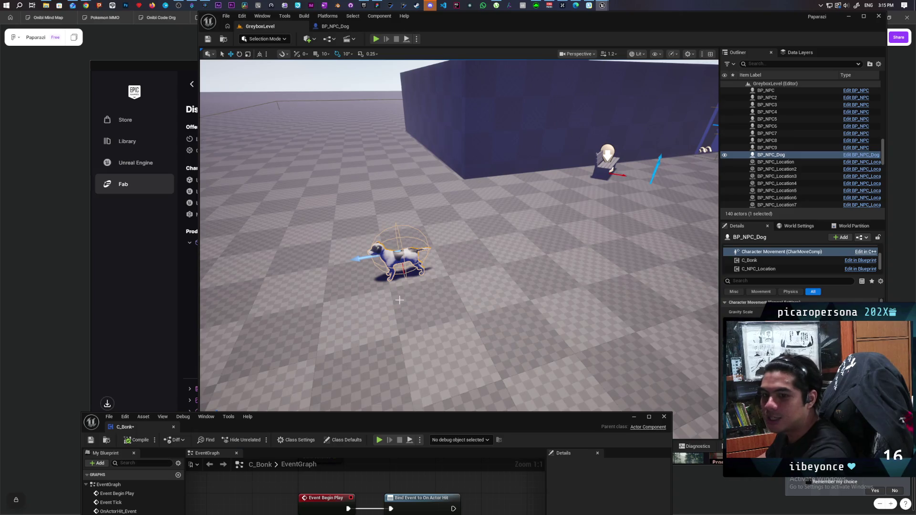
mouse_move(432, 413)
mouse_down()
mouse_move(381, 155)
mouse_move(363, 268)
mouse_up()
click(337, 27)
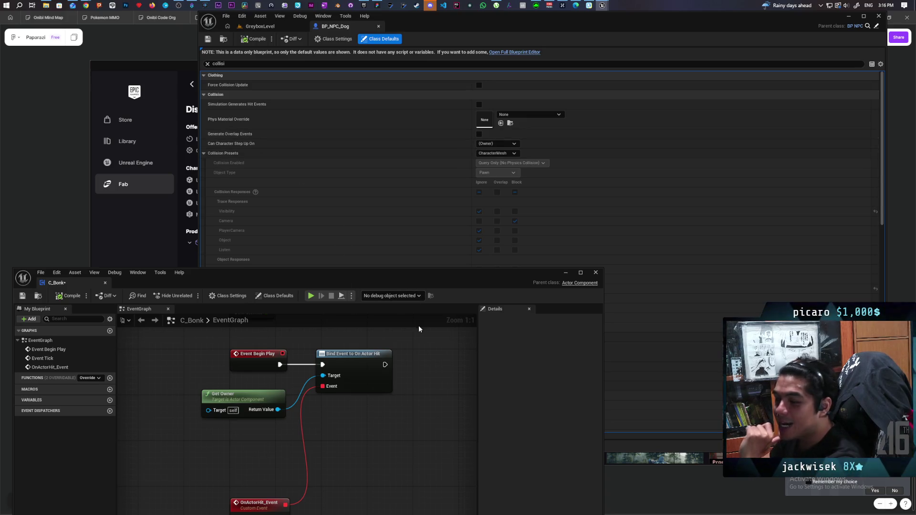
Move the OnActorHit_Event node up near Get Owner
drag(339, 279, 356, 164)
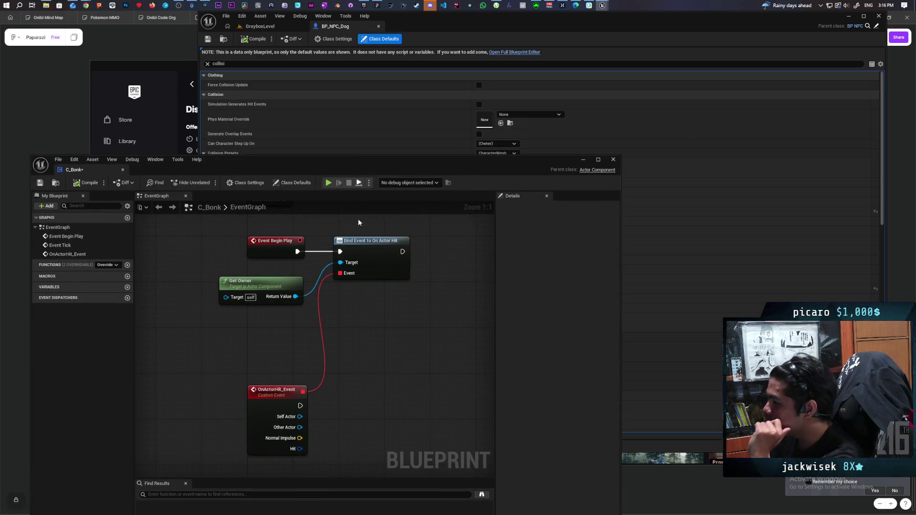
drag(252, 374, 247, 339)
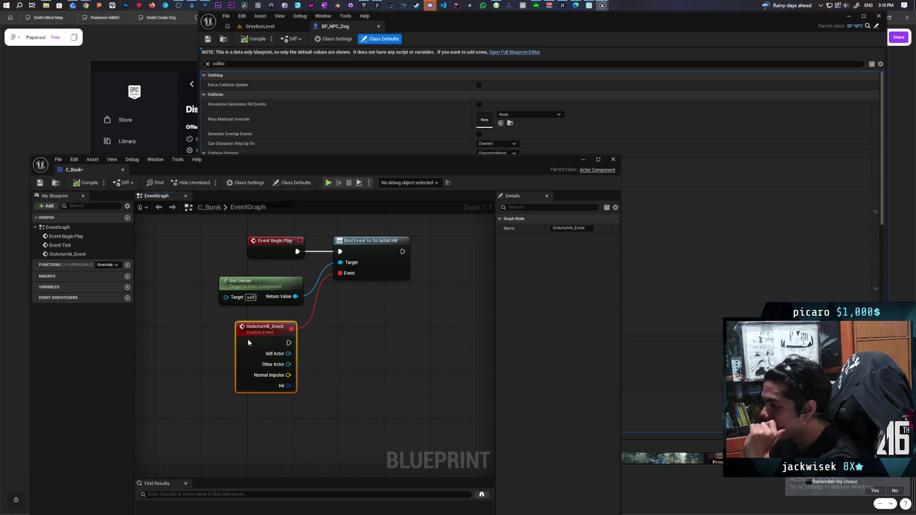
click(396, 358)
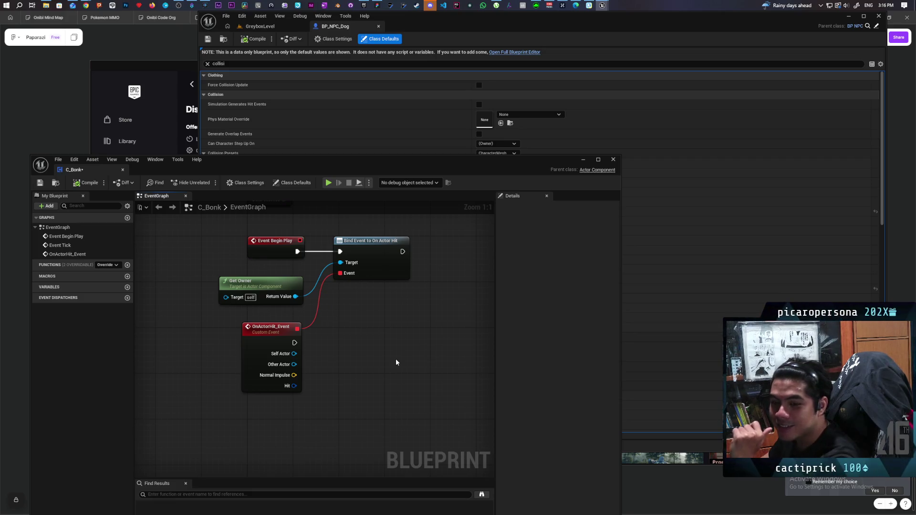
Search 'overlap even' from Get Owner's Return Value, then cancel without adding a node
drag(296, 297, 377, 329)
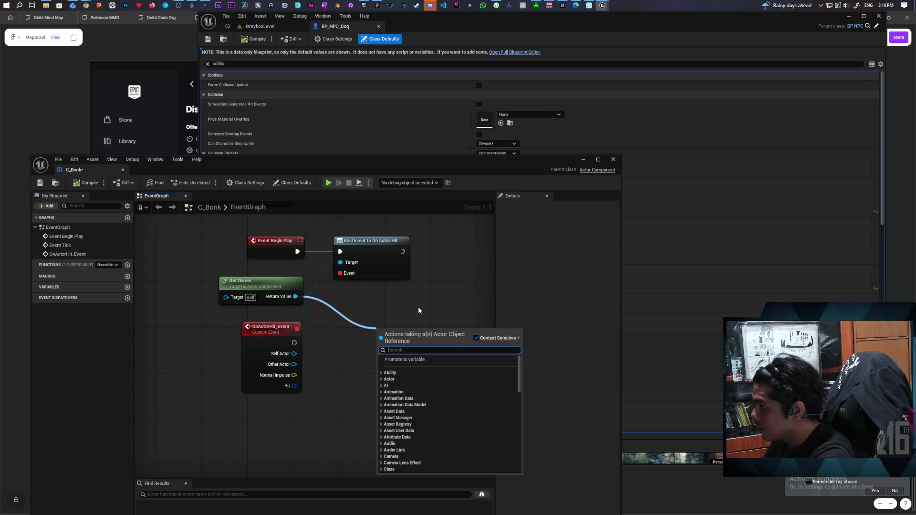
text(overlap)
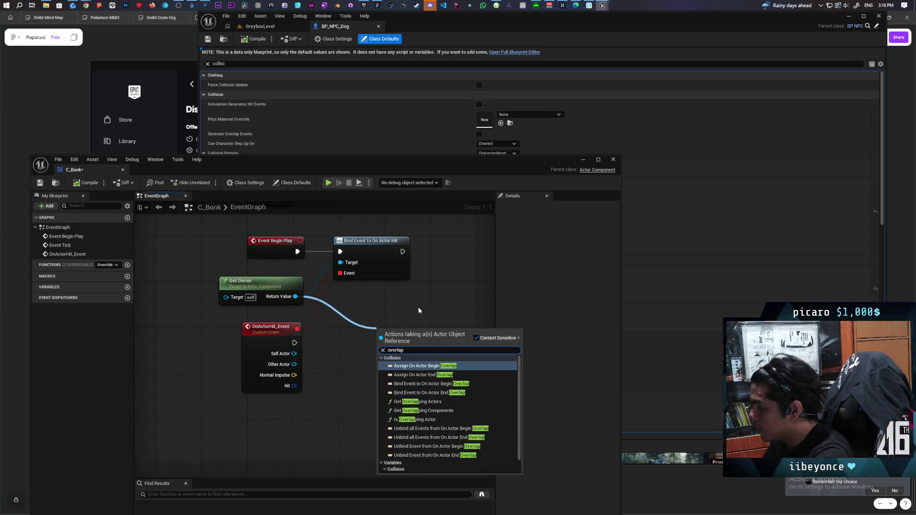
text( even)
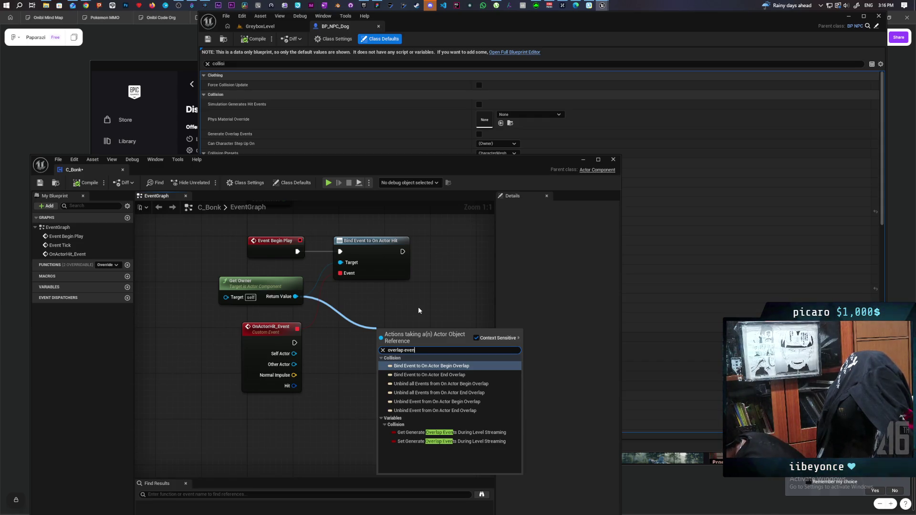
key(Escape)
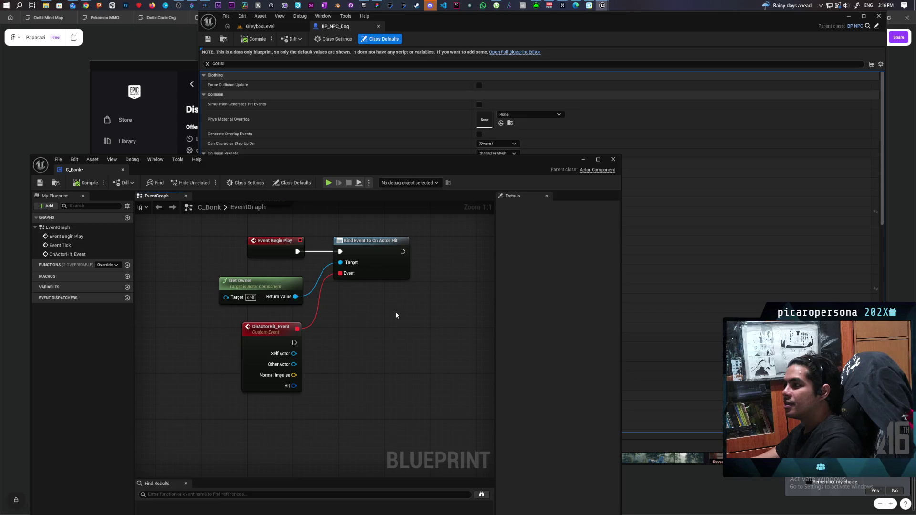
mouse_move(373, 167)
mouse_down()
mouse_move(384, 243)
mouse_move(368, 214)
mouse_move(346, 205)
mouse_up()
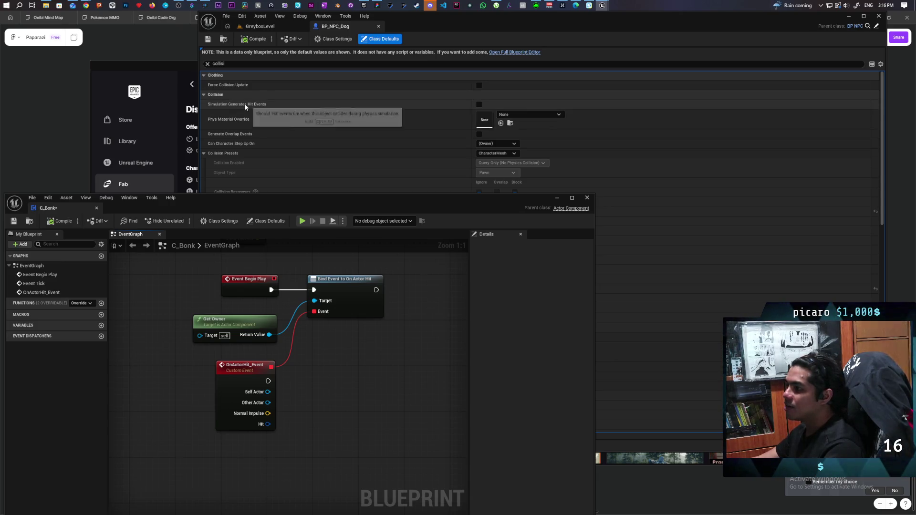
right_click(343, 384)
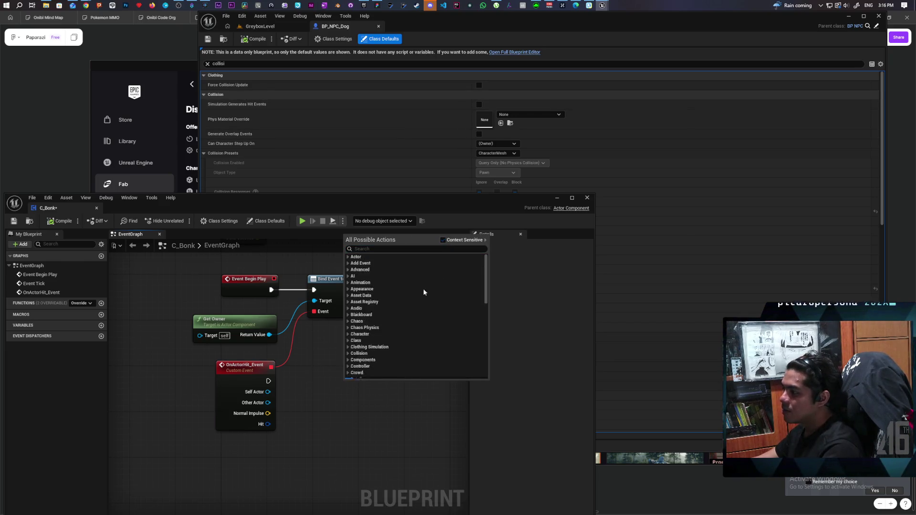
right_click(322, 371)
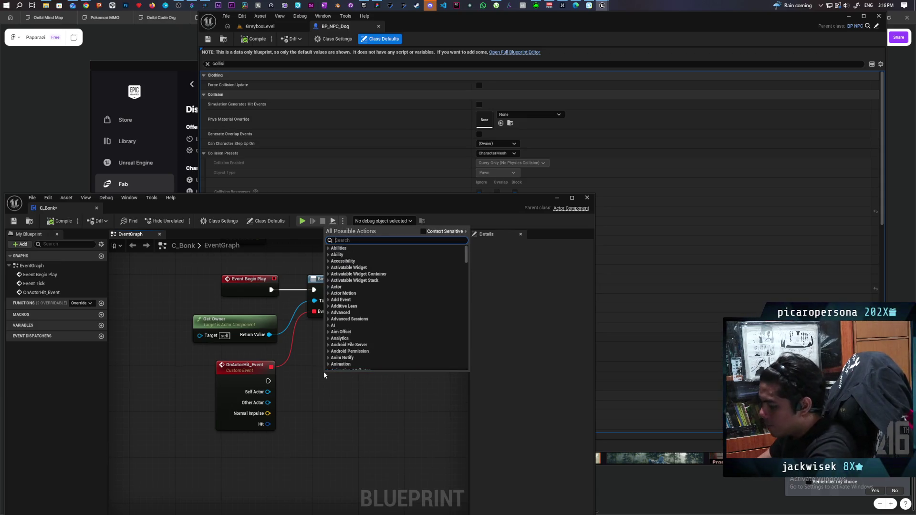
text(simulation)
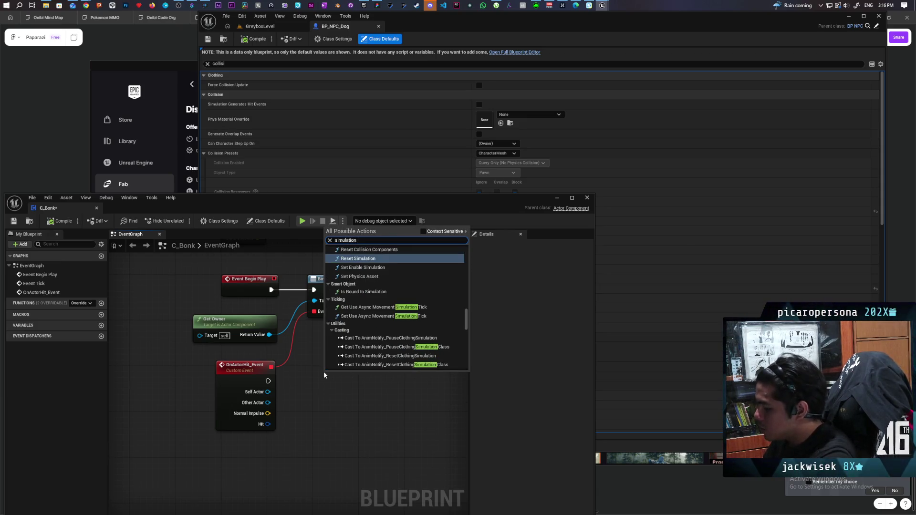
text( generate )
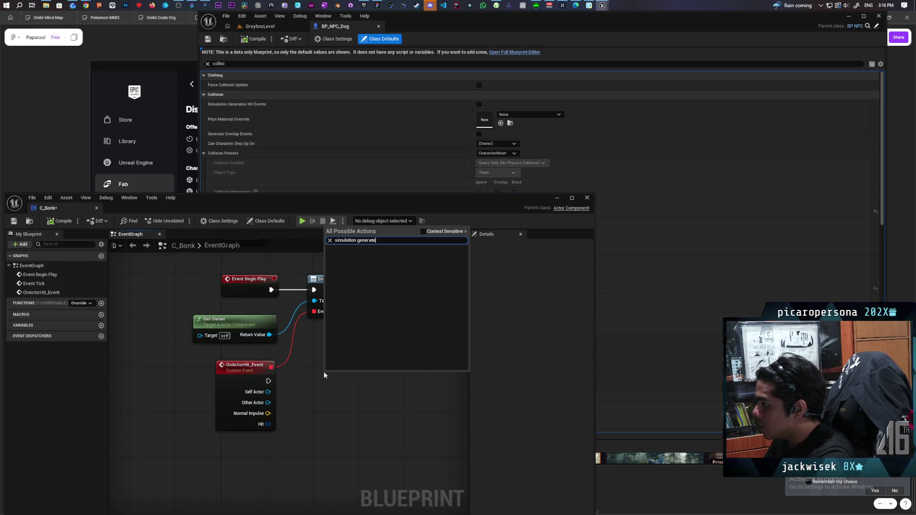
text(hit)
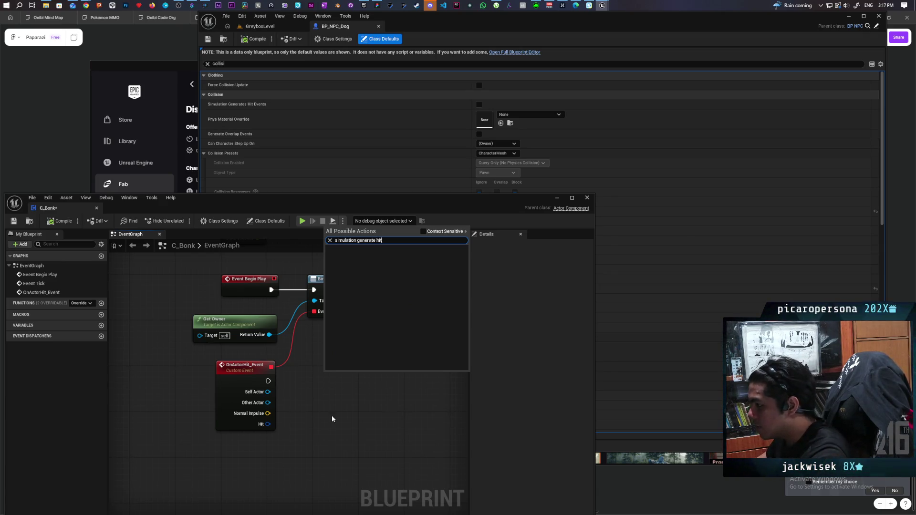
key(Escape)
drag(270, 334, 338, 394)
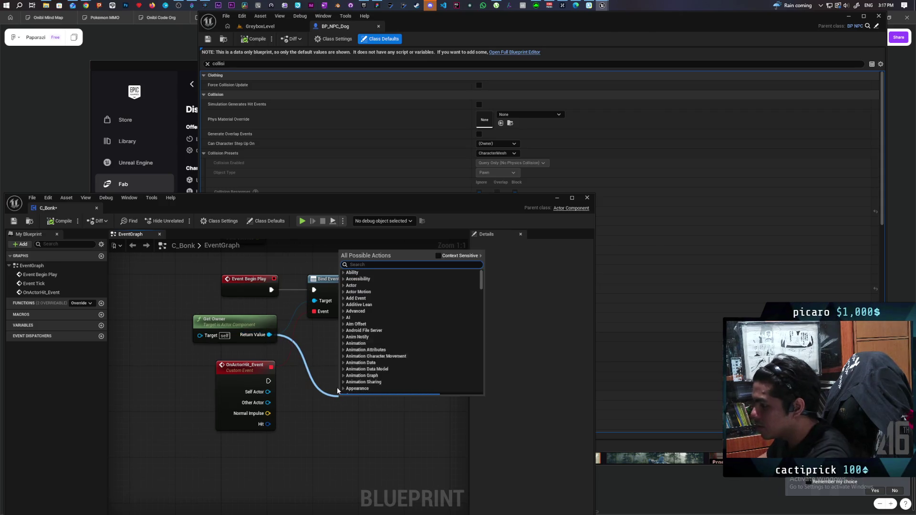
text(simulation)
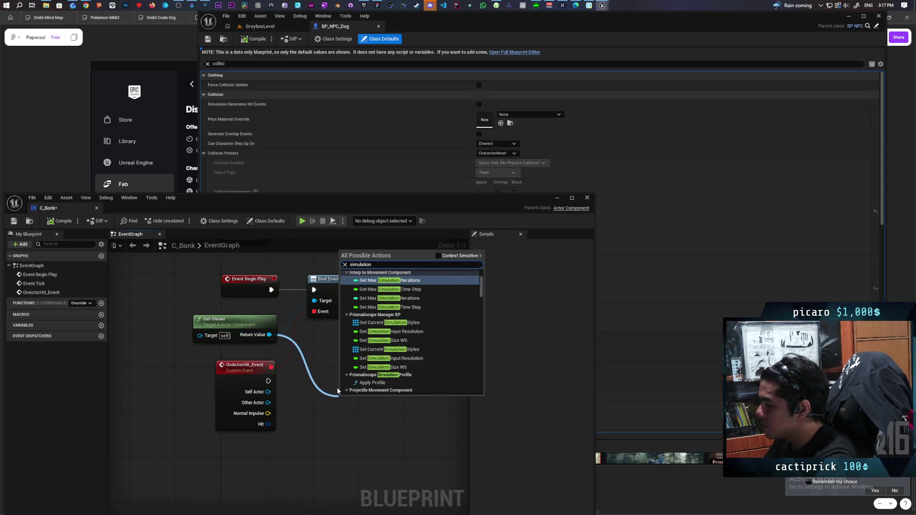
text( gene)
key(BackSpace)
key(BackSpace)
key(BackSpace)
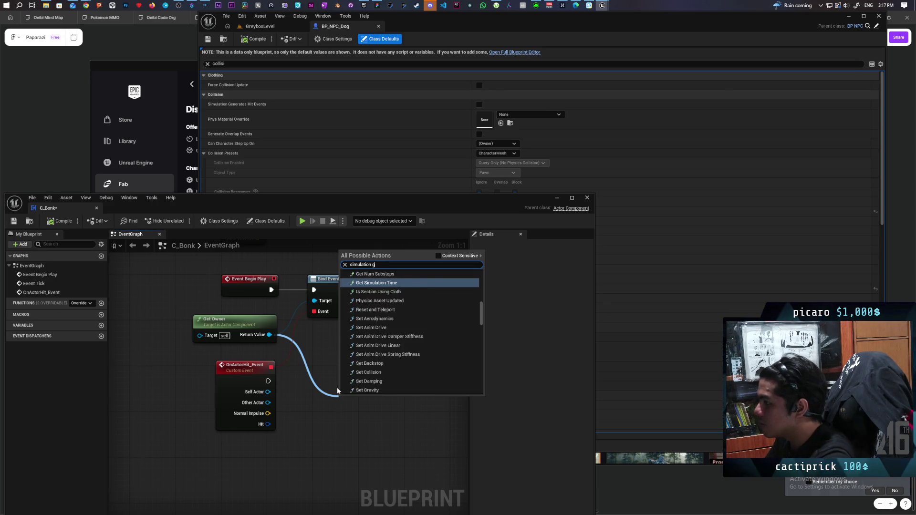
key(BackSpace)
key(BackSpace)
key(BackSpace)
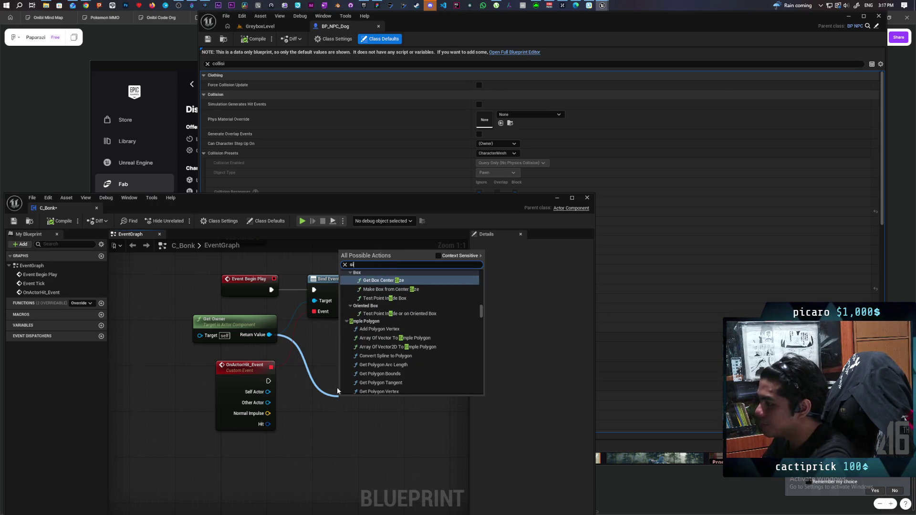
text(generate)
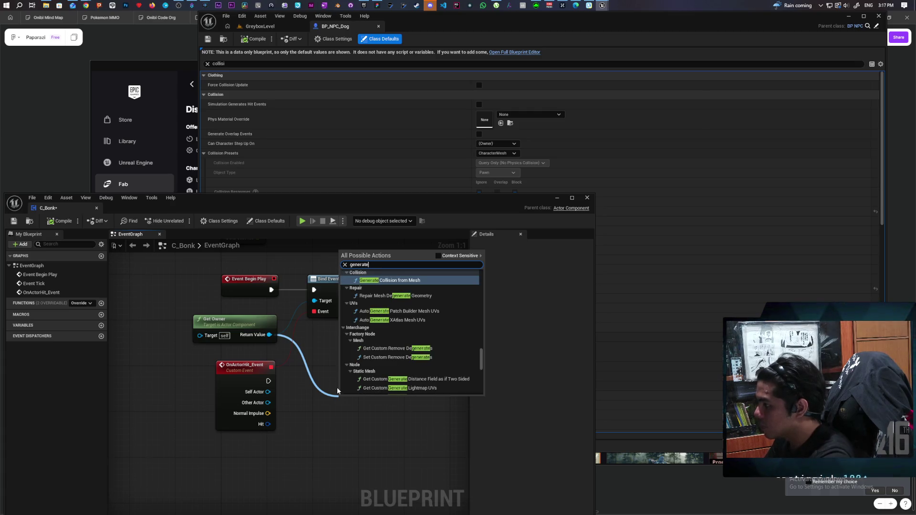
text( hit eve)
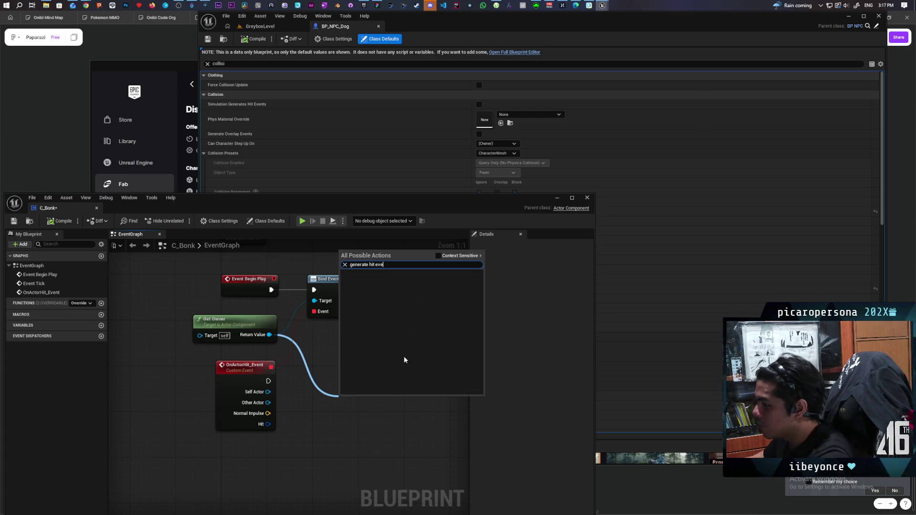
click(330, 370)
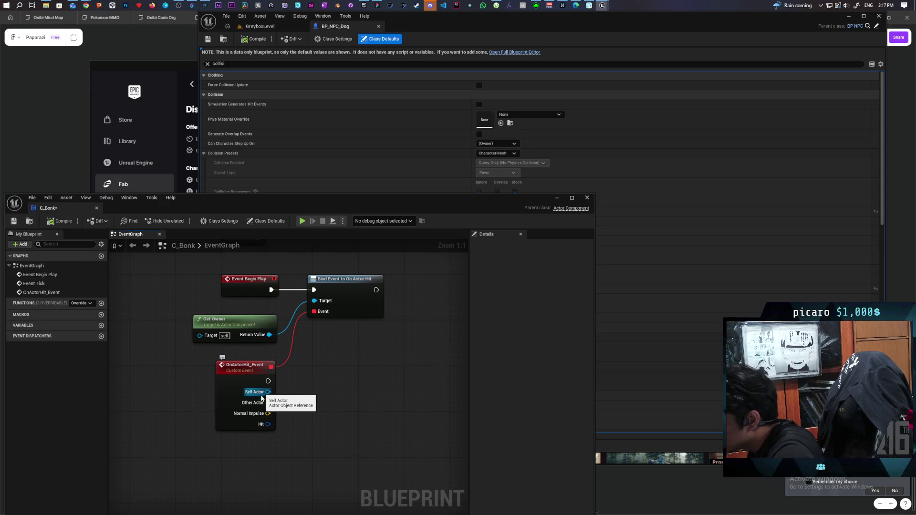
Cast OnActorHit_Event's Other Actor to BP_Oni
drag(268, 402, 364, 409)
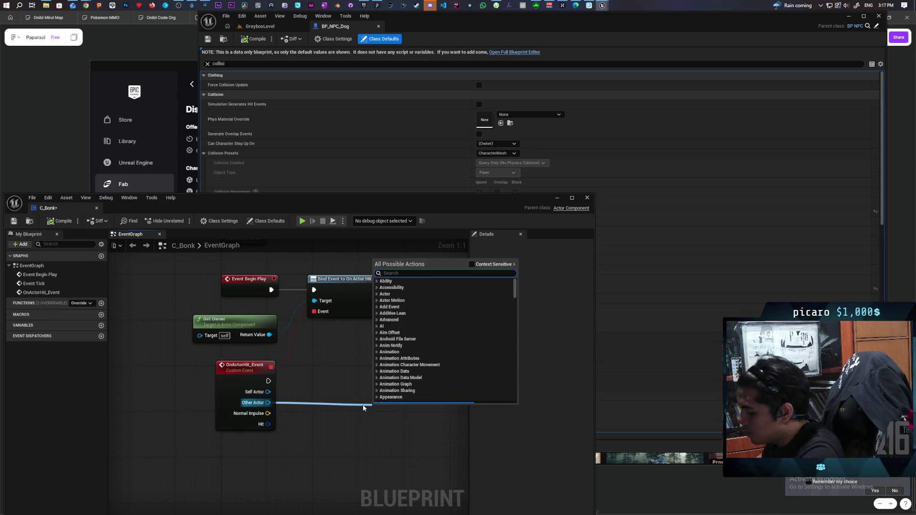
text(cast to bp oni)
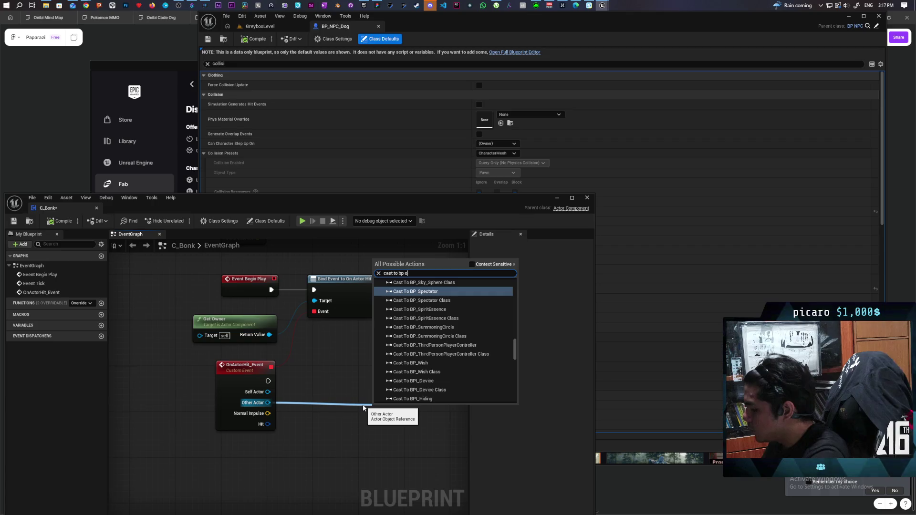
key(Return)
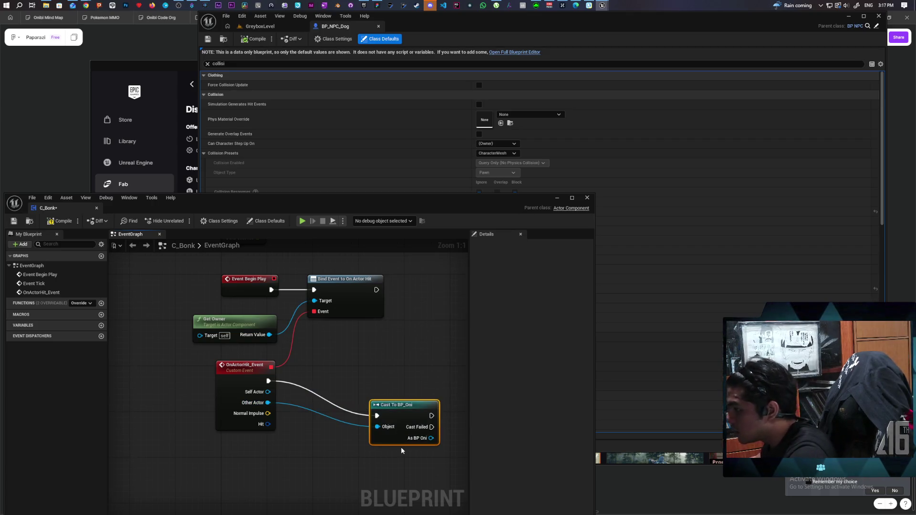
drag(356, 383, 350, 380)
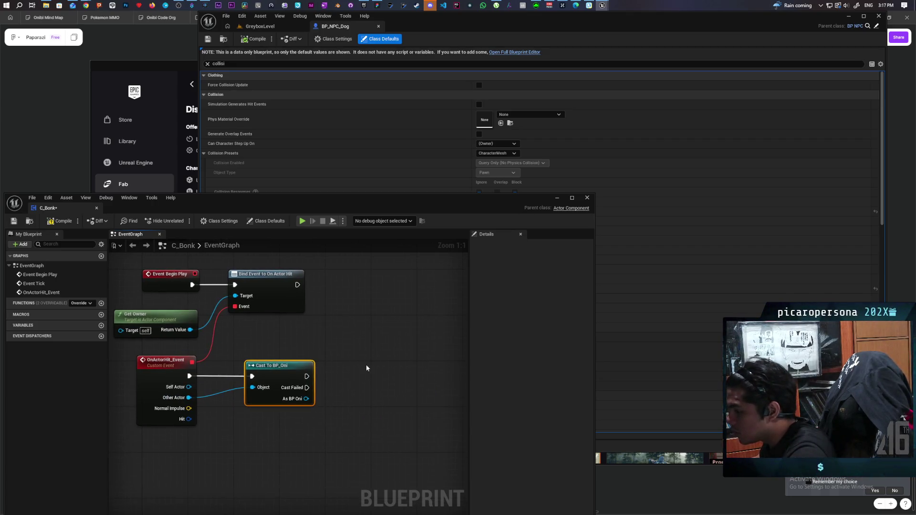
Add a Print String after the cast showing 'it Works' in green text
key(ctrl+v)
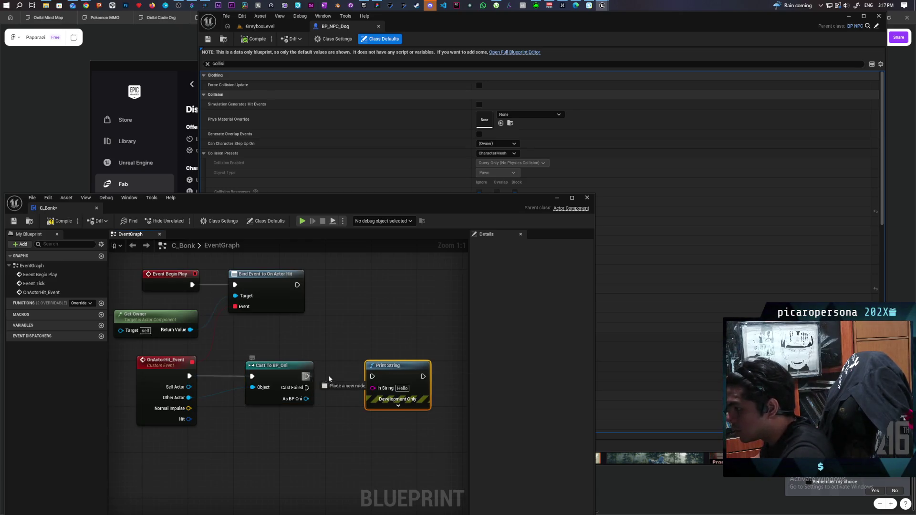
click(406, 408)
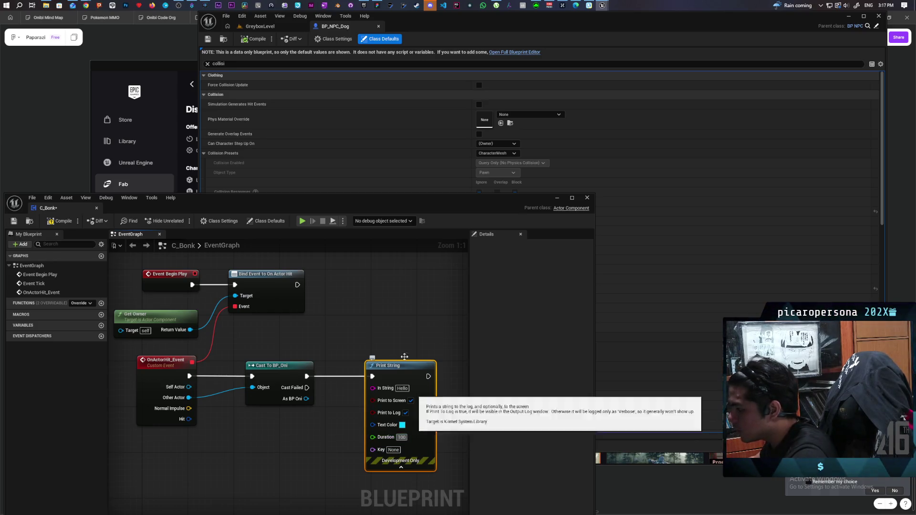
click(401, 388)
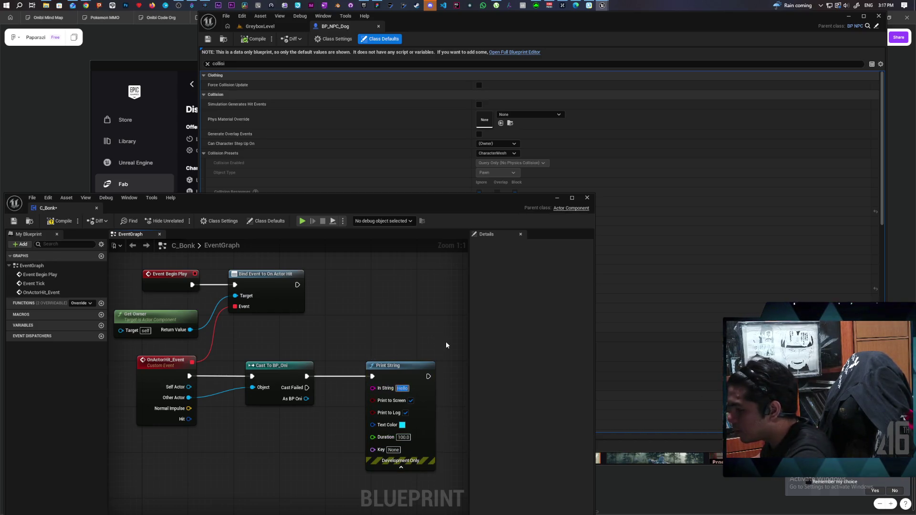
text(it)
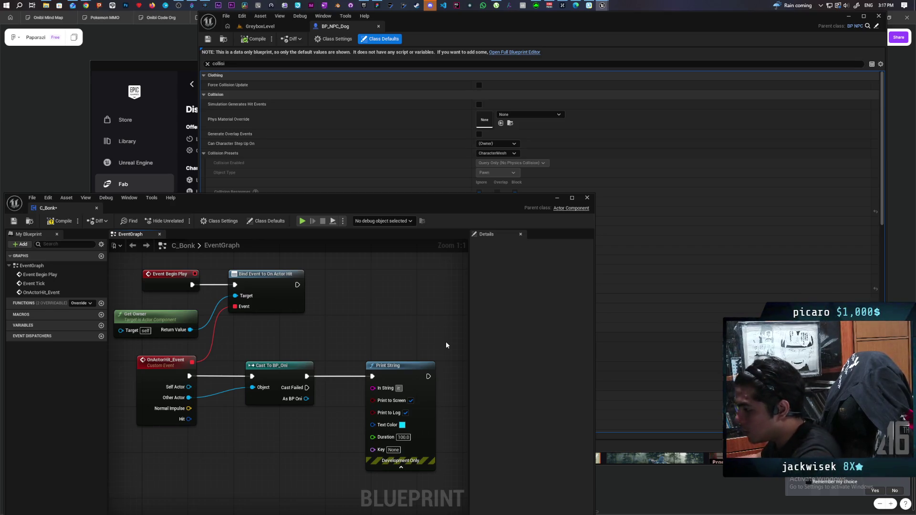
text( Works)
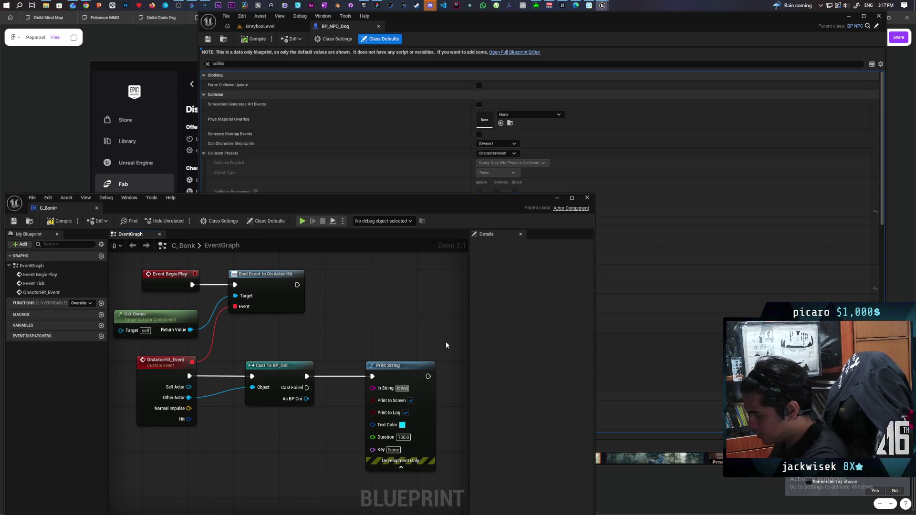
key(Return)
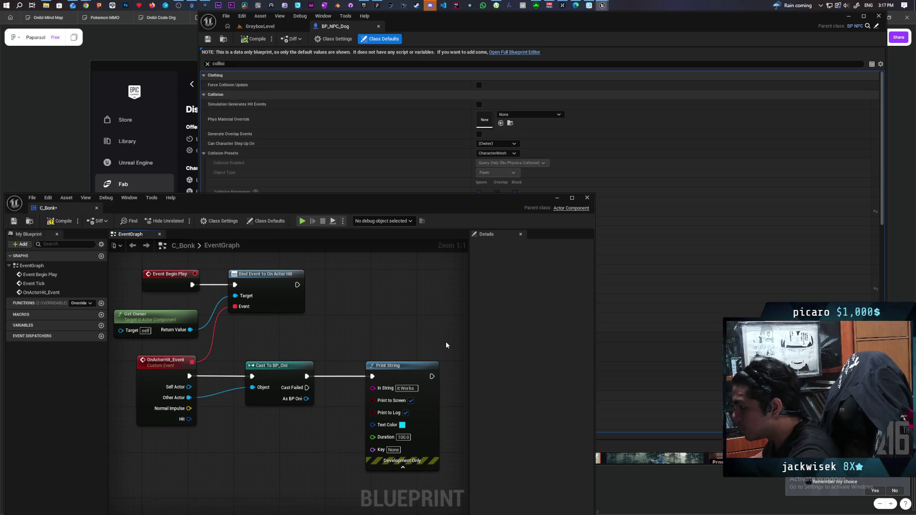
click(402, 424)
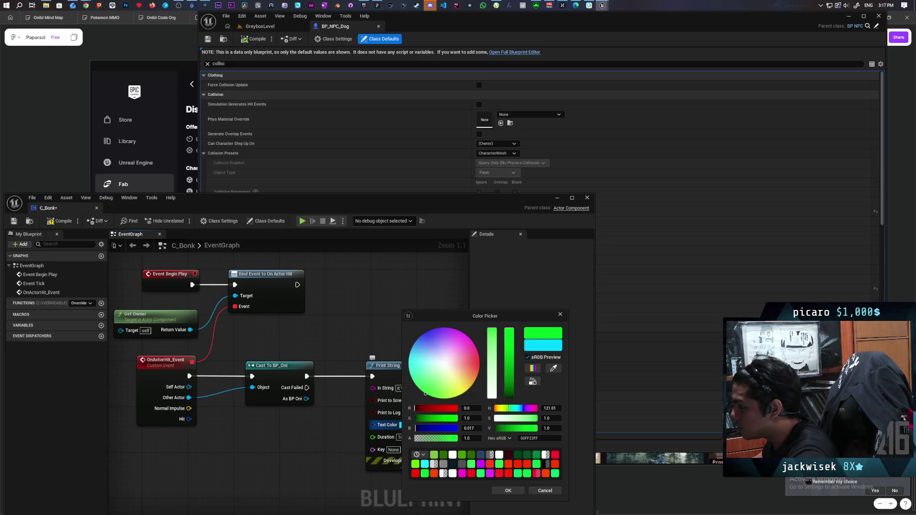
click(511, 491)
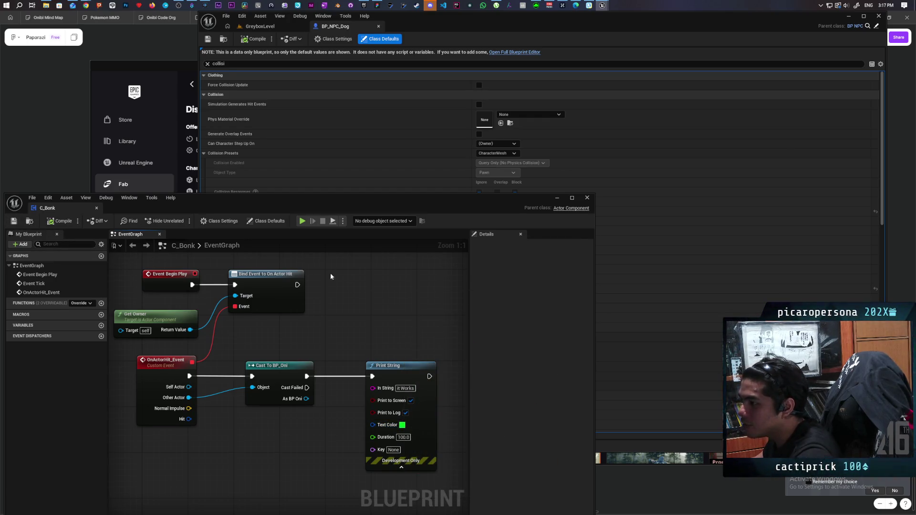
click(557, 198)
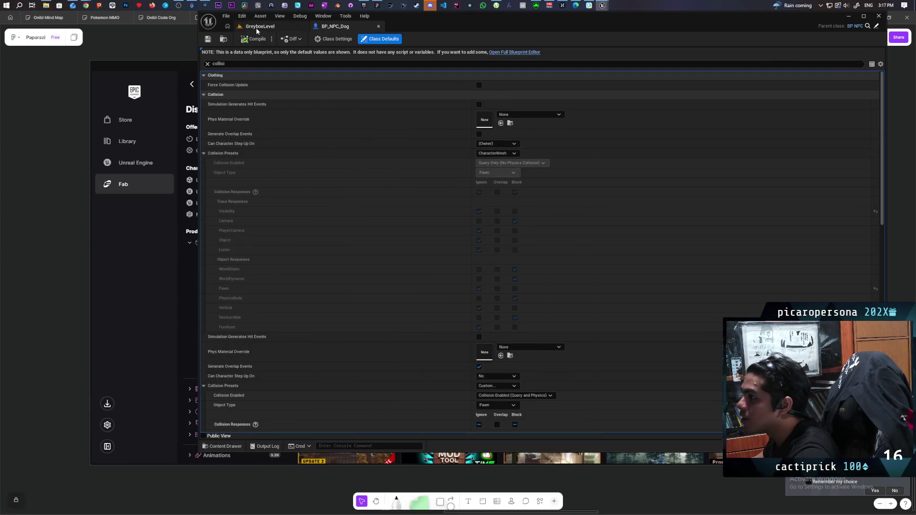
Start a GreyboxLevel playtest and walk the purple character across the level
click(257, 26)
key(alt+p)
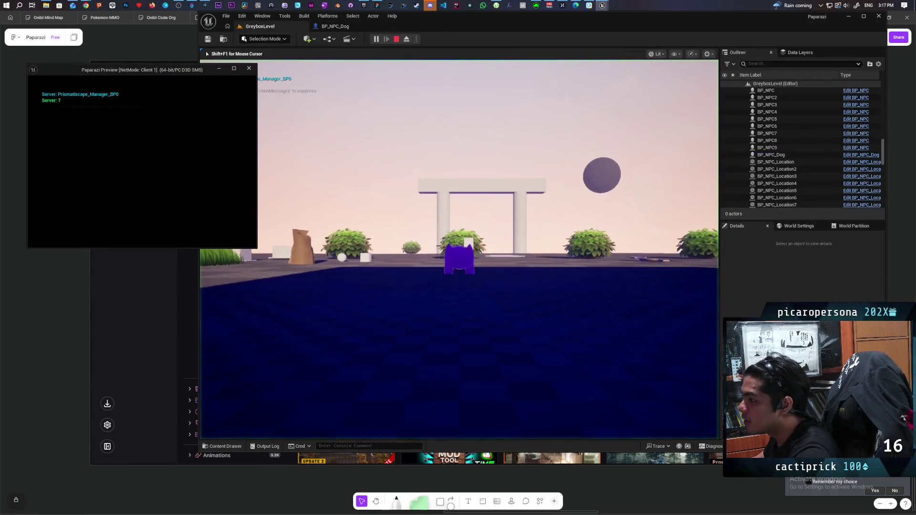
click(286, 143)
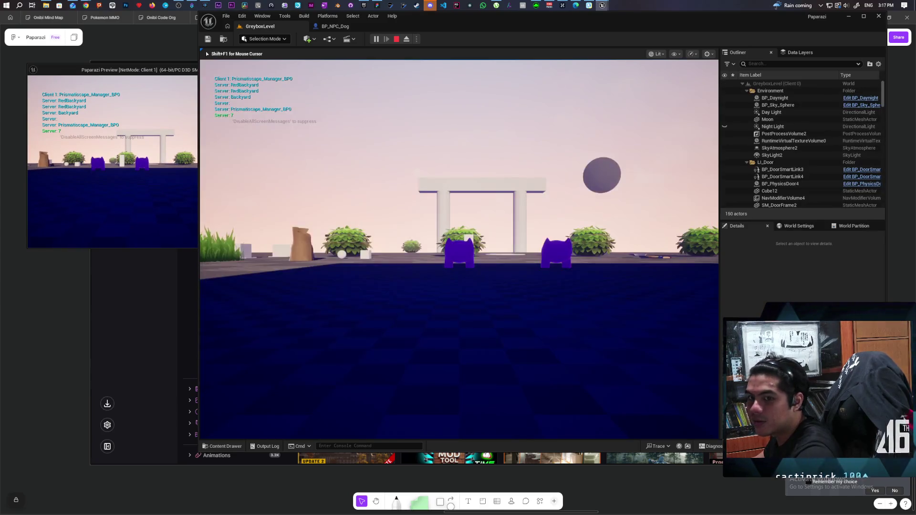
key(w)
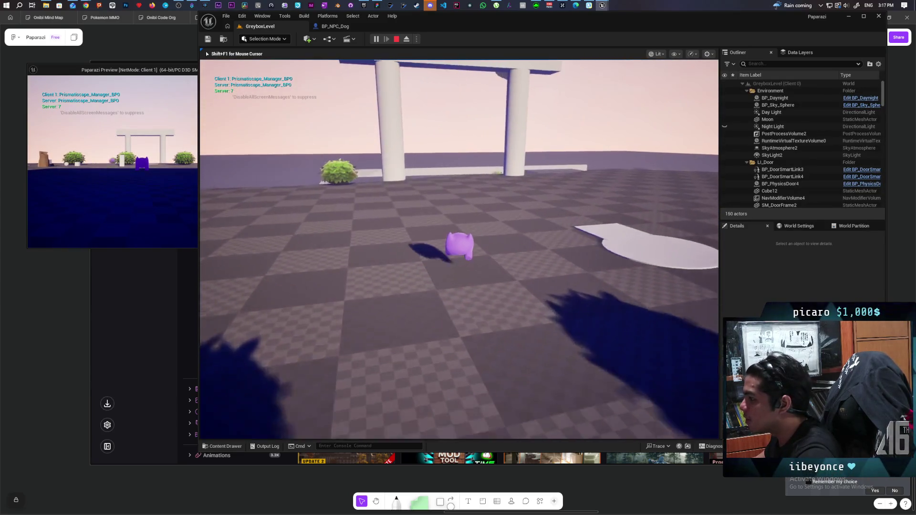
key(w)
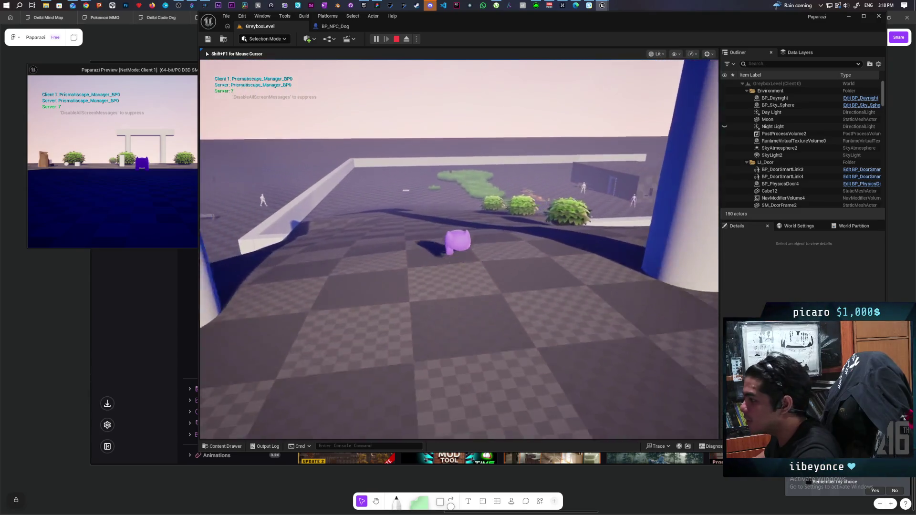
key(w)
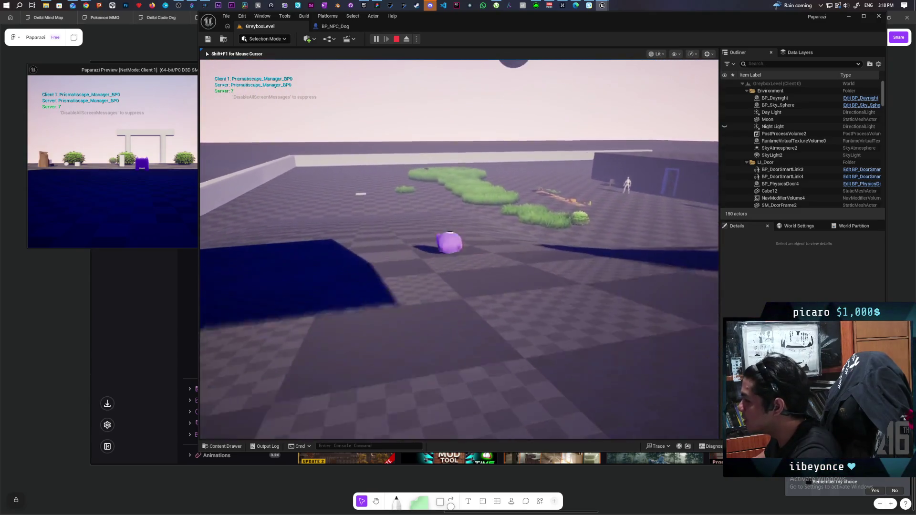
key(w)
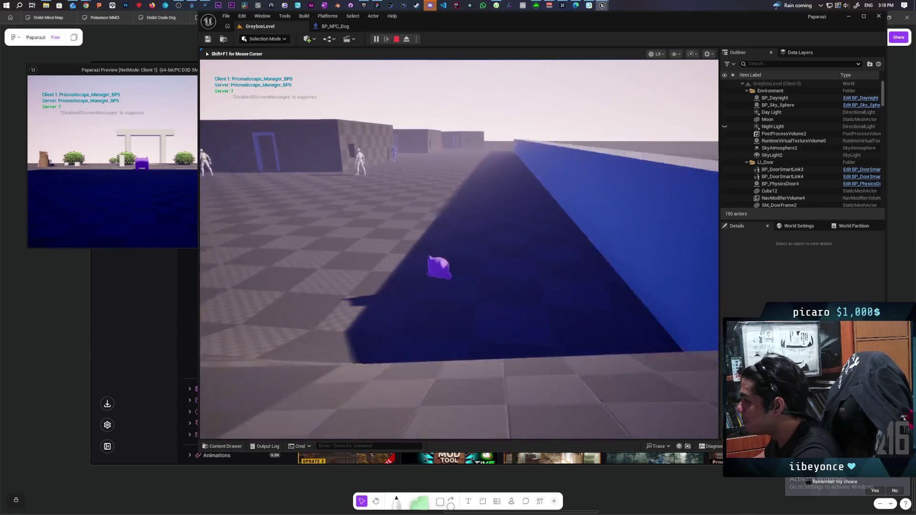
Walk the character into the dog NPC, back off, bump it again, then stop playing
key(w)
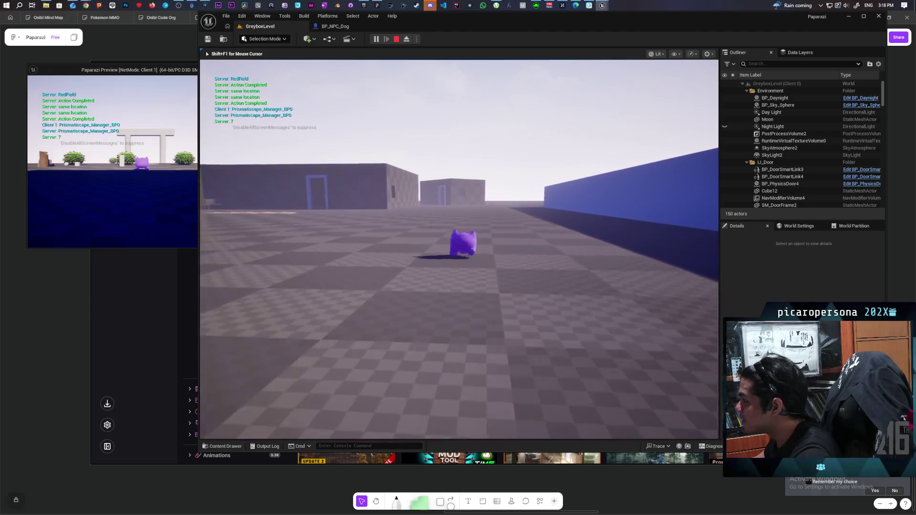
key(w)
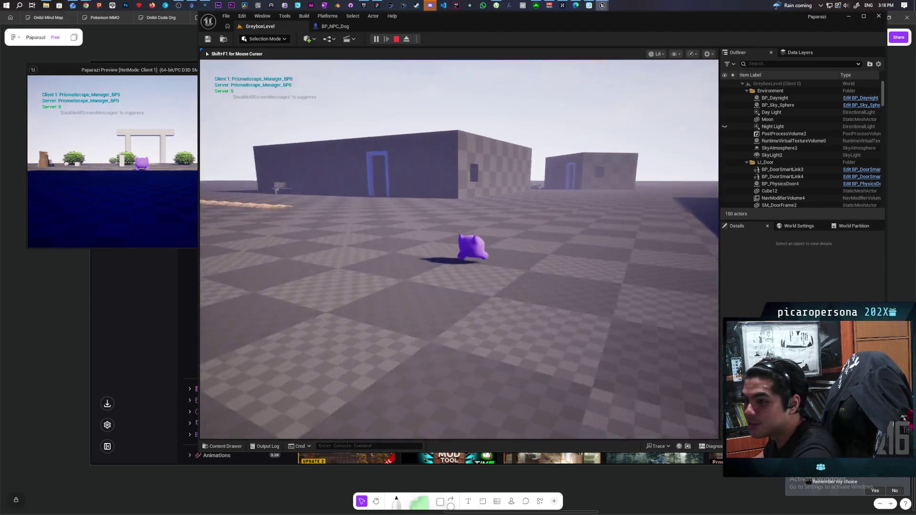
key(w)
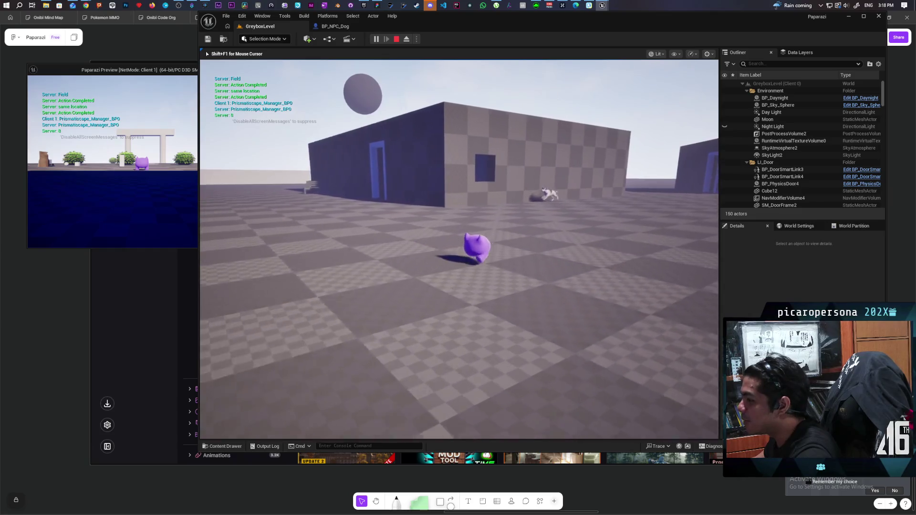
key(w)
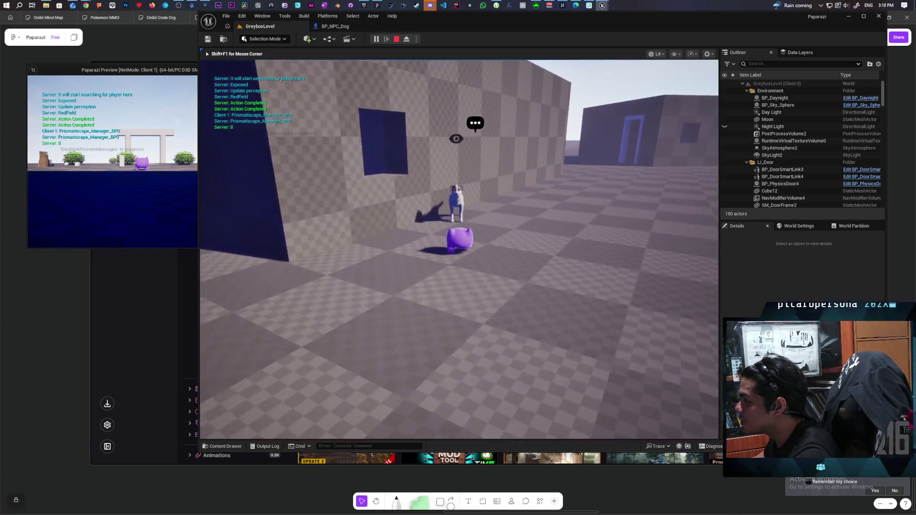
key(w)
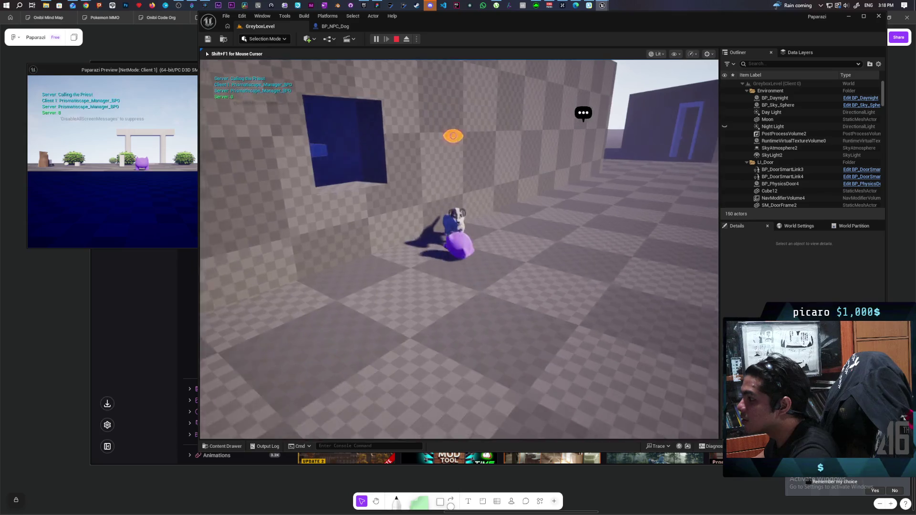
key(s)
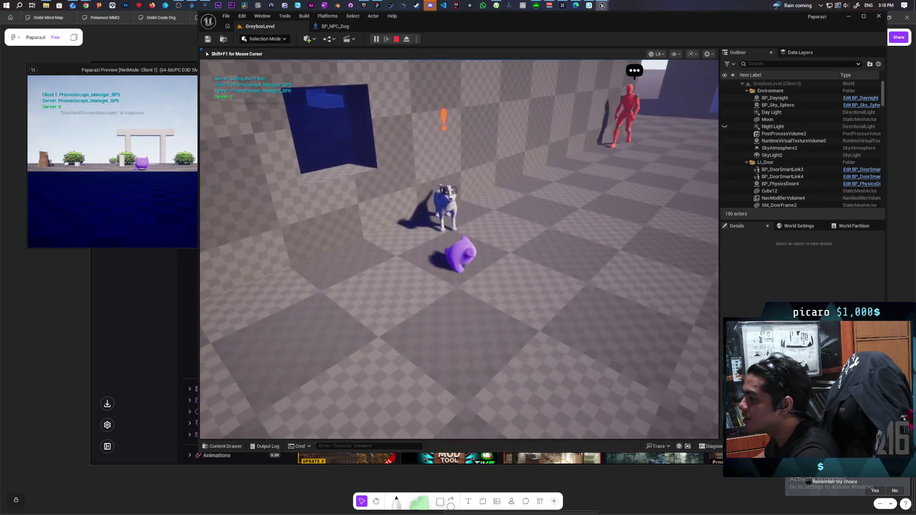
key(w)
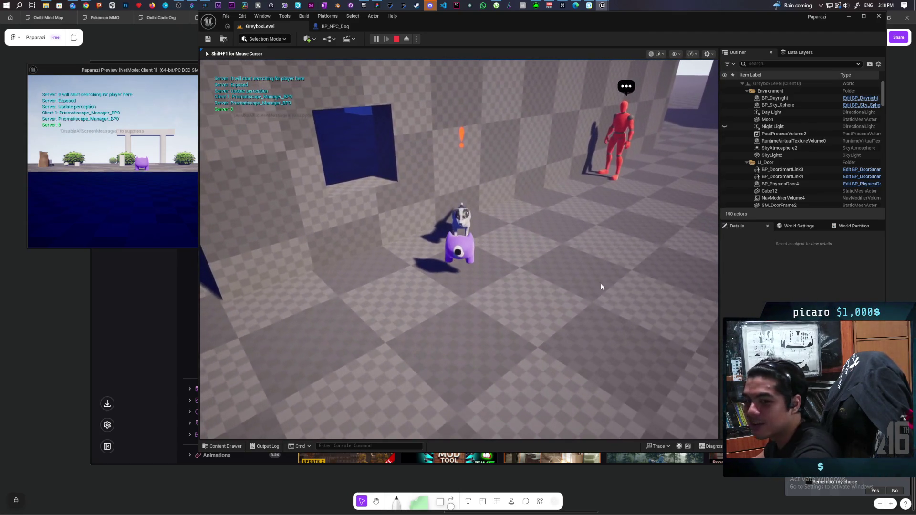
key(Escape)
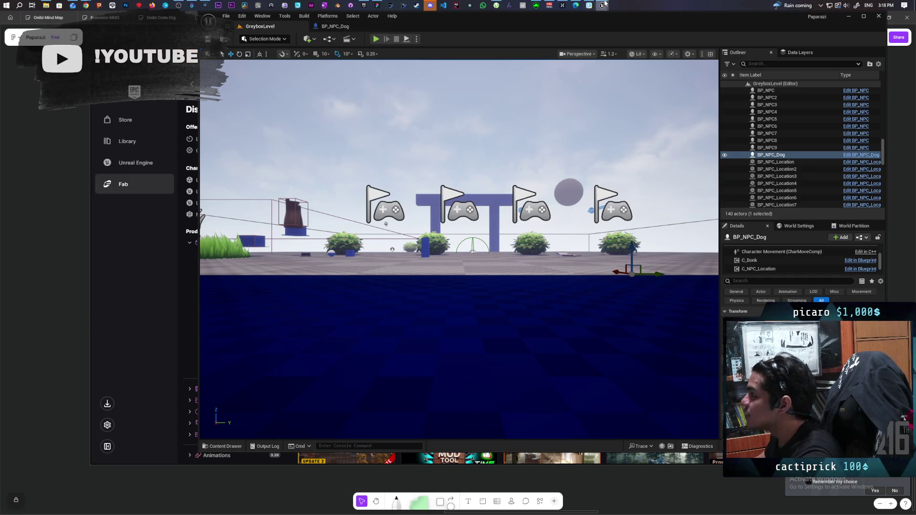
Frame the BP_NPC_Dog actor so it fills the viewport
key(f)
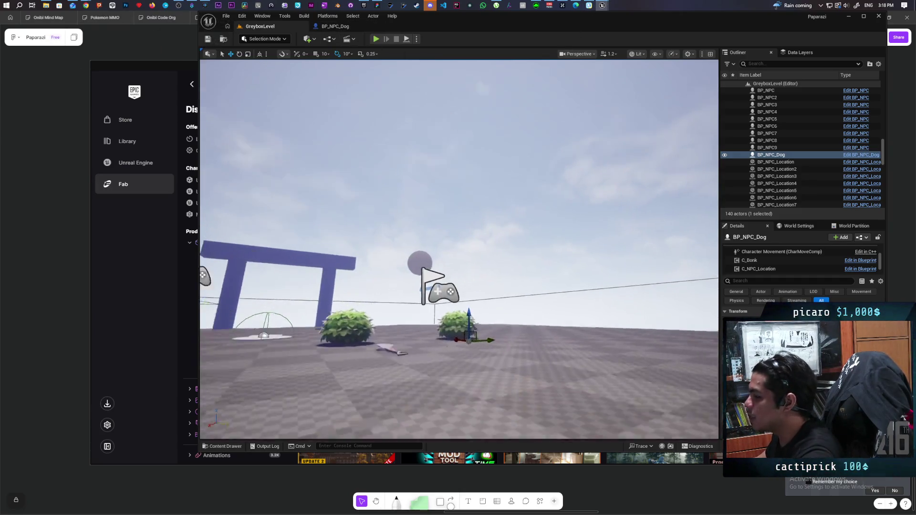
scroll(504, 310, down, 5)
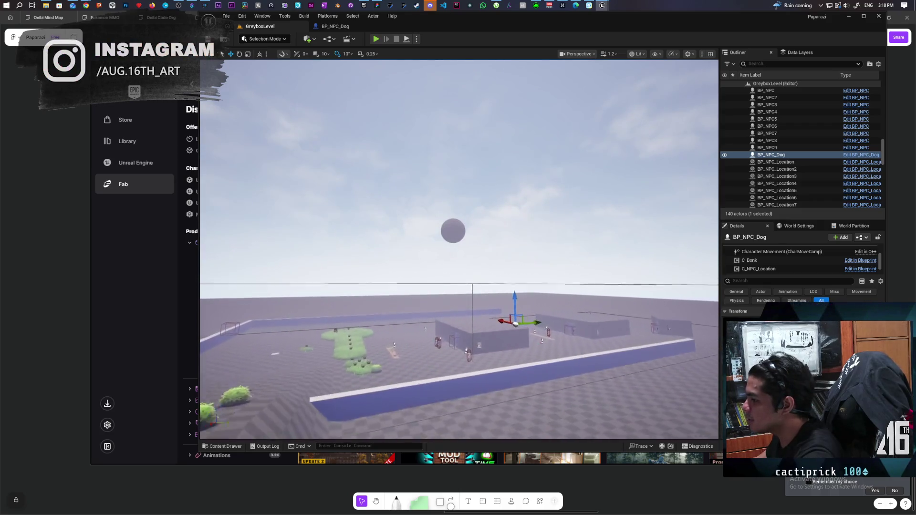
scroll(461, 267, up, 5)
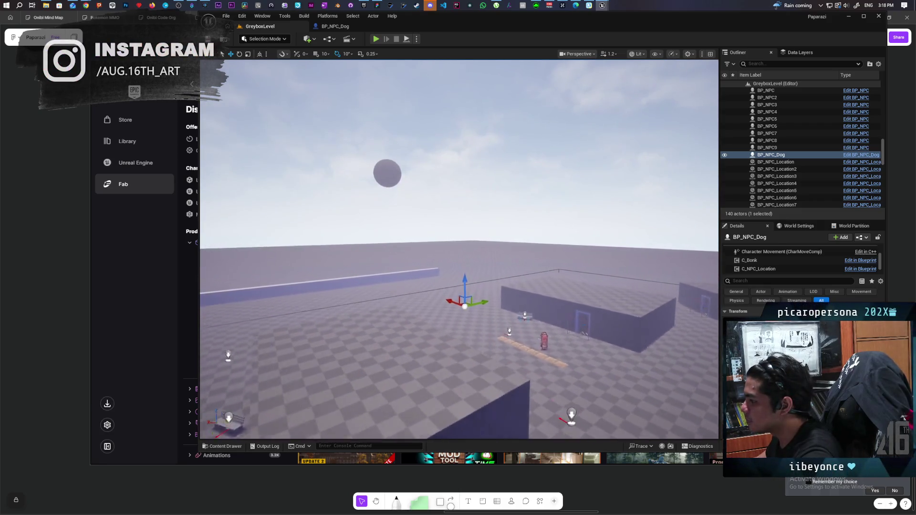
key(f)
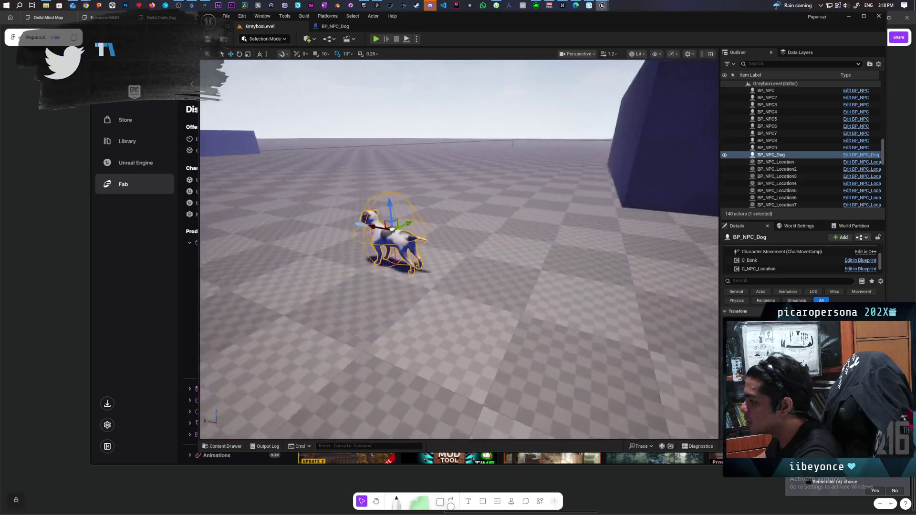
scroll(792, 260, up, 5)
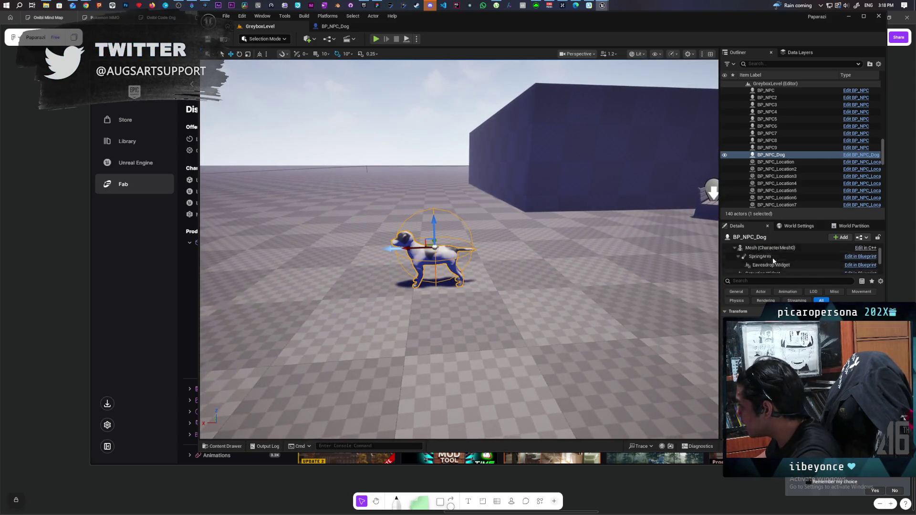
Filter the dog's Details to 'generate' and widen the outliner and details panels
click(754, 282)
text(gene)
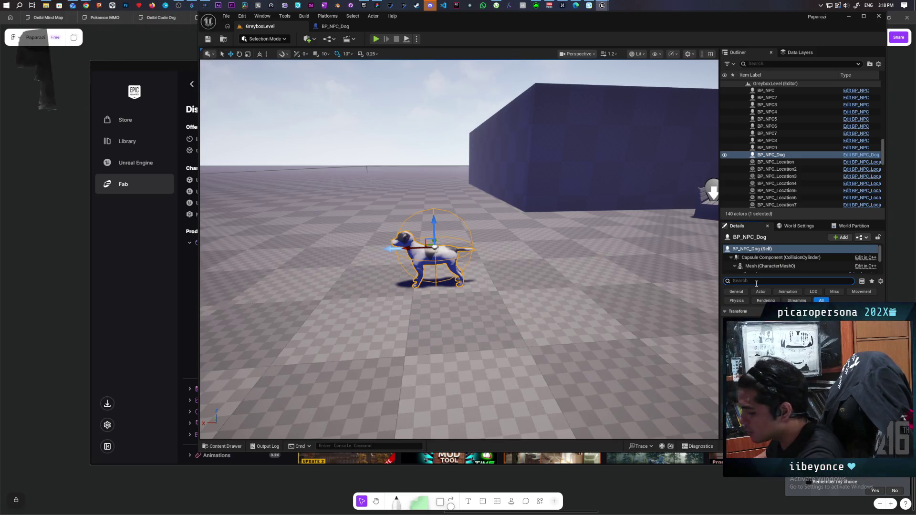
text(rate)
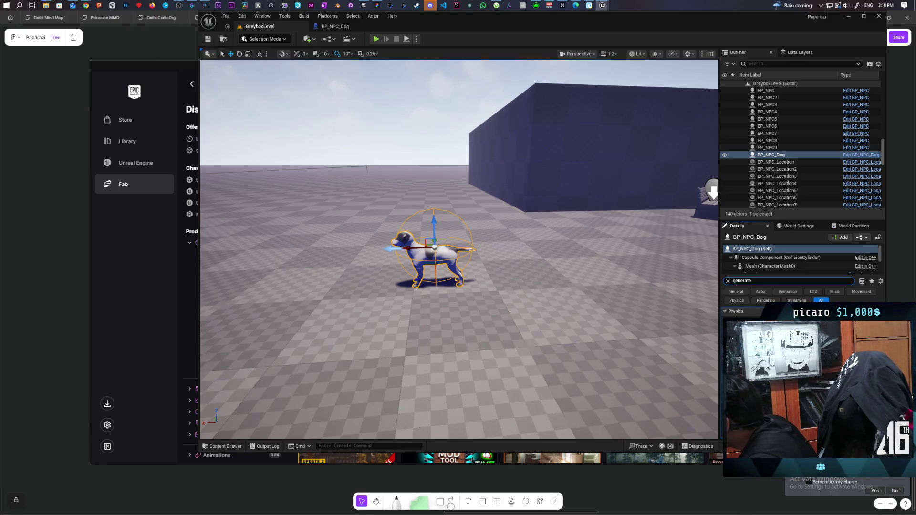
drag(718, 375, 643, 375)
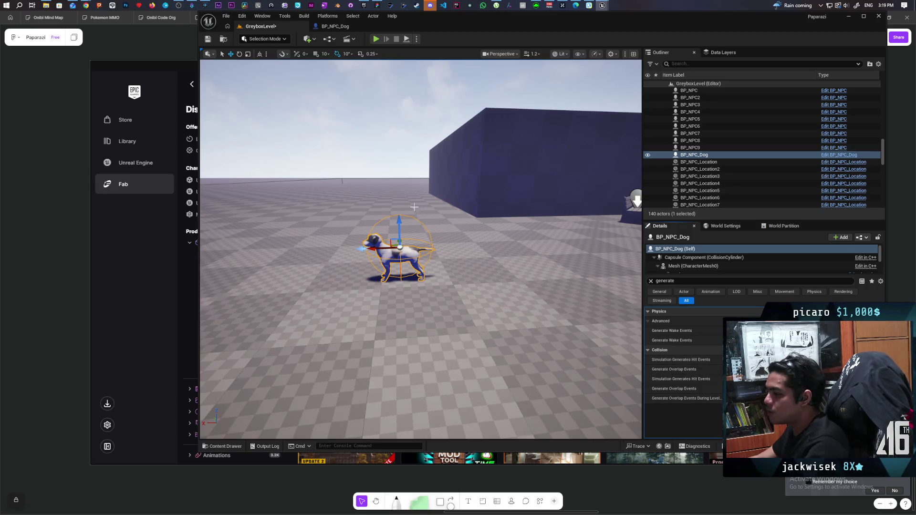
Save the level, start a playtest, and run the purple character toward the NPCs
click(215, 38)
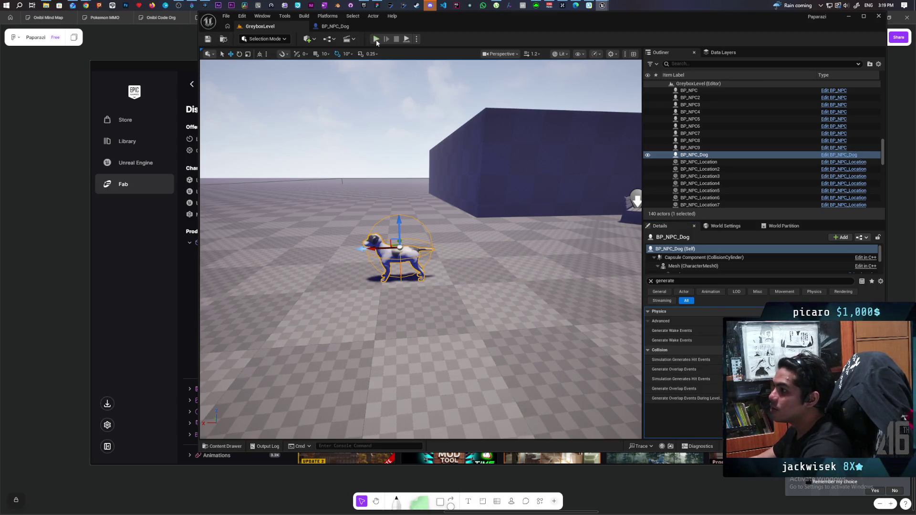
click(379, 39)
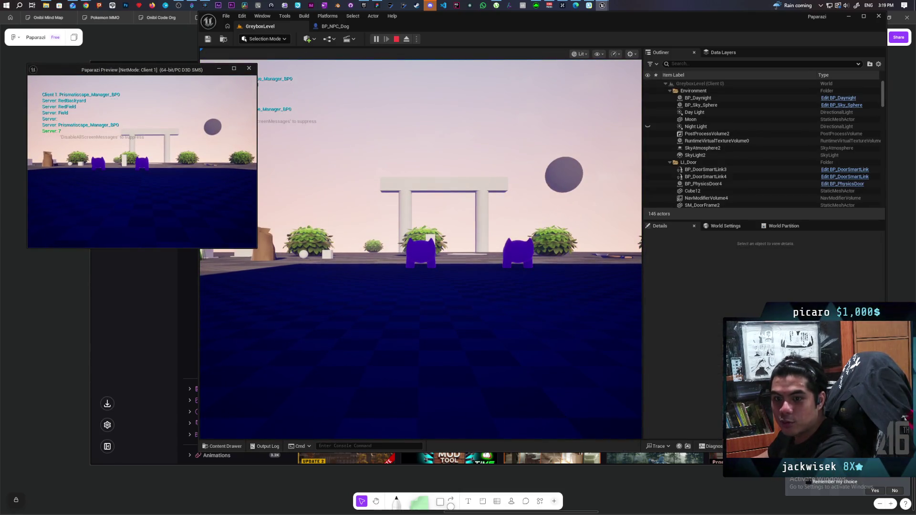
click(420, 248)
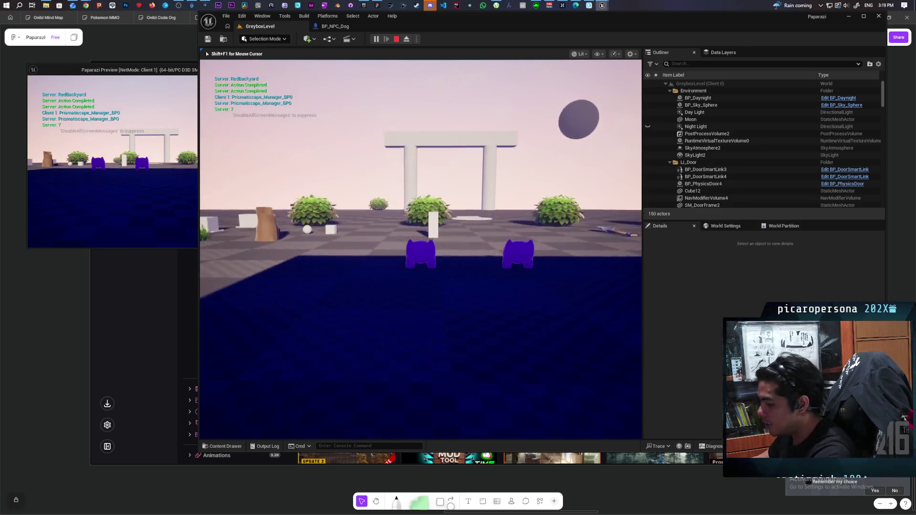
key(w)
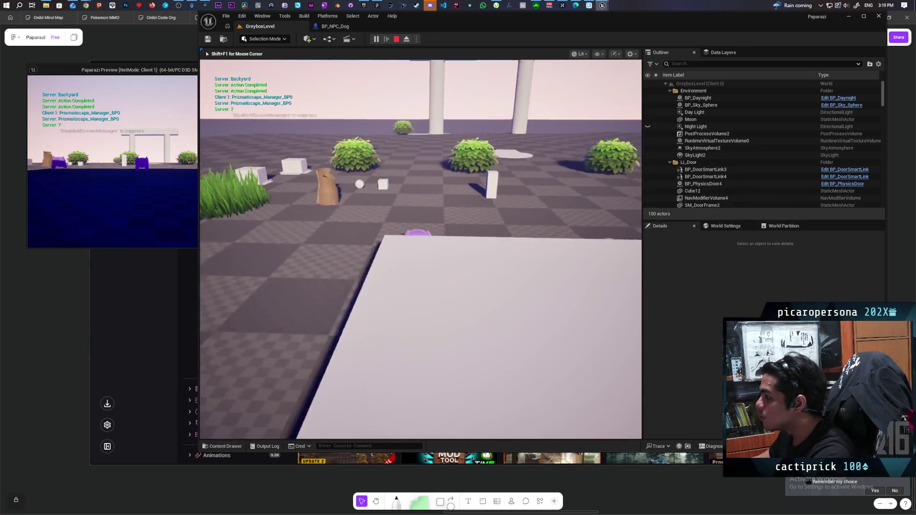
key(w)
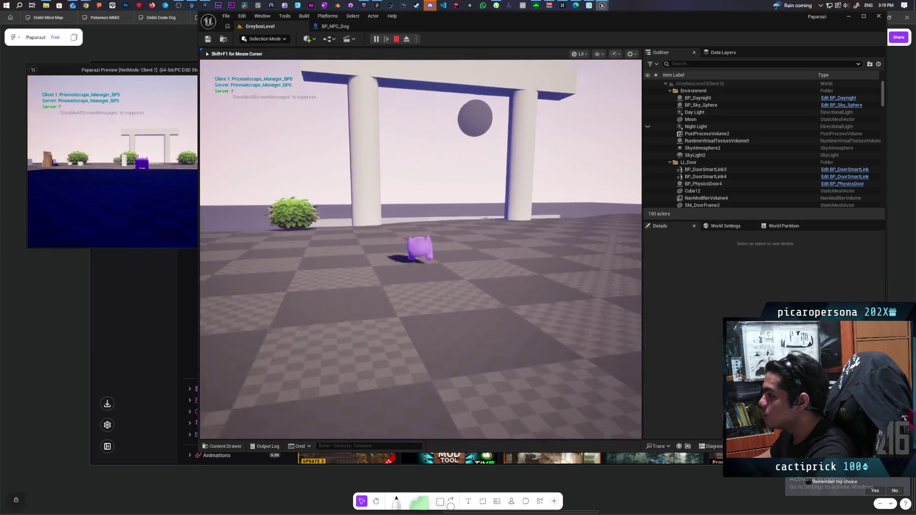
key(w)
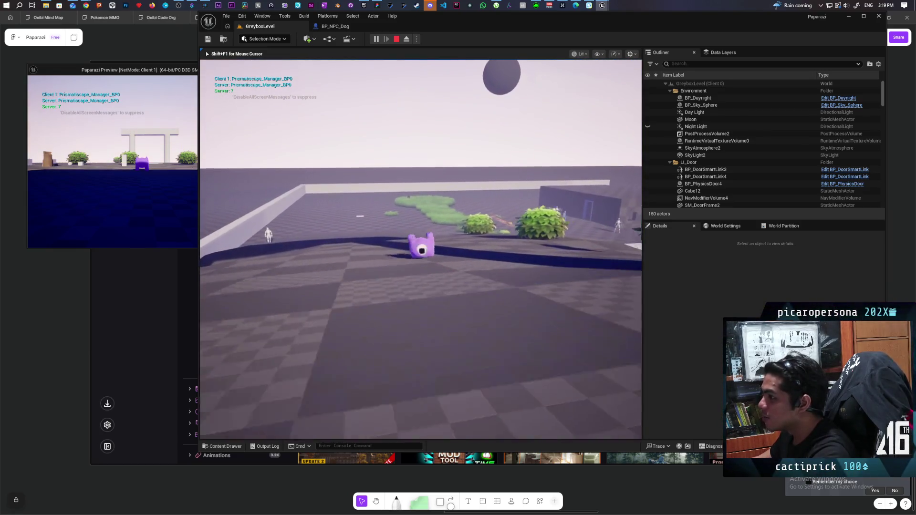
key(w)
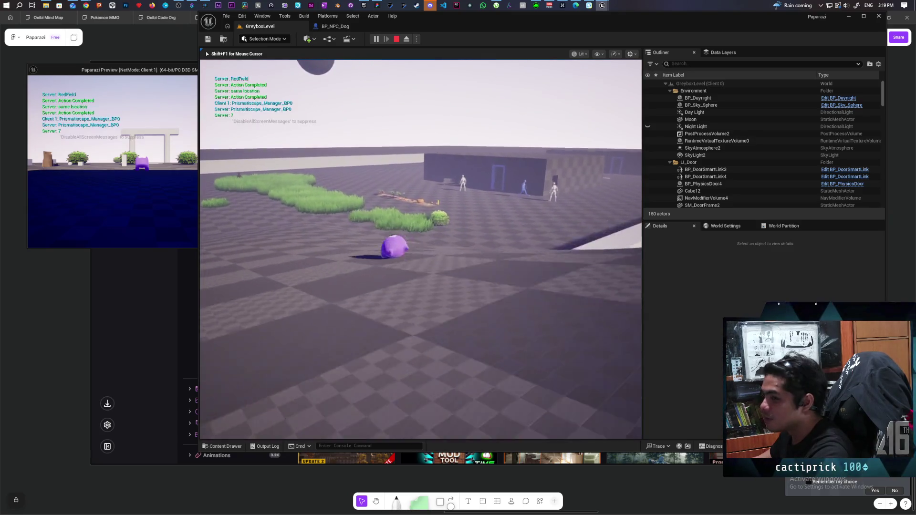
key(w)
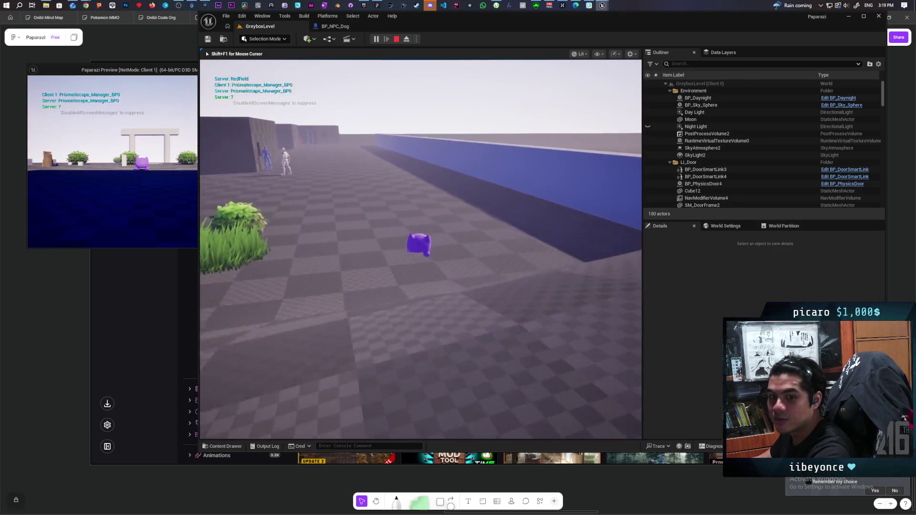
key(w)
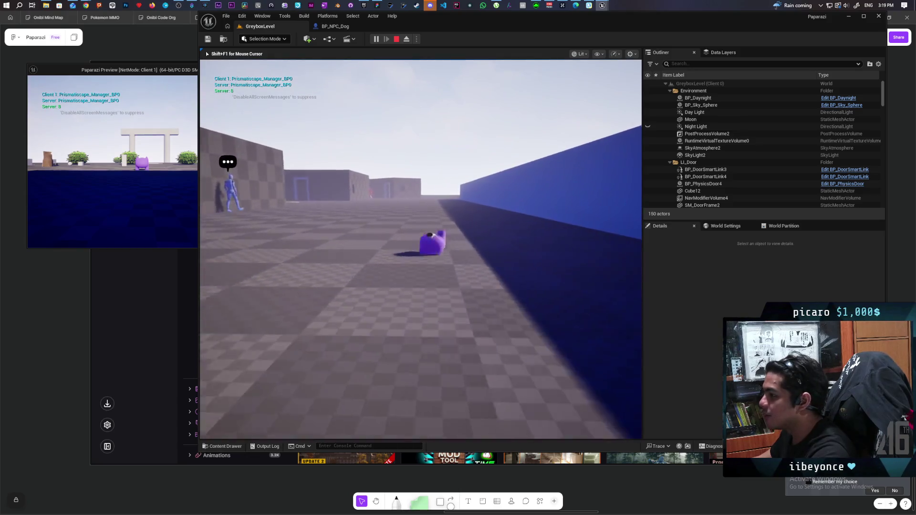
key(space)
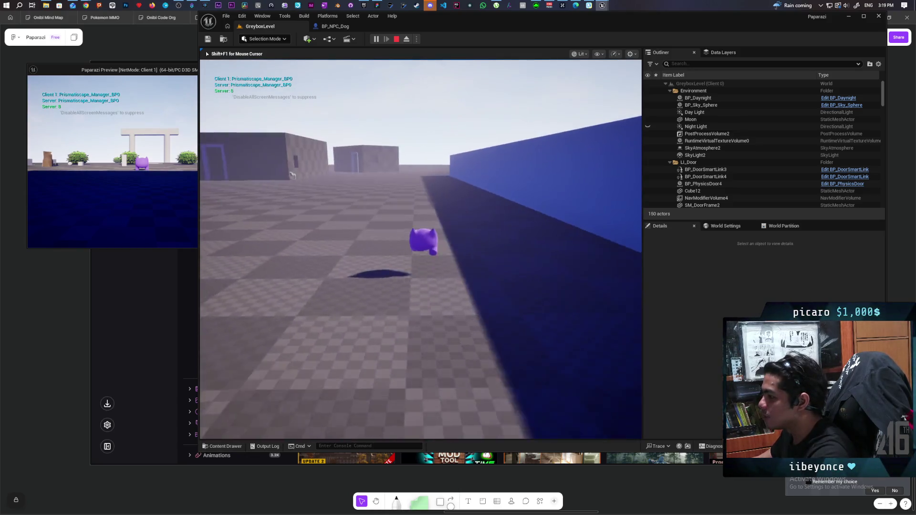
Push the character into the dog repeatedly until 'it Works' messages appear, then stop
key(w)
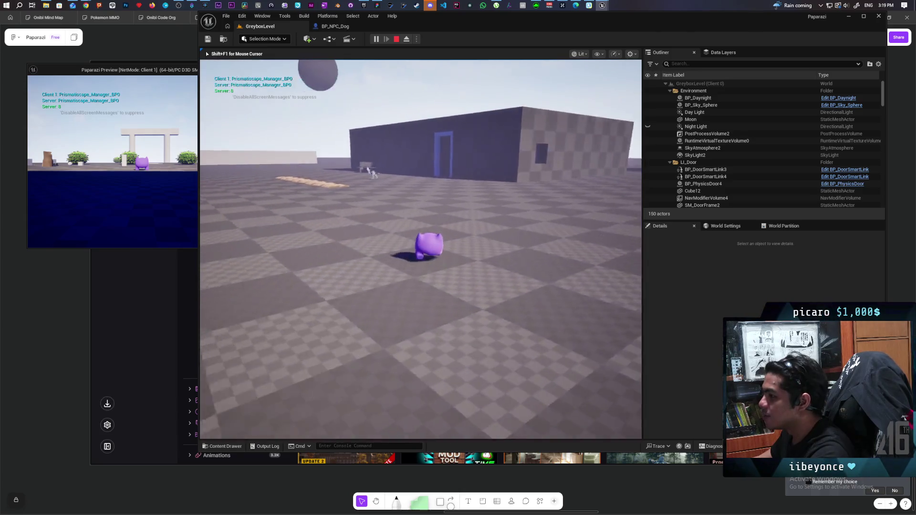
key(w)
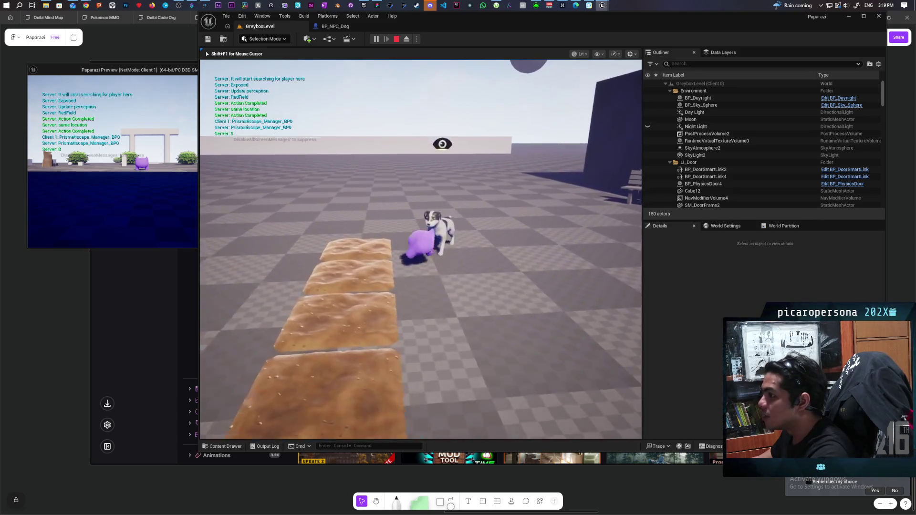
key(w)
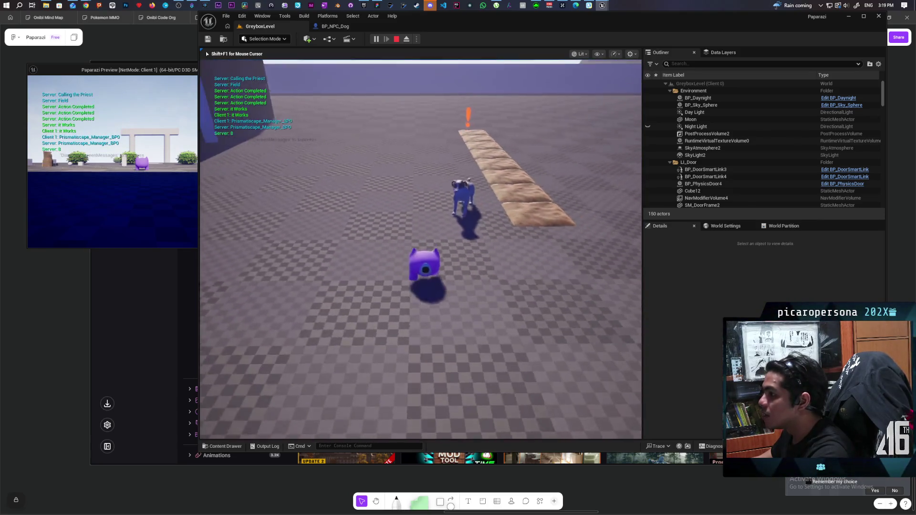
key(a)
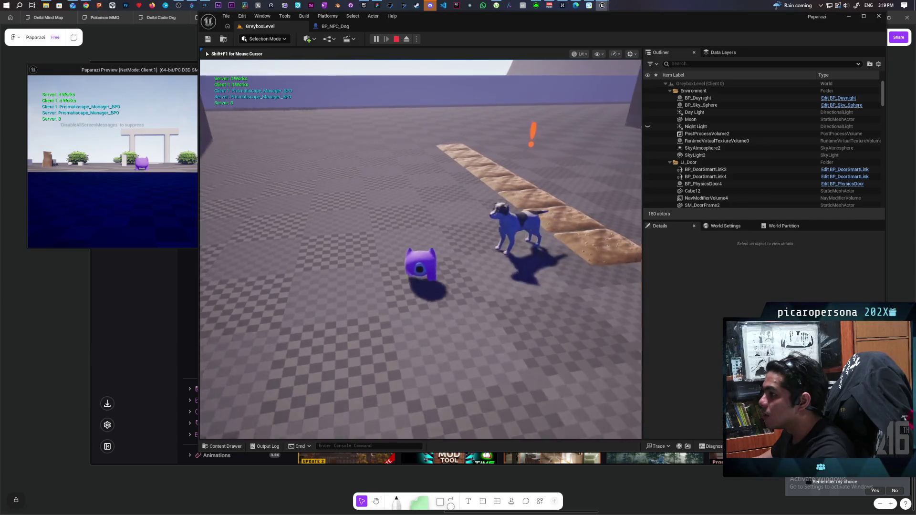
key(space)
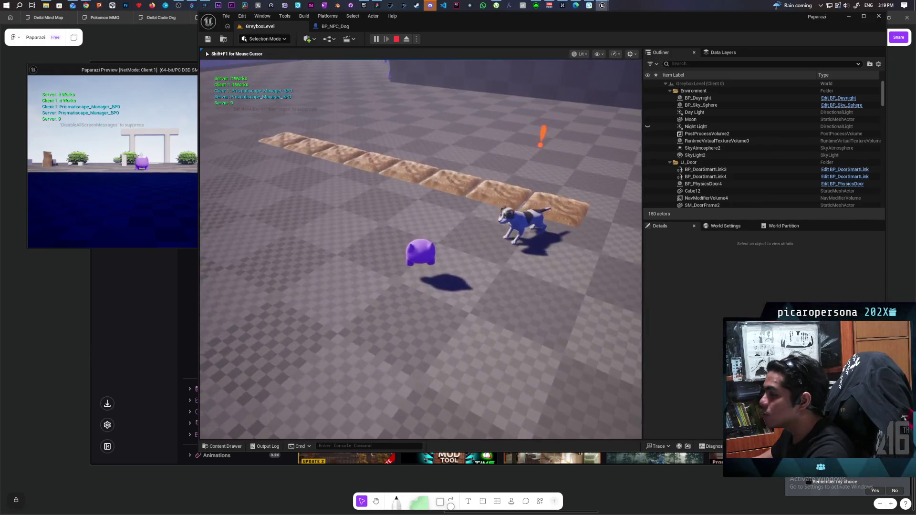
key(w)
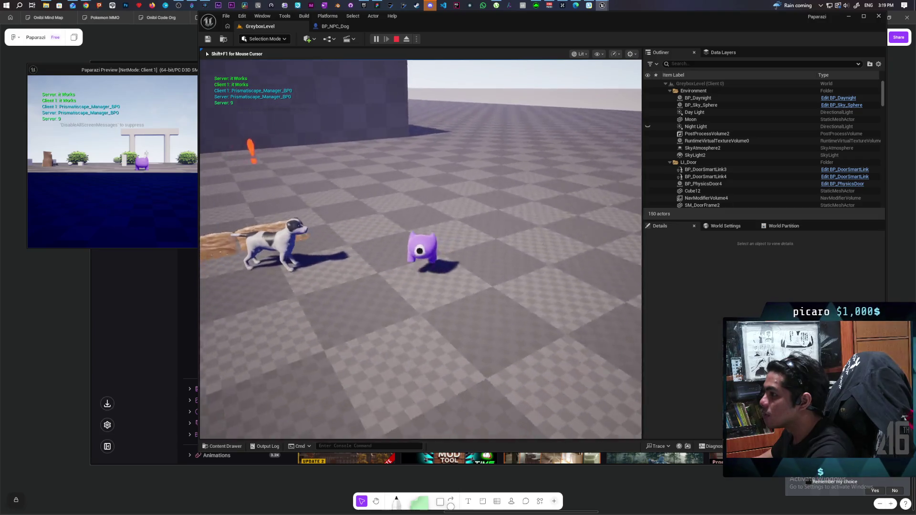
key(a)
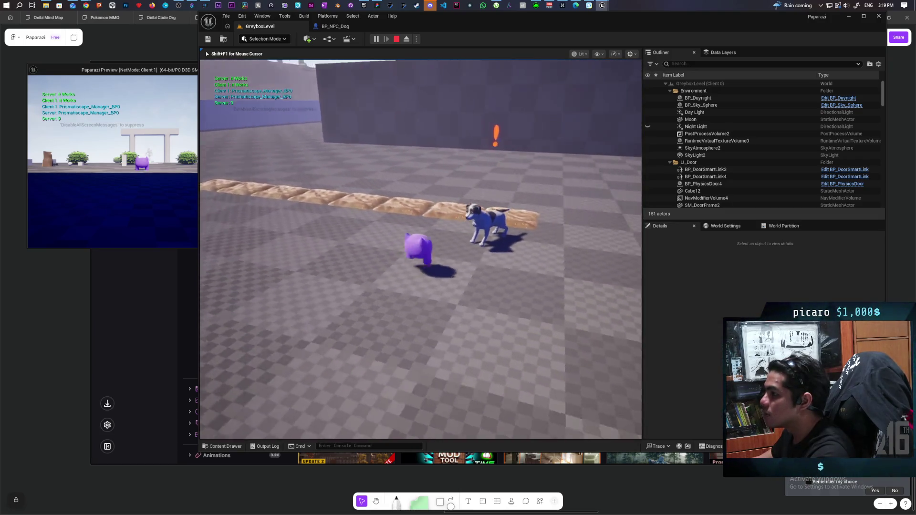
key(s)
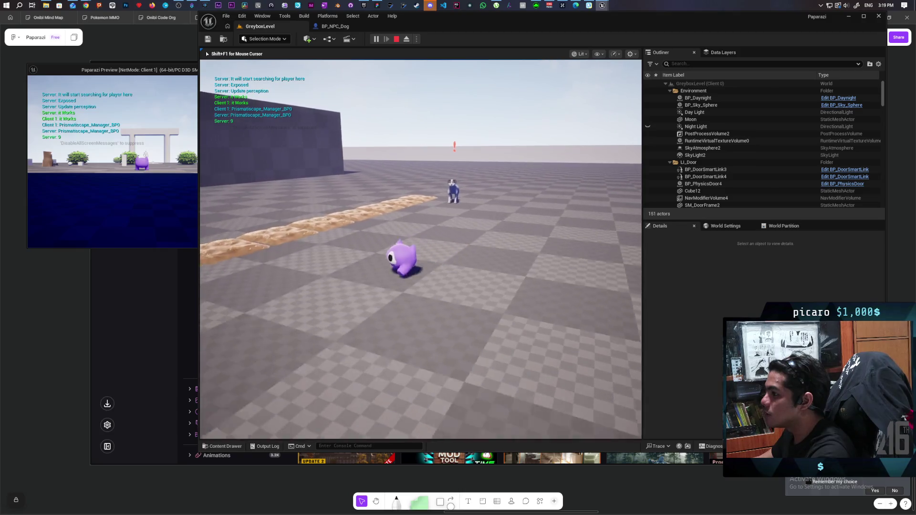
key(w)
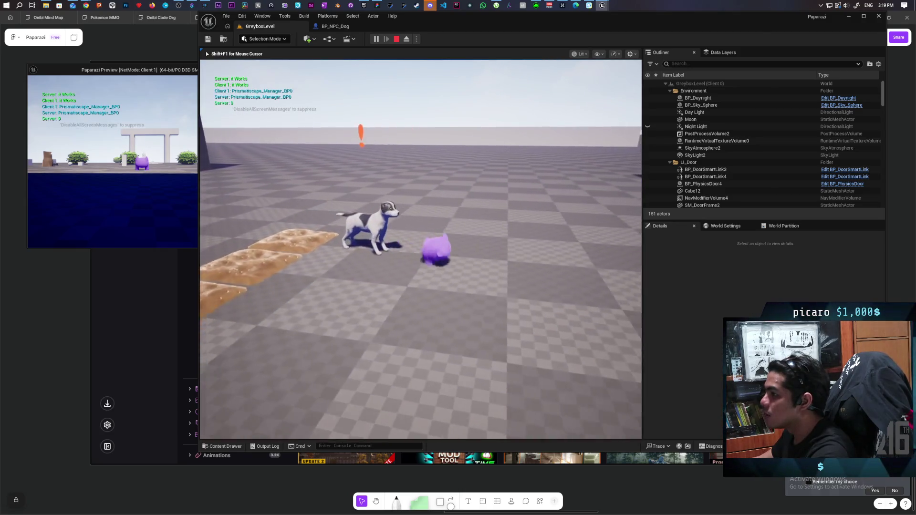
key(a)
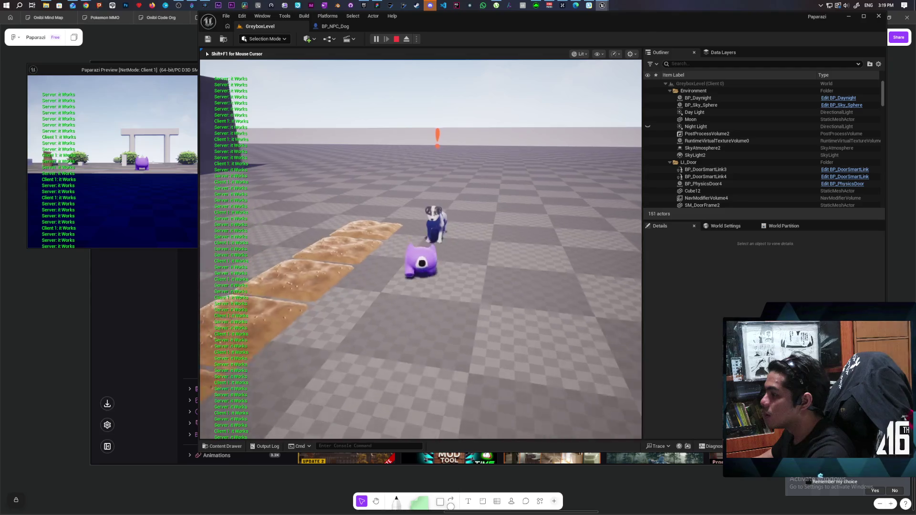
key(w)
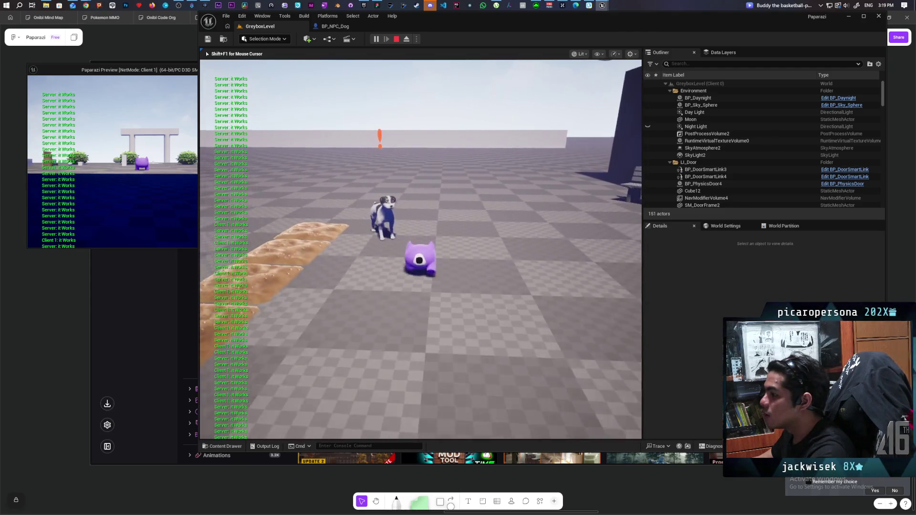
key(w)
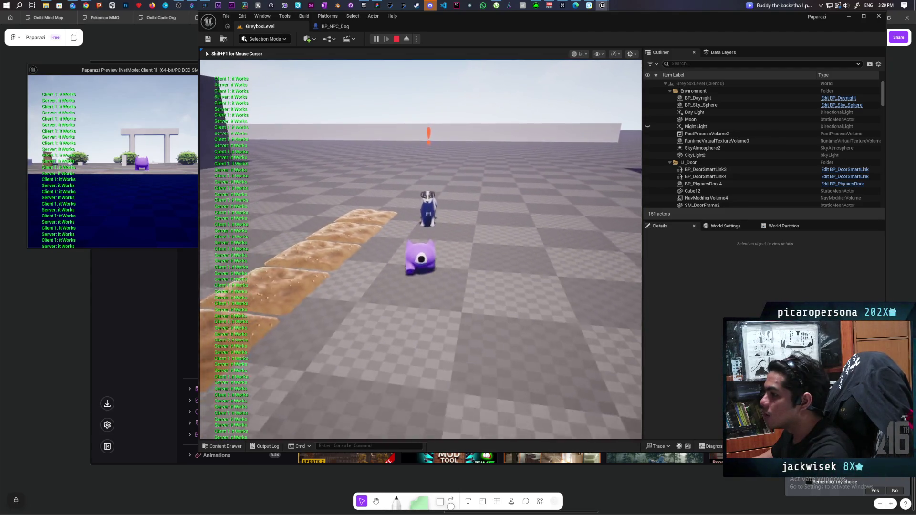
key(w)
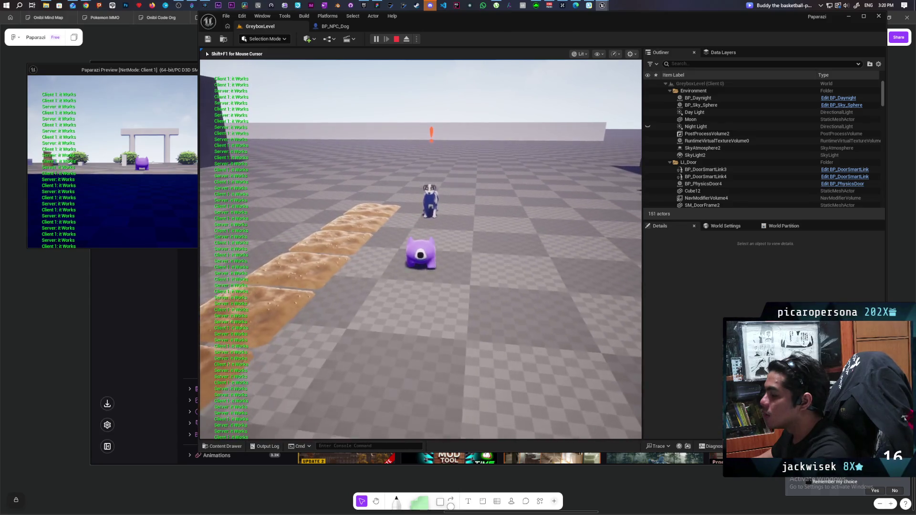
key(Escape)
Return to GreyboxLevel, save the level, and launch a new Play-In-Editor session
click(332, 26)
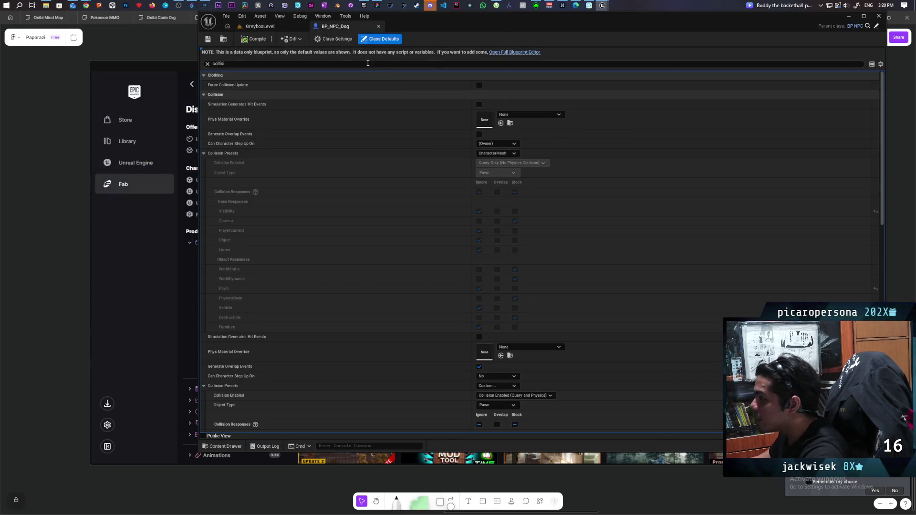
click(261, 26)
drag(365, 227, 257, 277)
click(209, 39)
key(alt+p)
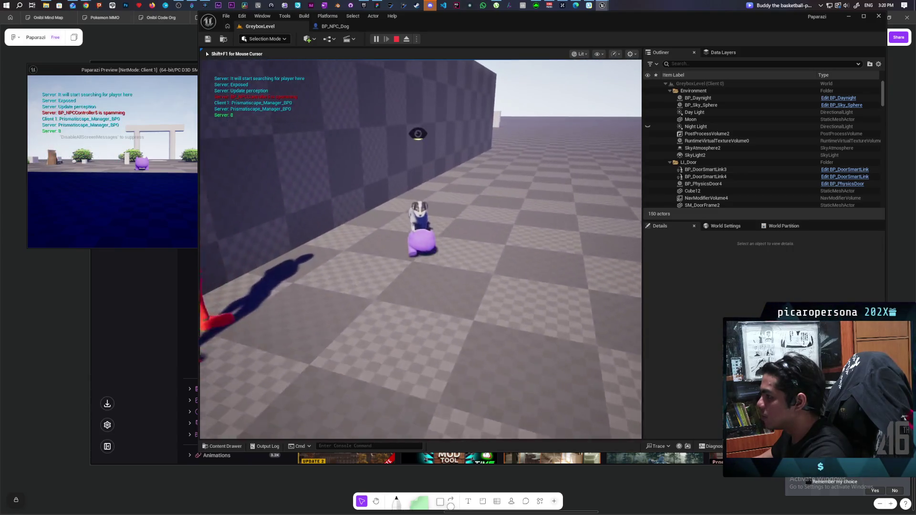
Press F near the NPC to trigger the dog collision again, then end the playtest
key(f)
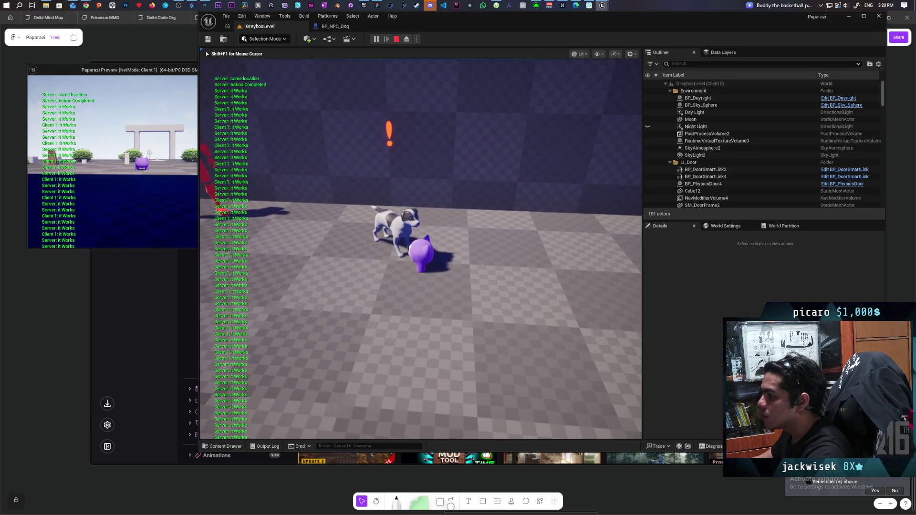
key(shift+F1)
key(Escape)
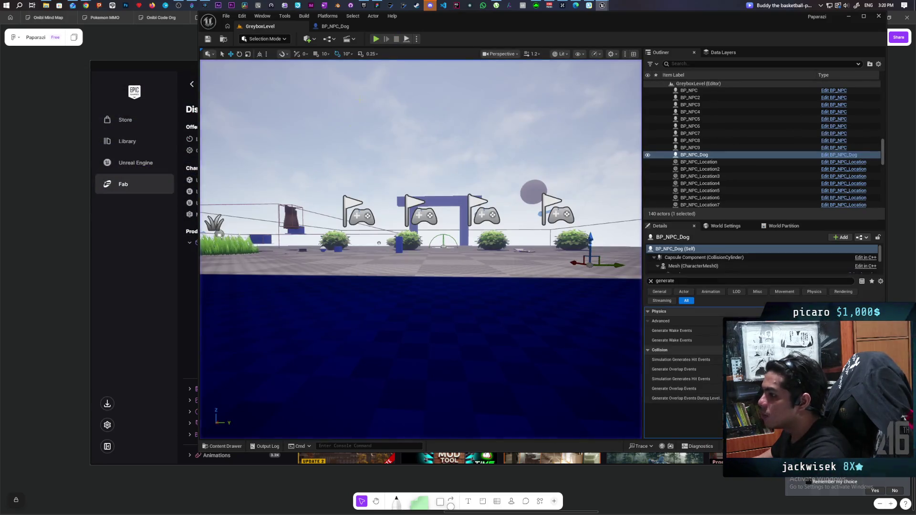
In C_Bonk's graph, wire OnActorHit_Event's exec straight into Print String, bypassing Cast To BP_Oni
click(334, 24)
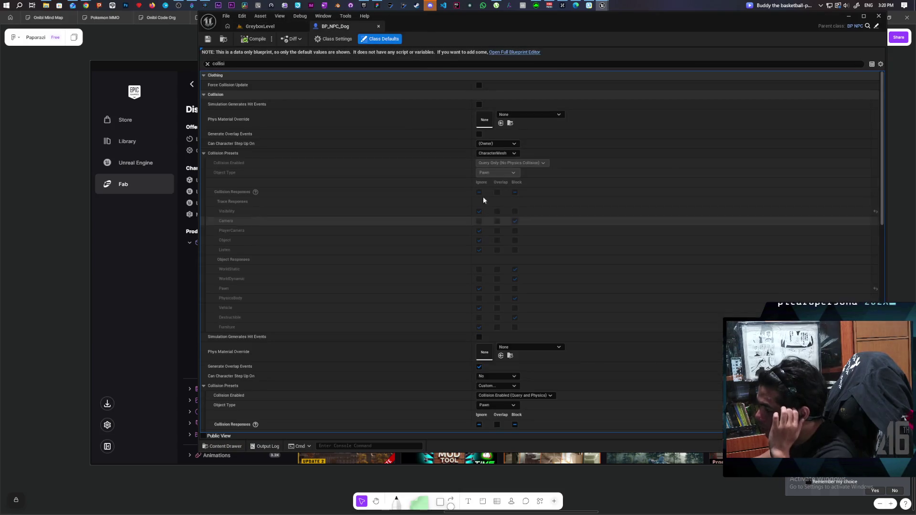
mouse_move(603, 9)
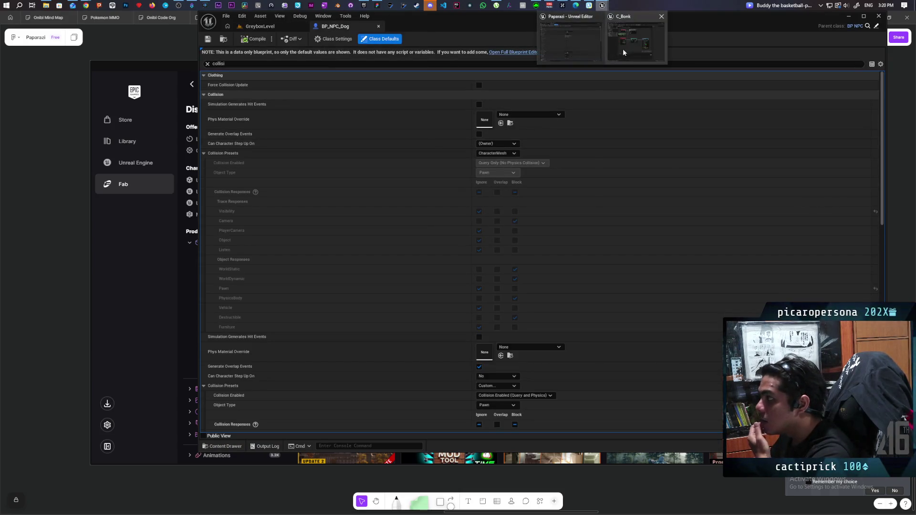
click(620, 50)
drag(440, 262, 186, 445)
click(182, 457)
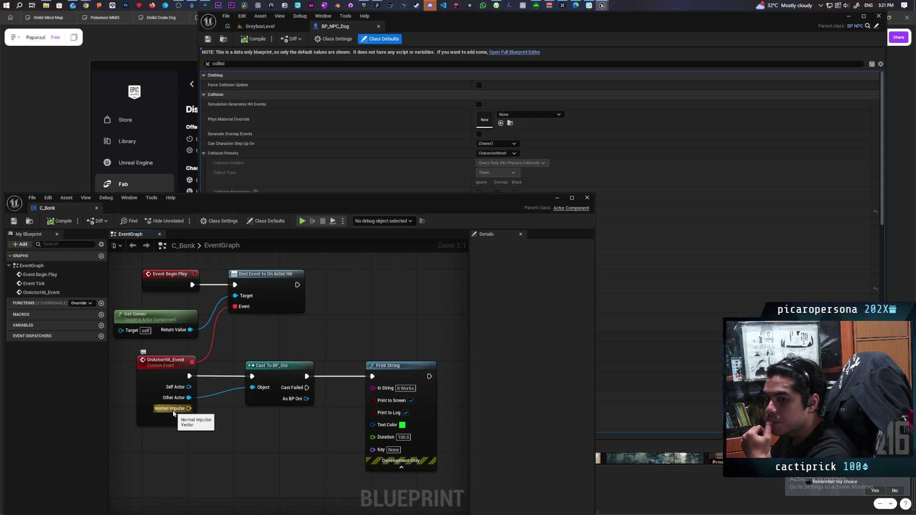
drag(230, 414, 276, 411)
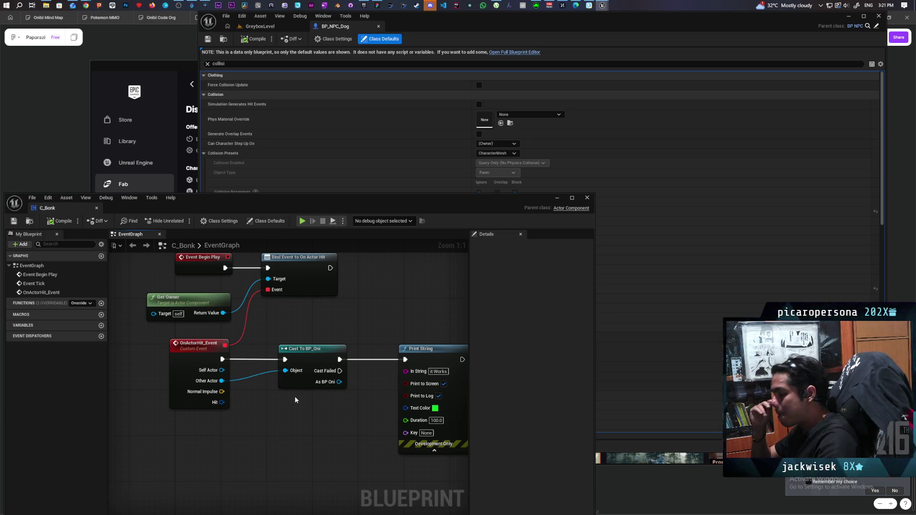
mouse_move(319, 429)
mouse_down()
mouse_move(315, 401)
mouse_move(310, 414)
mouse_up()
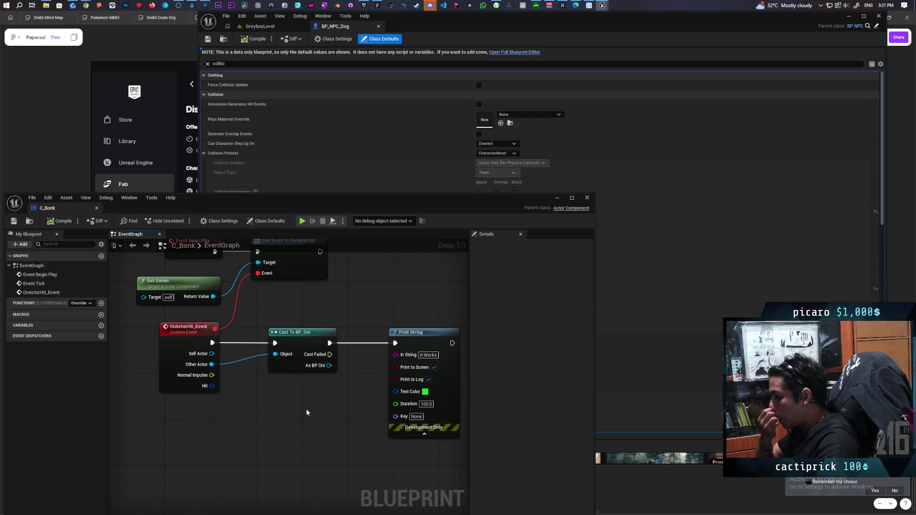
drag(312, 348, 301, 411)
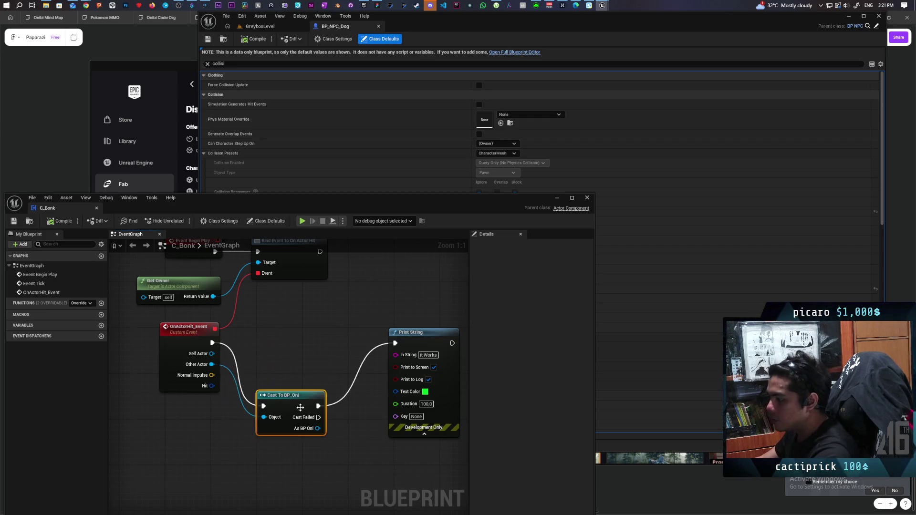
drag(212, 343, 396, 343)
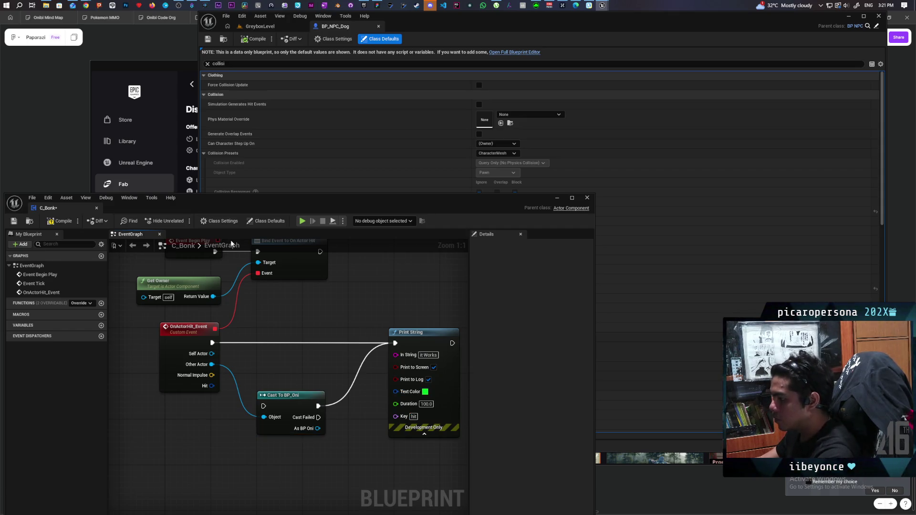
Set Print String's Text Color to a teal-leaning cyan and start a new playtest
click(425, 393)
click(434, 360)
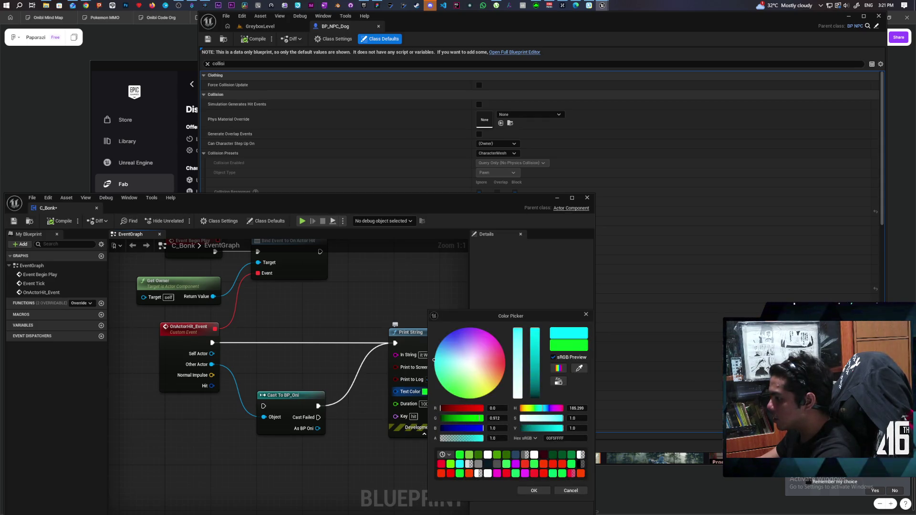
click(435, 369)
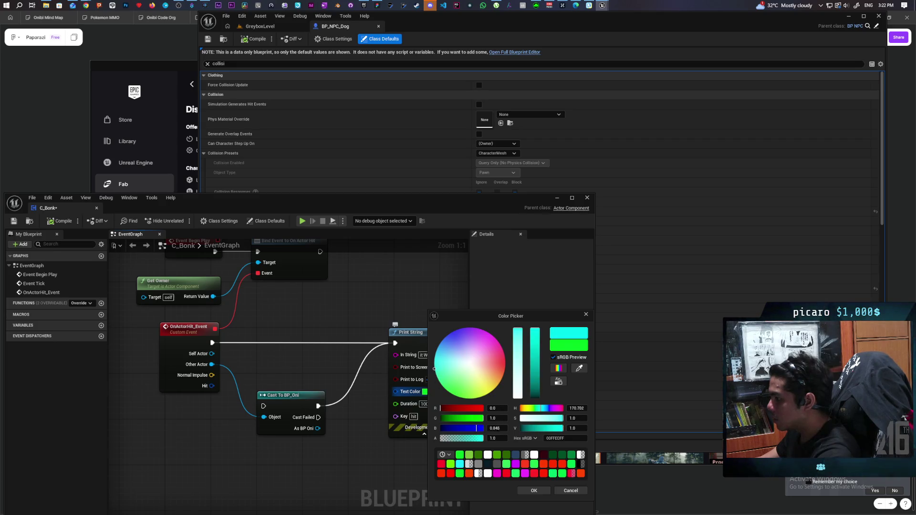
click(534, 491)
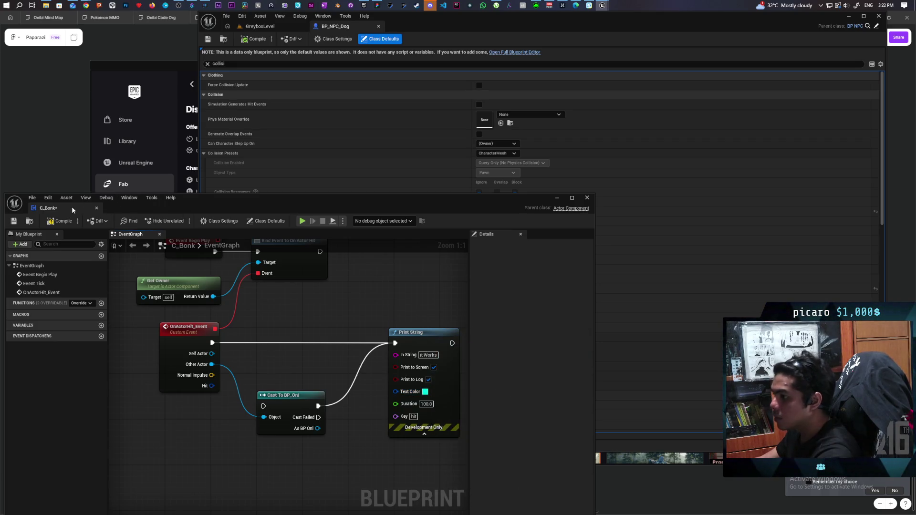
click(556, 200)
click(376, 38)
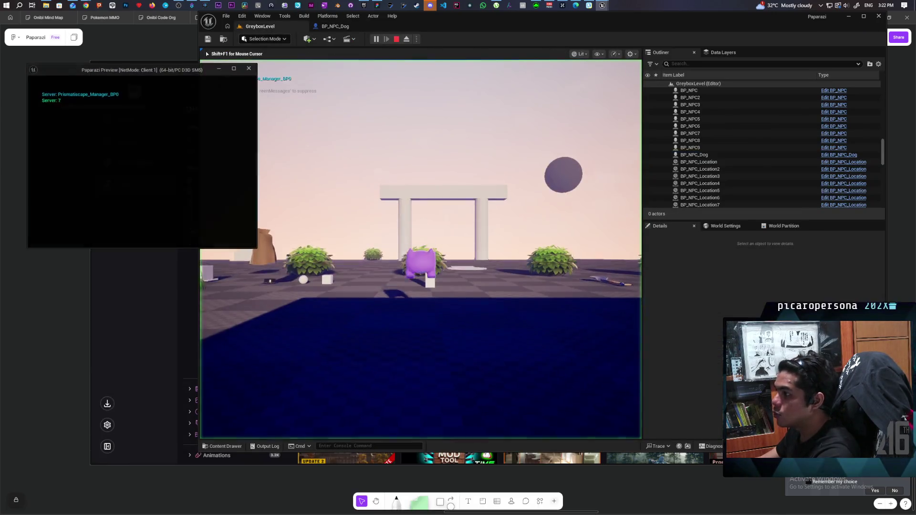
Watch cyan 'it Works' messages as the dog bumps the purple character, then stop and view BP_NPC_Dog
key(alt+Tab)
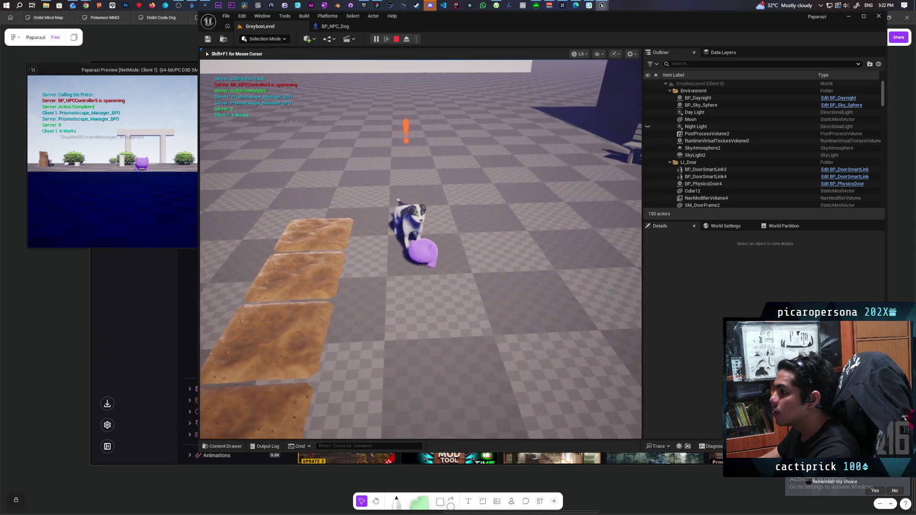
key(Escape)
click(336, 26)
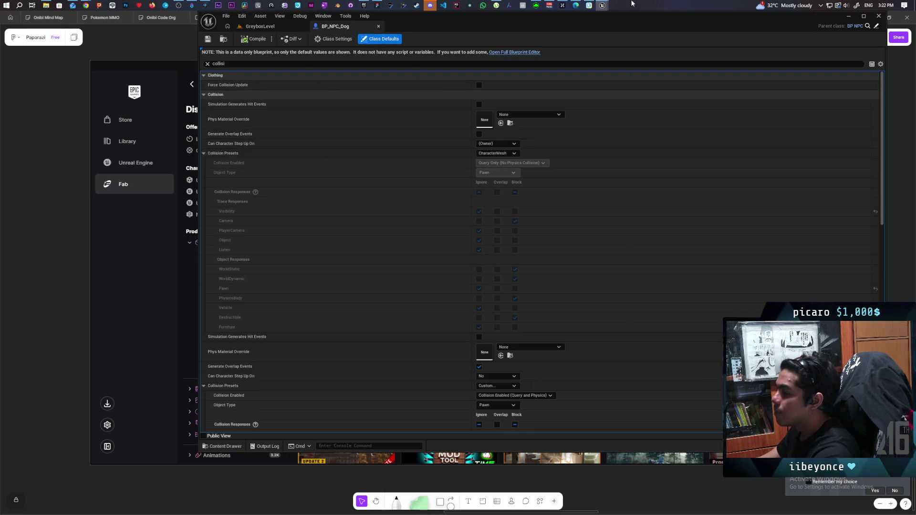
Connect OnActorHit_Event's Other Actor to Print String's In String, auto-inserting Get Display Name
mouse_move(603, 5)
click(636, 47)
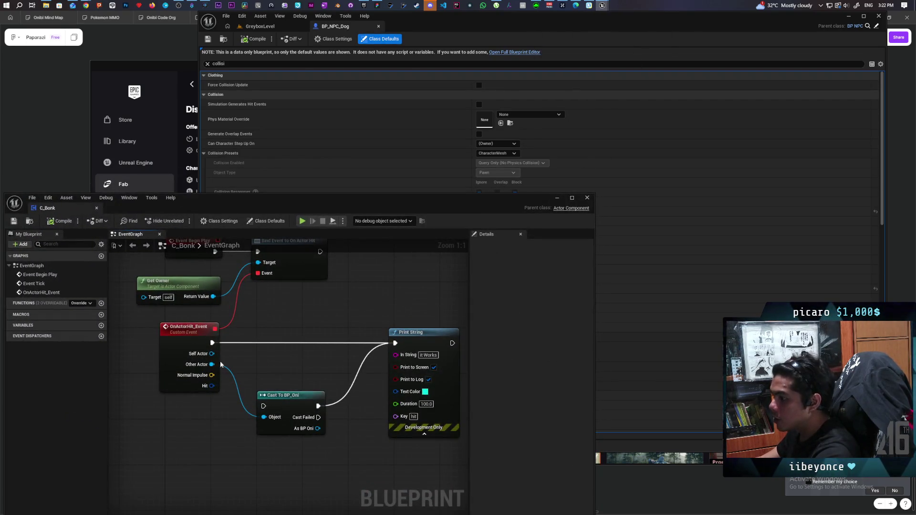
drag(399, 359, 400, 357)
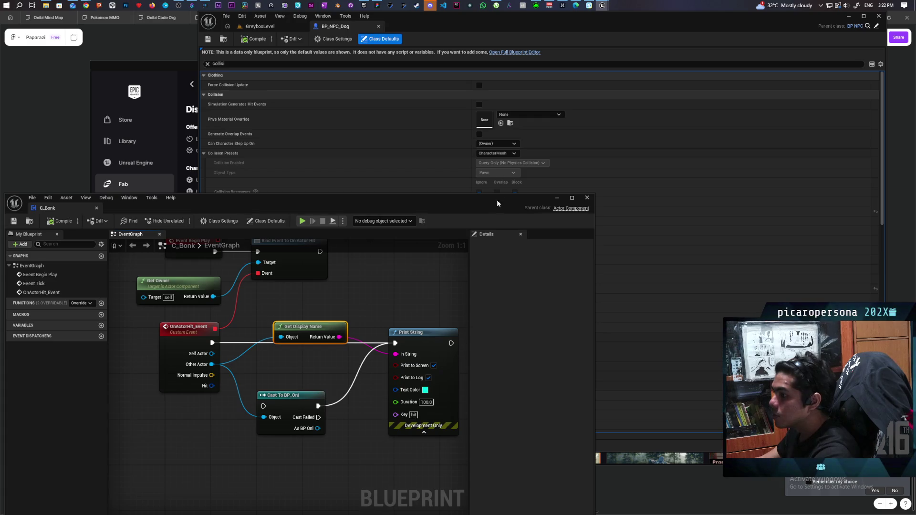
click(556, 201)
Playtest GreyboxLevel, turning toward the NPC and dog to read printed names like BP_NPC5, then stop
click(275, 24)
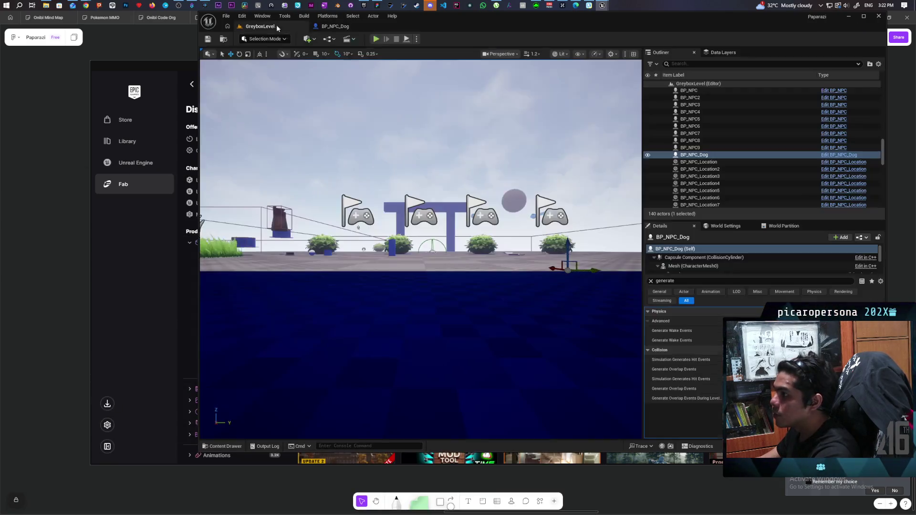
click(376, 39)
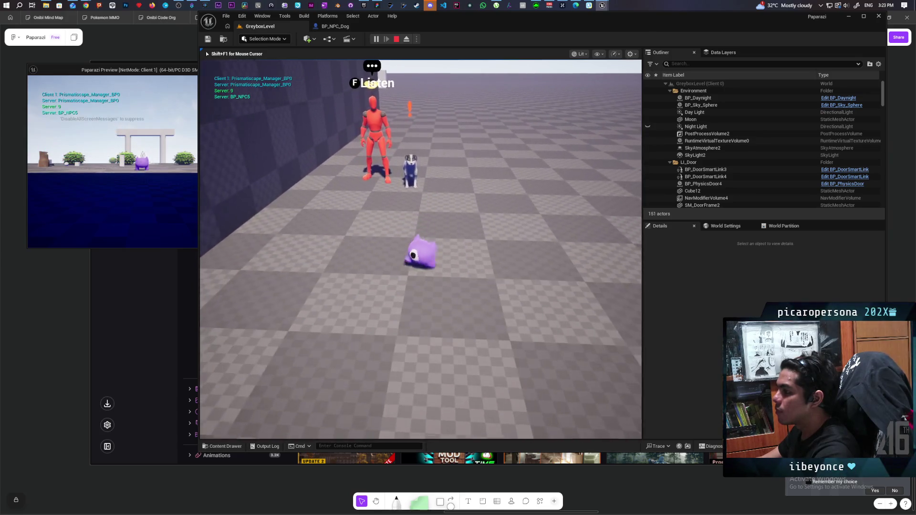
key(a)
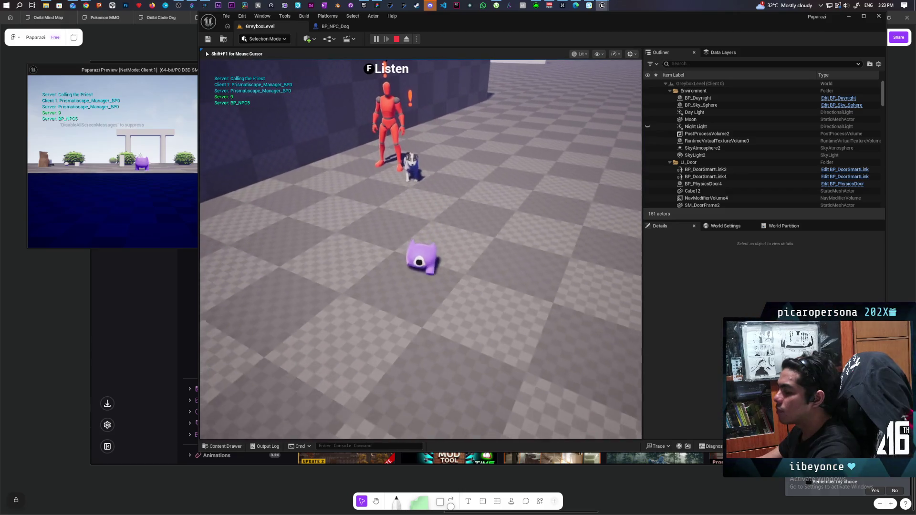
key(a)
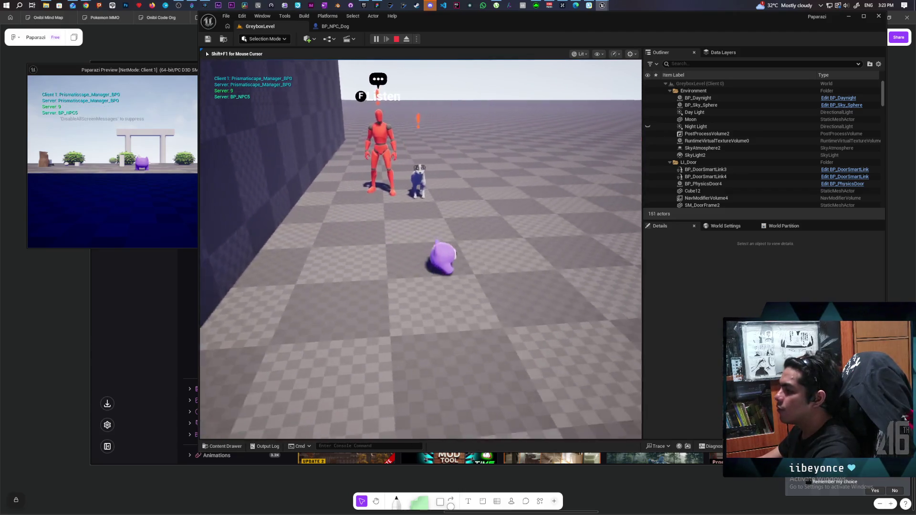
key(Escape)
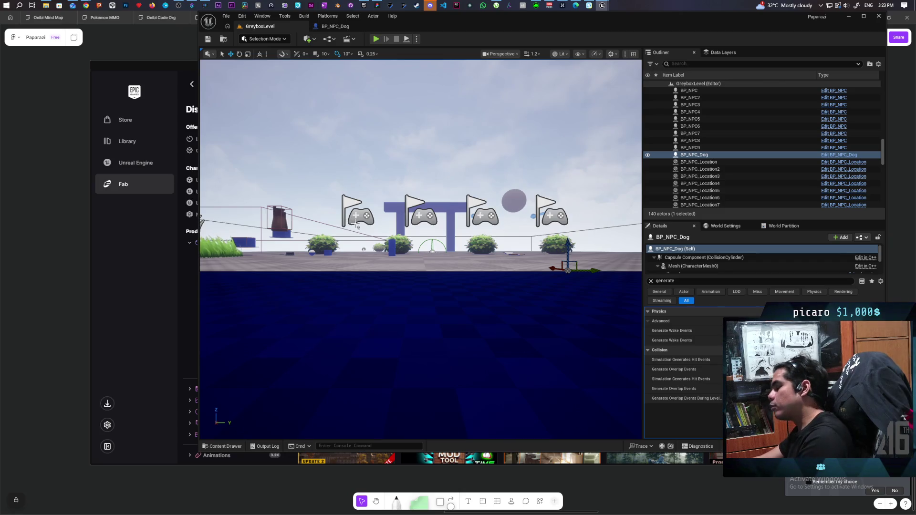
click(225, 447)
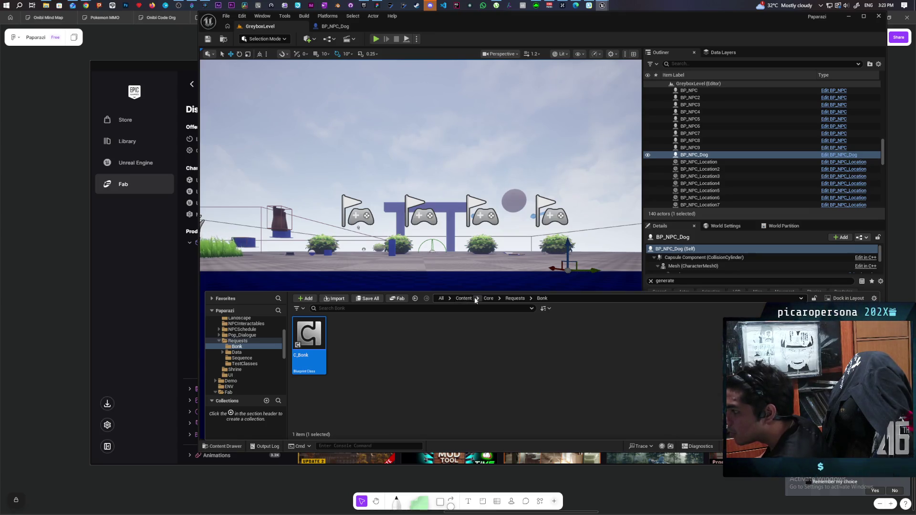
Frame BP_NPC_Dog, select BP_NPC4, then open BP_Oni from the asset browser
click(487, 299)
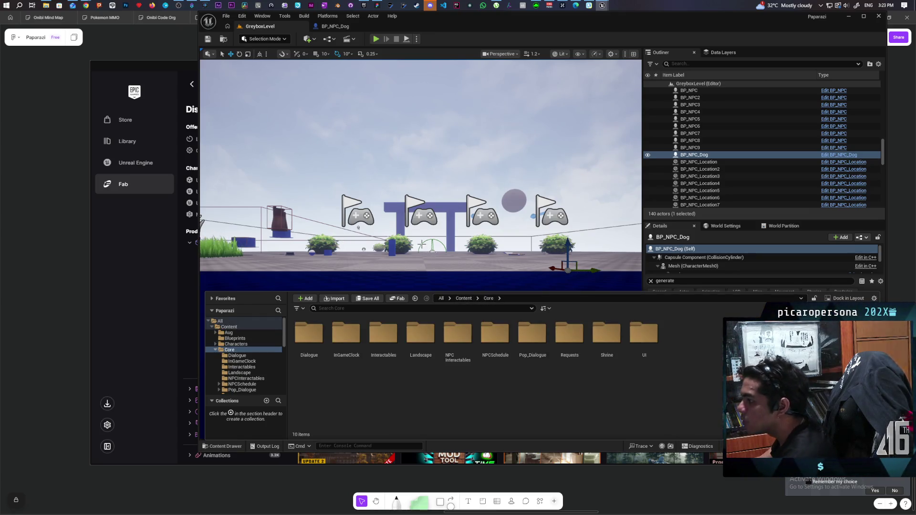
key(f)
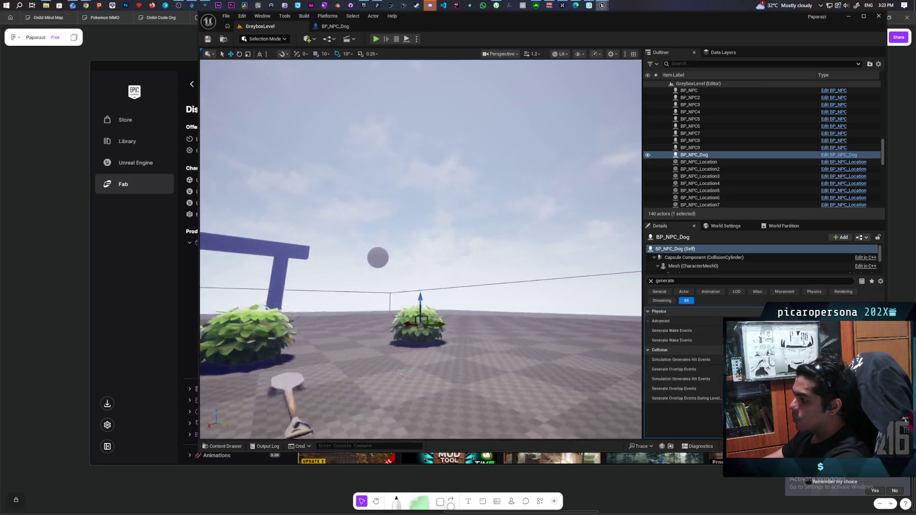
scroll(420, 248, down, 10)
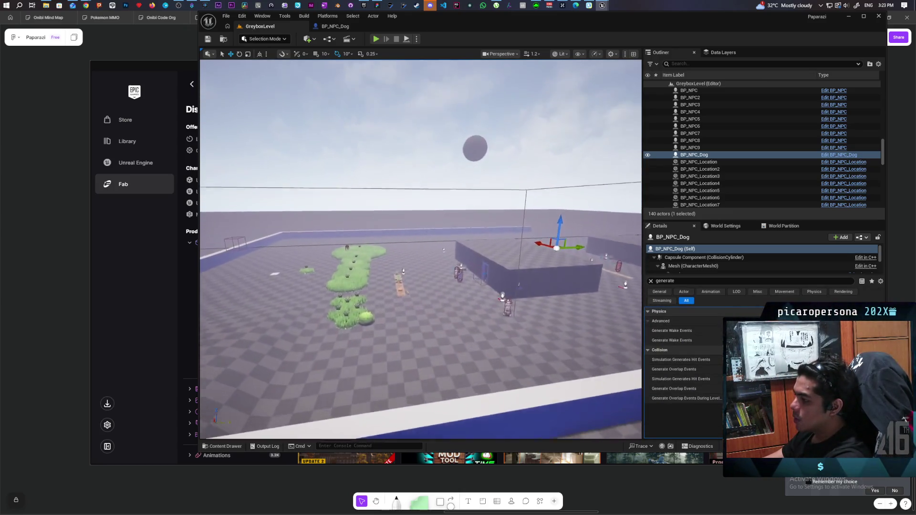
scroll(413, 260, up, 10)
click(446, 298)
key(ctrl+space)
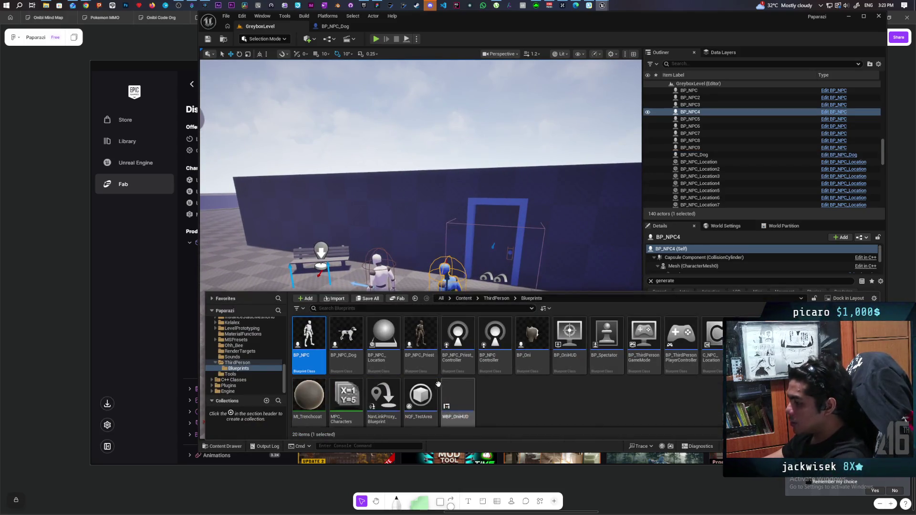
click(534, 331)
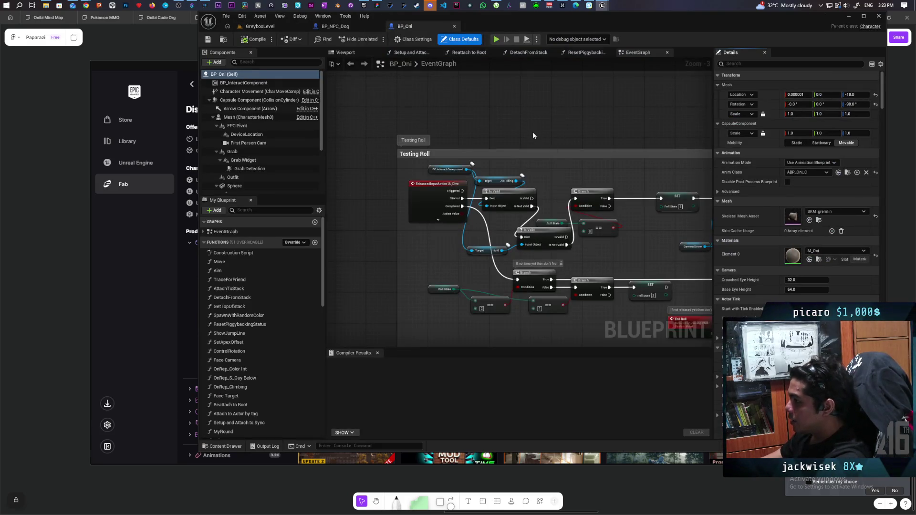
Zoom BP_Oni's EventGraph in on the Testing Roll comment group
scroll(534, 134, down, 5)
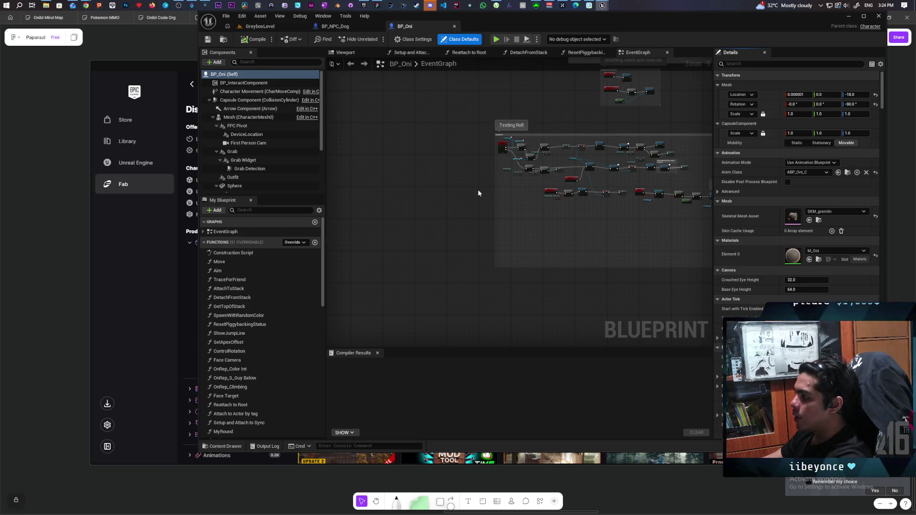
scroll(484, 170, up, 3)
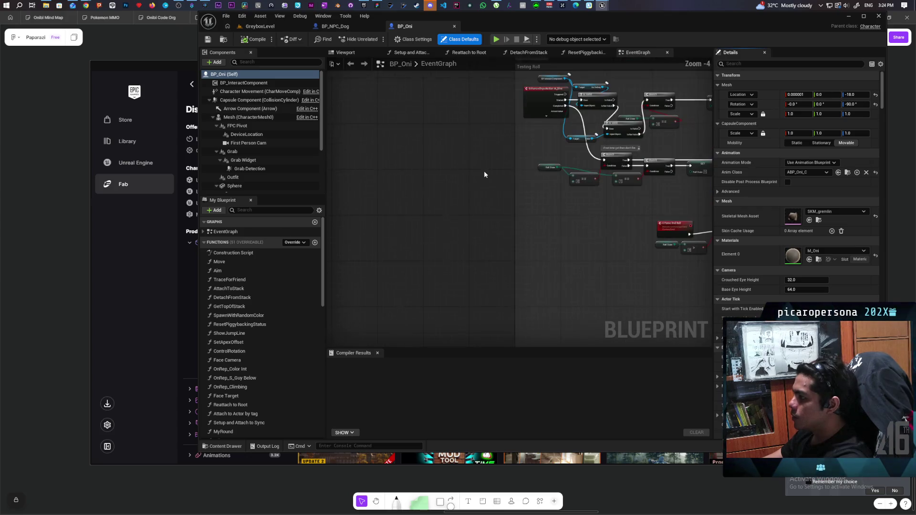
scroll(402, 300, up, 2)
scroll(402, 300, up, 2)
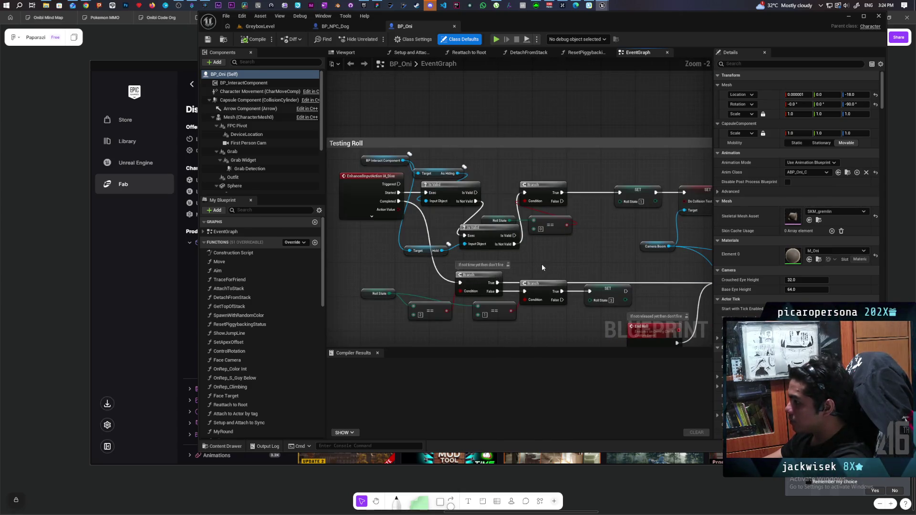
Pan along BP_Oni's Testing Roll logic to see the Set Physics, Delay, SET and Camera Boom nodes
mouse_move(611, 267)
mouse_down()
mouse_move(370, 246)
mouse_move(442, 225)
mouse_up()
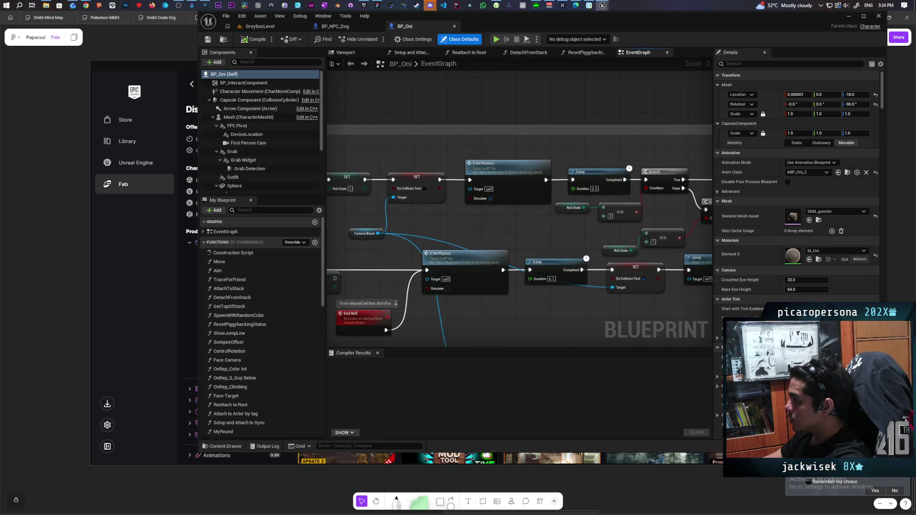
drag(511, 231, 459, 247)
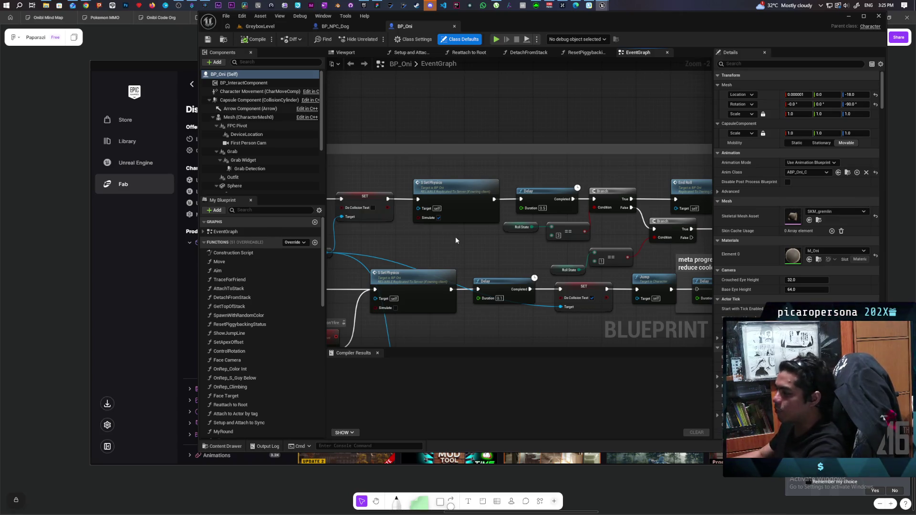
scroll(489, 270, down, 2)
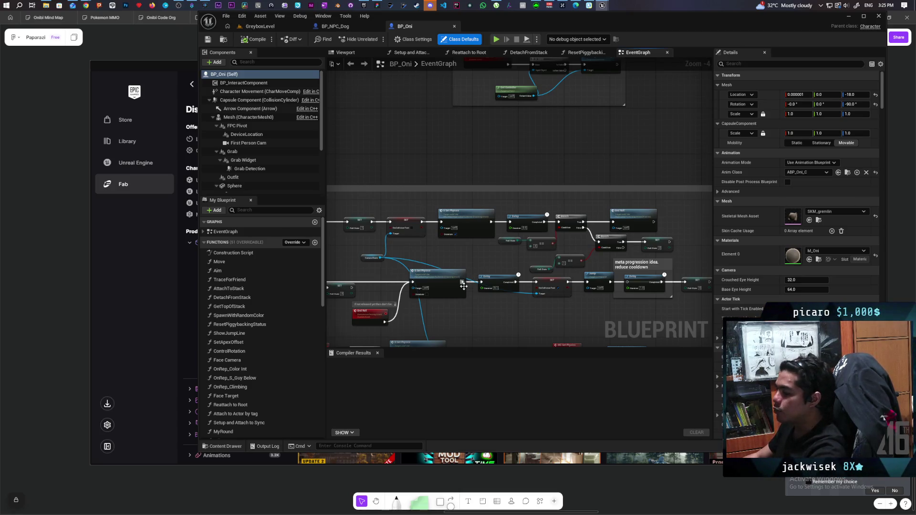
scroll(489, 270, down, 4)
scroll(482, 235, up, 7)
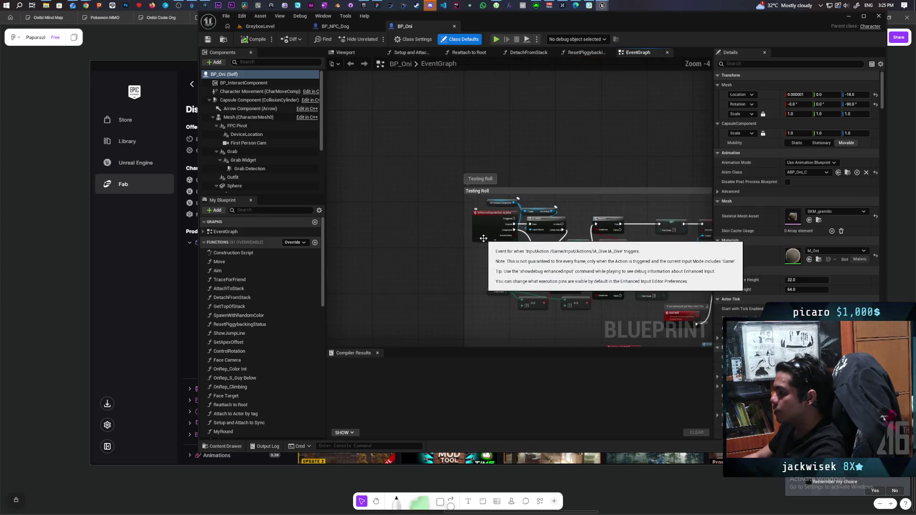
drag(444, 234, 398, 220)
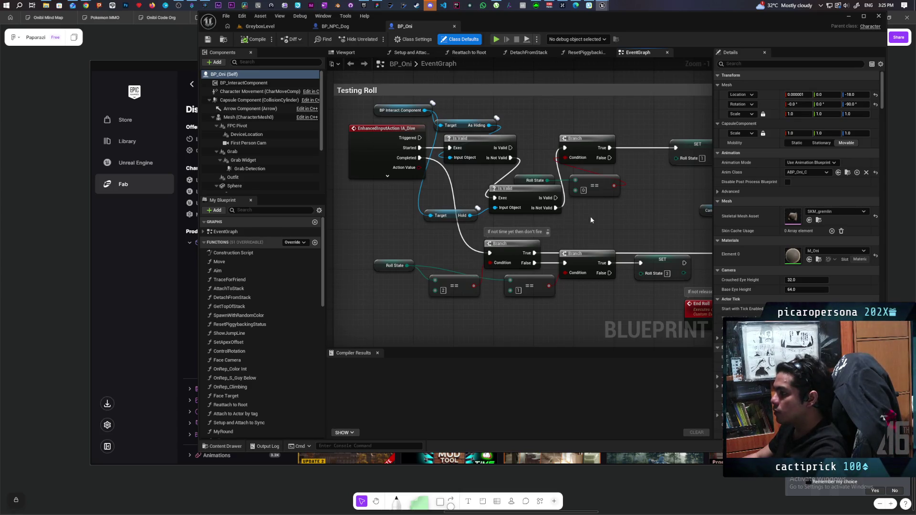
mouse_move(653, 210)
mouse_down()
mouse_move(599, 229)
mouse_move(456, 221)
mouse_up()
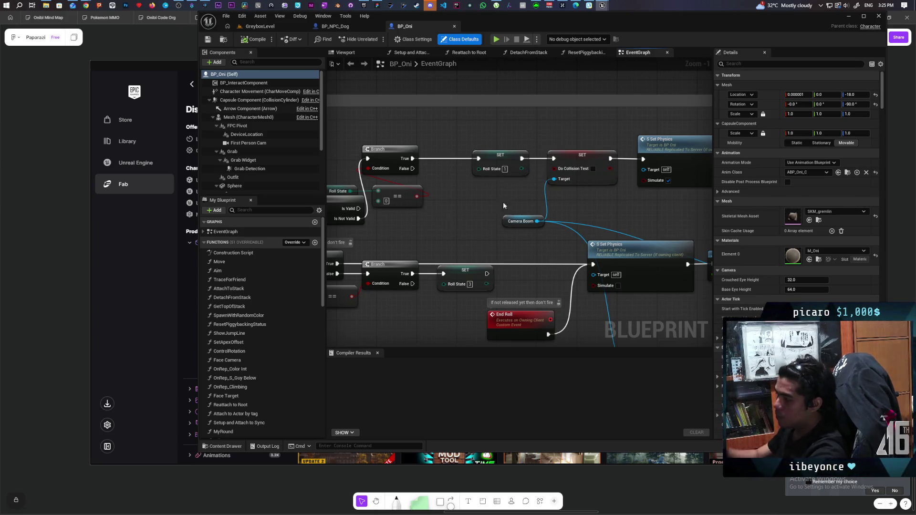
Inspect the Delay, Branch and Jump nodes, check BP_NPC_Dog's collision defaults, and return to GreyboxLevel
drag(666, 183, 497, 196)
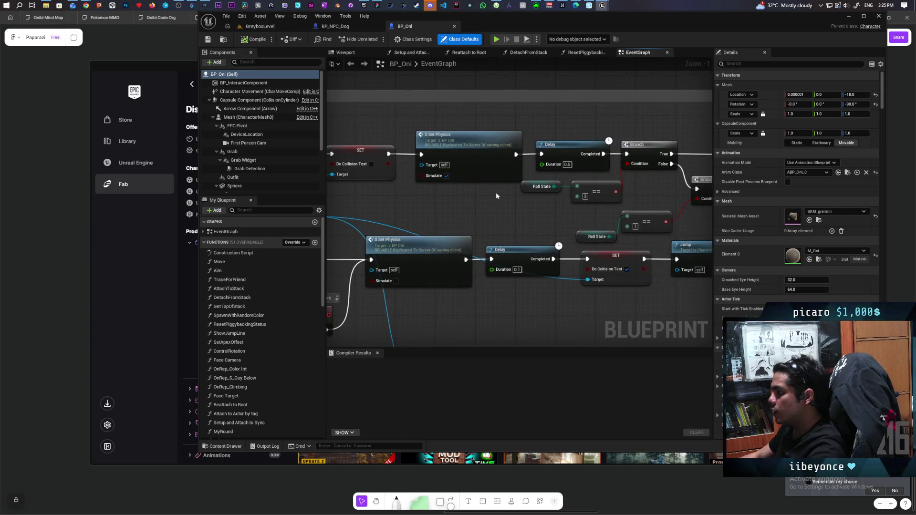
click(345, 27)
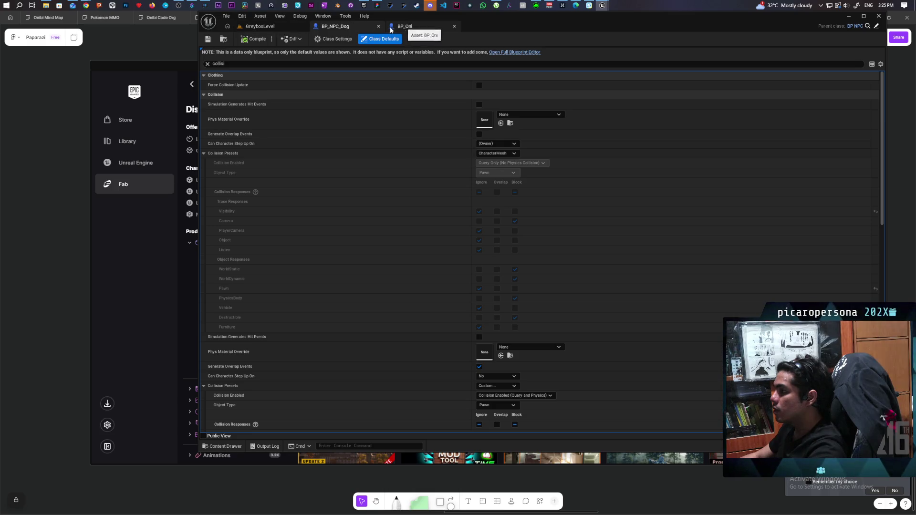
click(274, 27)
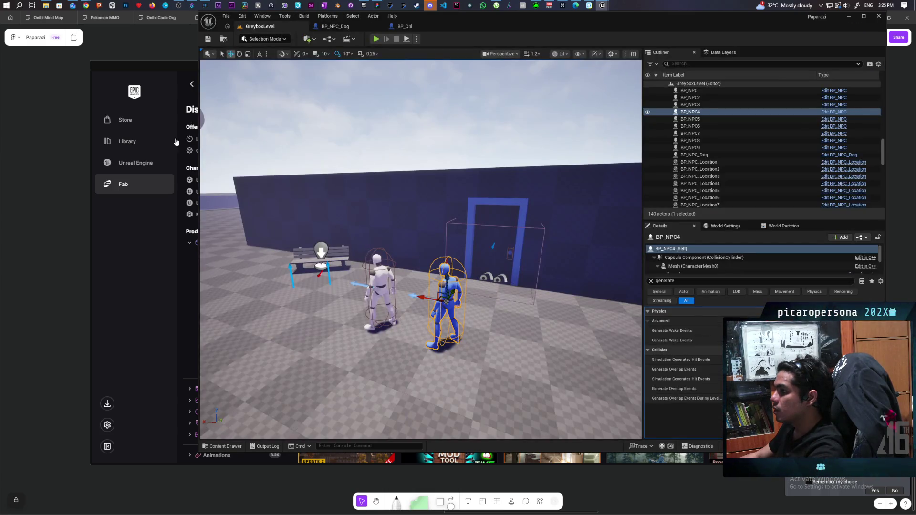
In C_Bonk's graph, drag from the Hit pin and remove a mistakenly placed Break Quat node
mouse_move(603, 6)
click(572, 39)
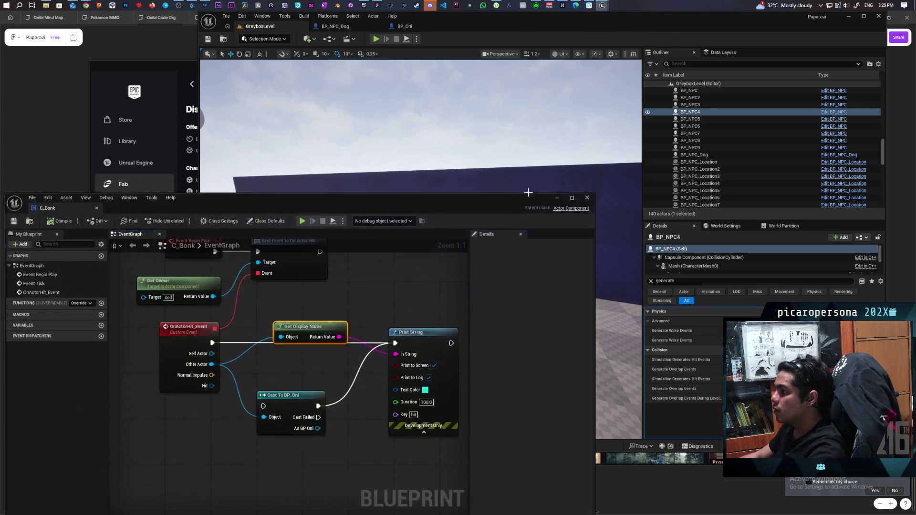
drag(193, 408, 175, 390)
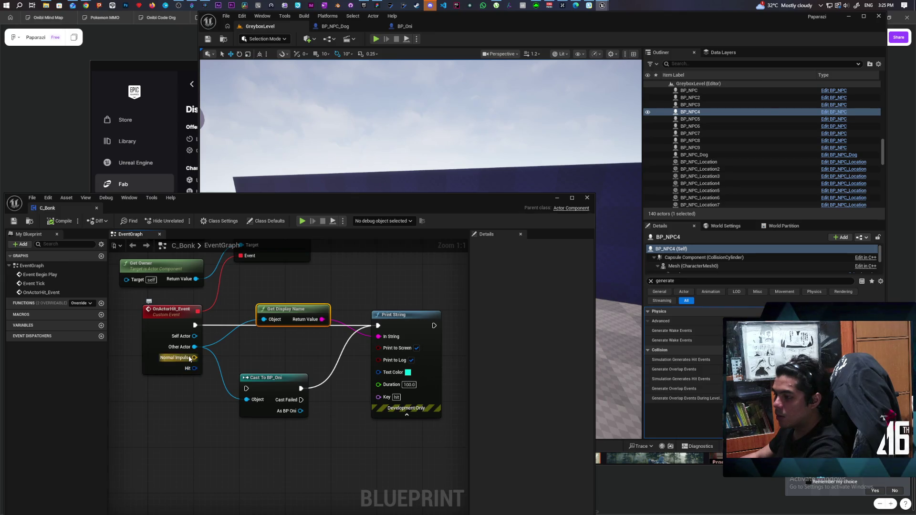
drag(192, 375, 202, 412)
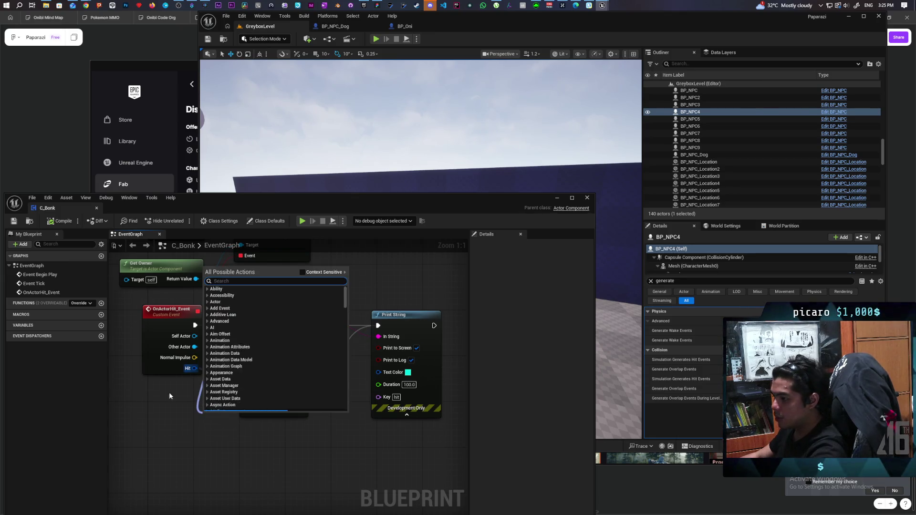
click(154, 391)
key(ctrl+v)
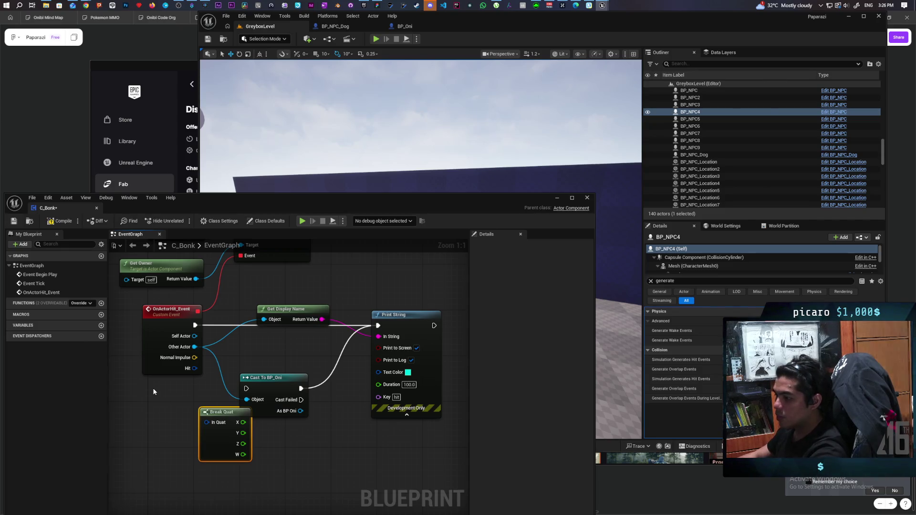
drag(199, 417, 217, 441)
key(Delete)
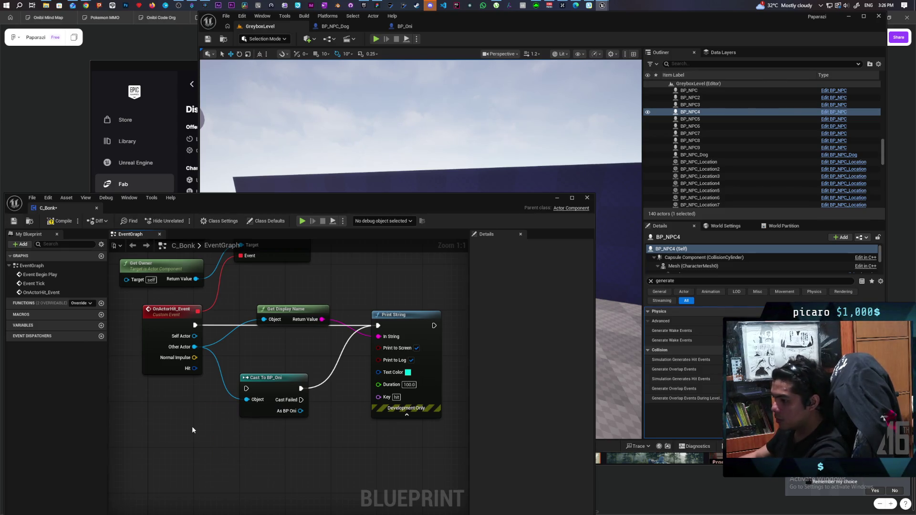
Add a Break Hit Result node from the Hit pin and expand all its pins
drag(194, 369, 197, 417)
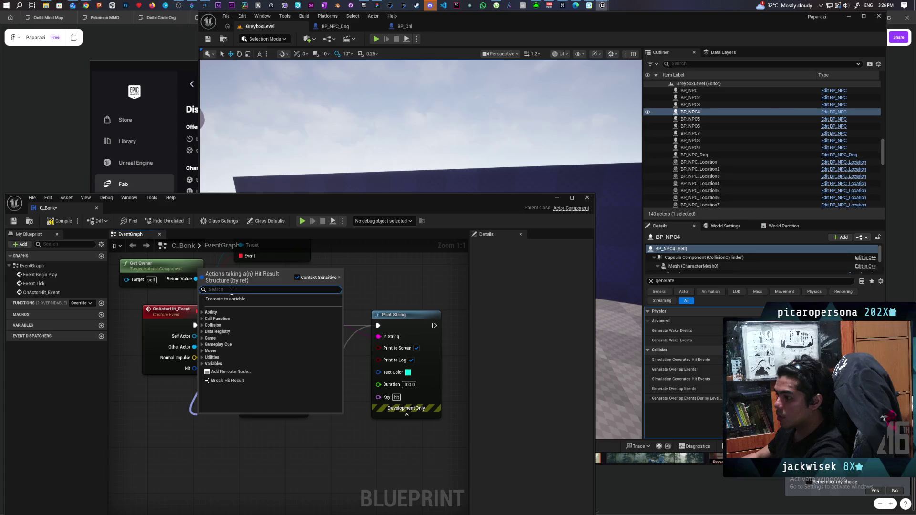
text(brea)
key(Return)
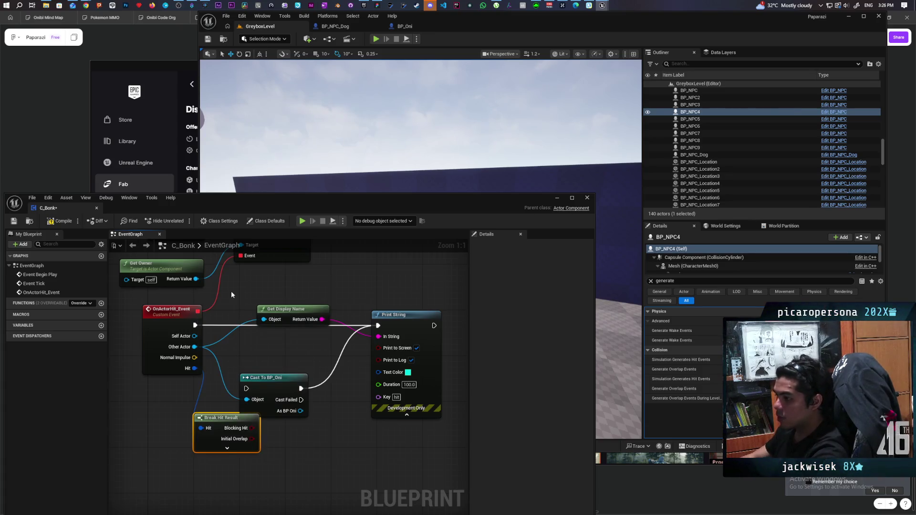
click(227, 448)
drag(302, 460, 306, 348)
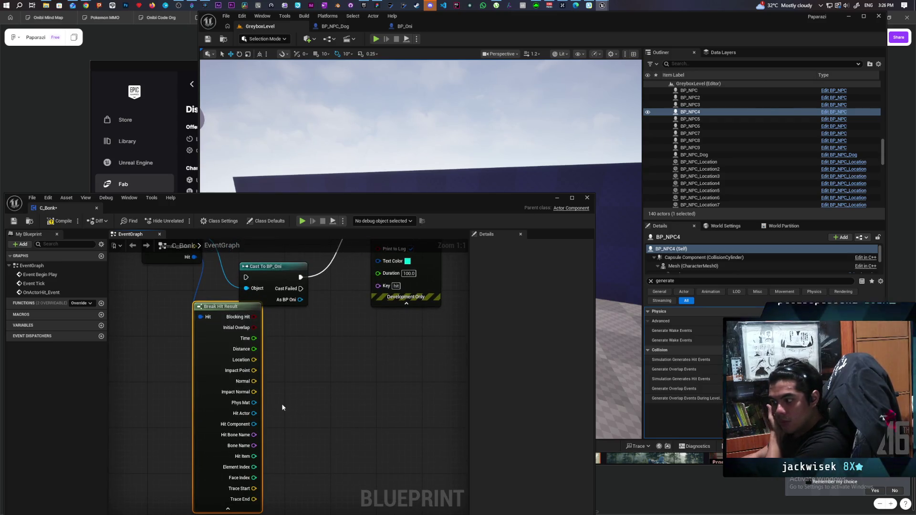
Feed Hit Component through a new Get Display Name into Print String, delete the old one, and compile
mouse_move(254, 424)
mouse_down()
mouse_move(329, 356)
mouse_move(366, 305)
mouse_move(365, 289)
mouse_move(367, 304)
mouse_move(410, 309)
mouse_move(286, 292)
mouse_move(334, 296)
mouse_move(375, 314)
mouse_move(377, 304)
mouse_up()
drag(326, 335, 309, 313)
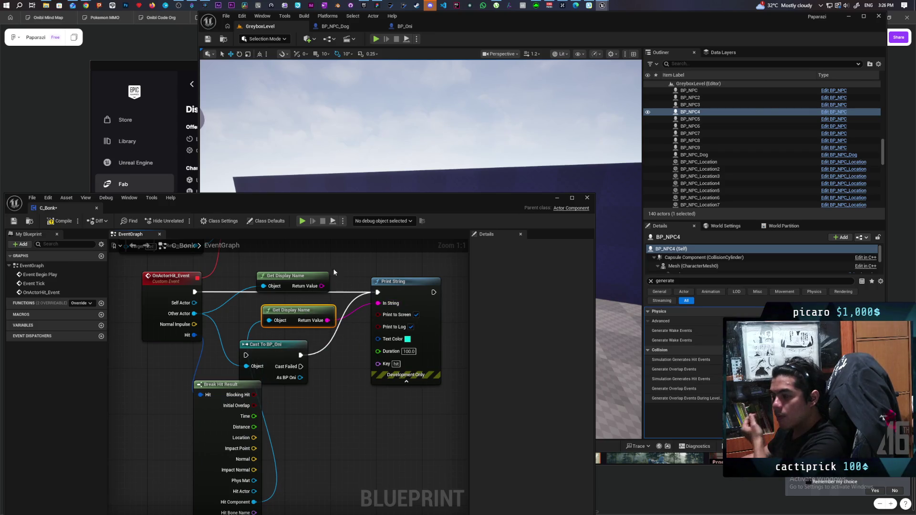
click(279, 276)
key(Delete)
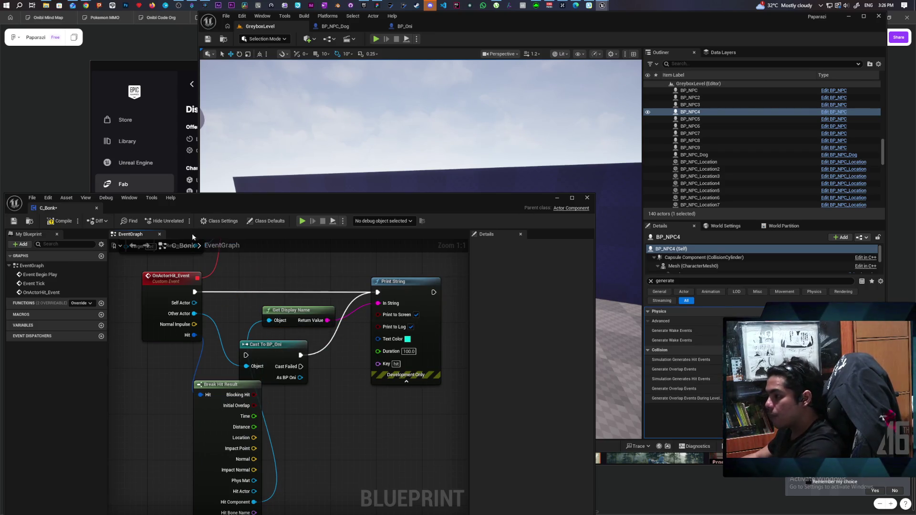
click(58, 223)
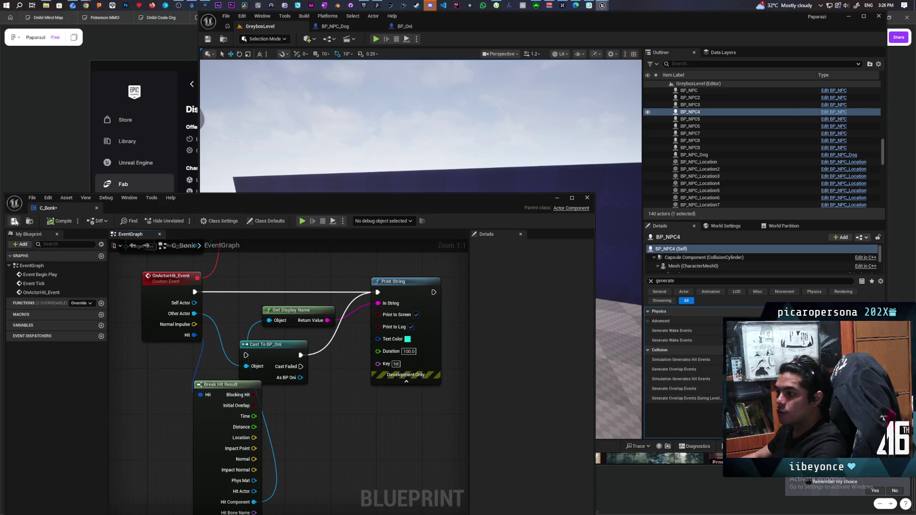
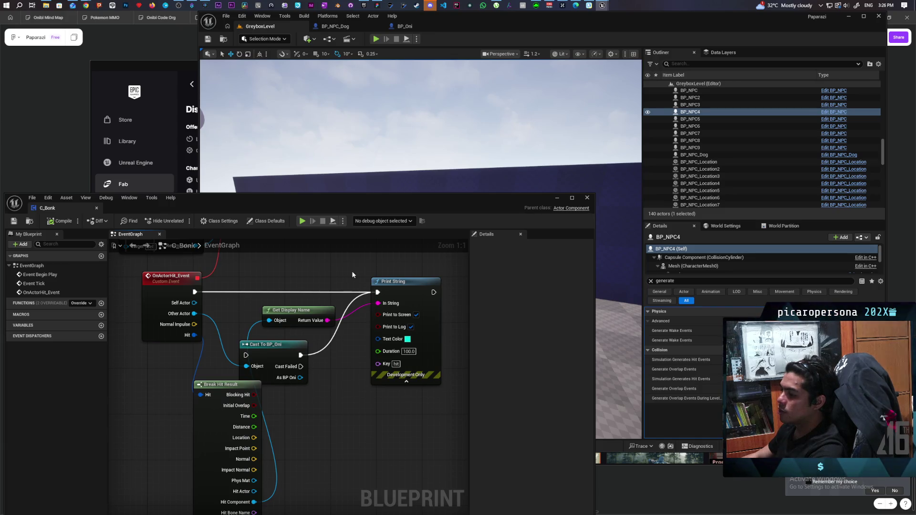
Minimize C_Bonk, inspect the Set Physics node in BP_Oni's event graph, then return to GreyboxLevel
click(559, 197)
click(405, 26)
click(402, 28)
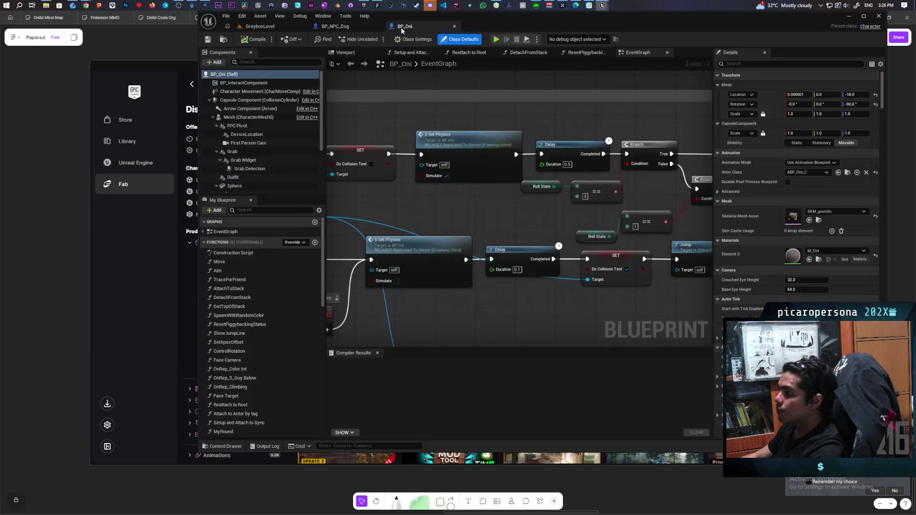
scroll(546, 215, down, 4)
scroll(545, 216, up, 5)
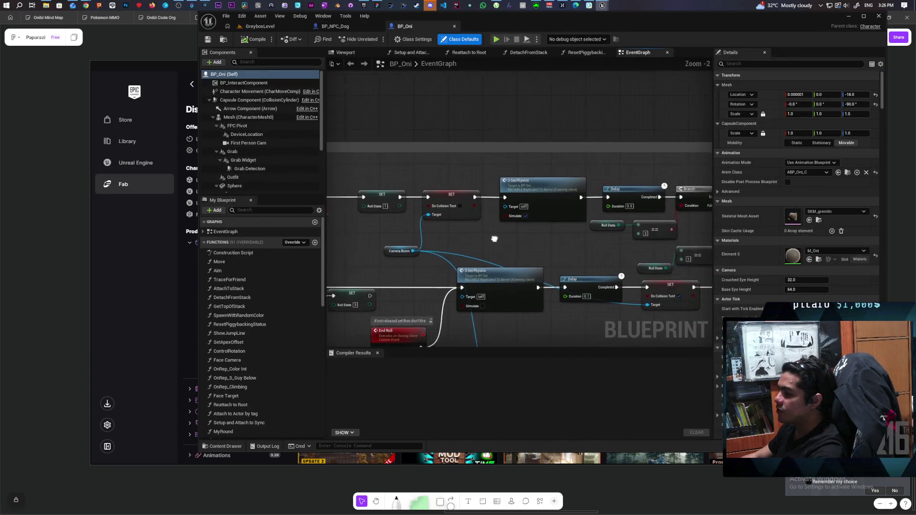
drag(524, 230, 580, 150)
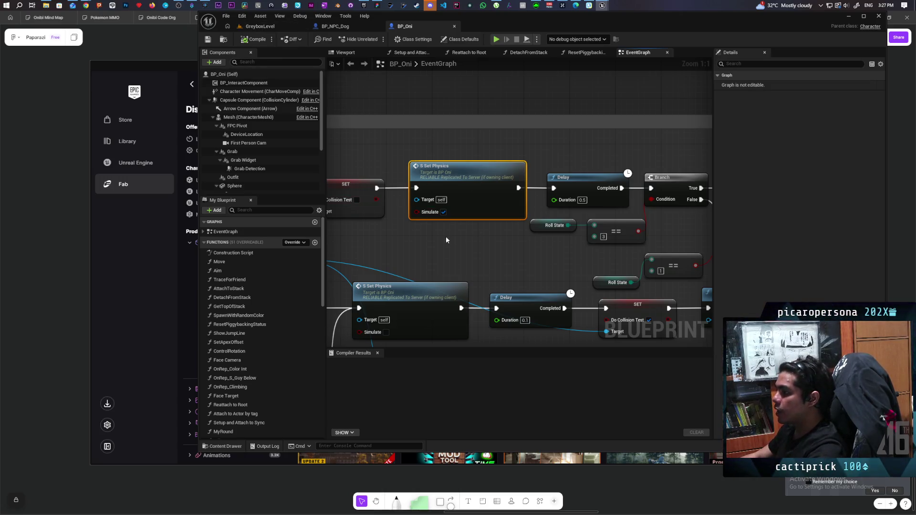
click(276, 29)
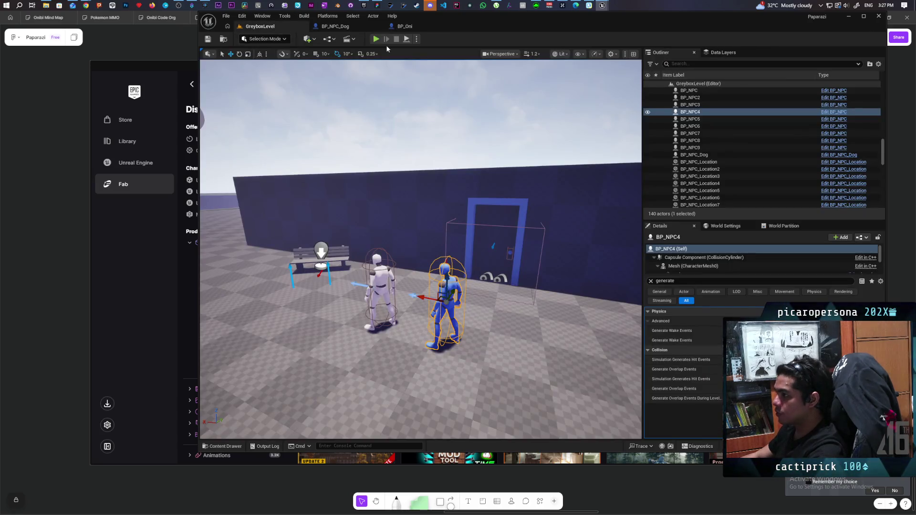
key(alt+p)
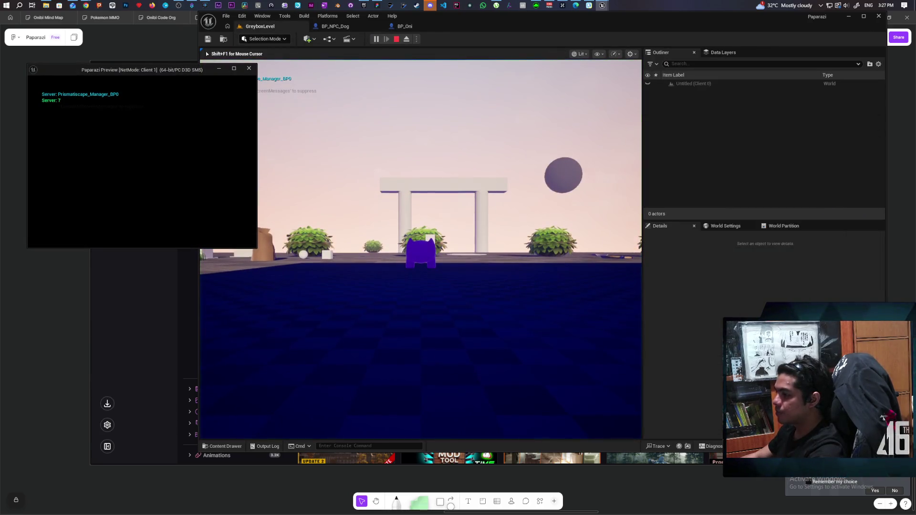
key(super+Tab)
key(Escape)
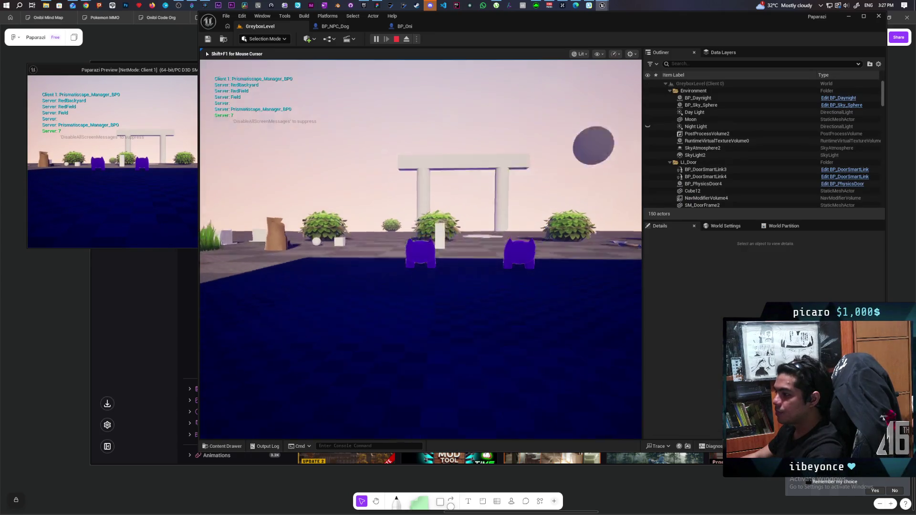
key(w)
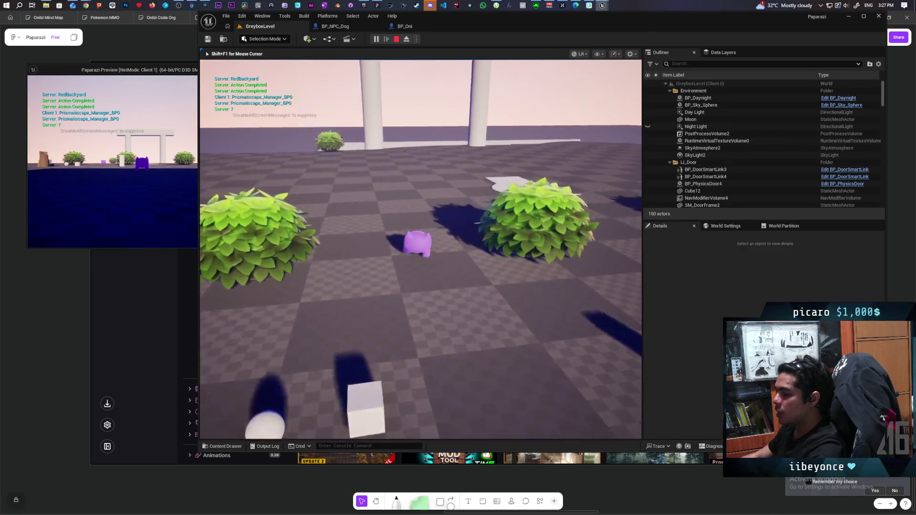
key(a)
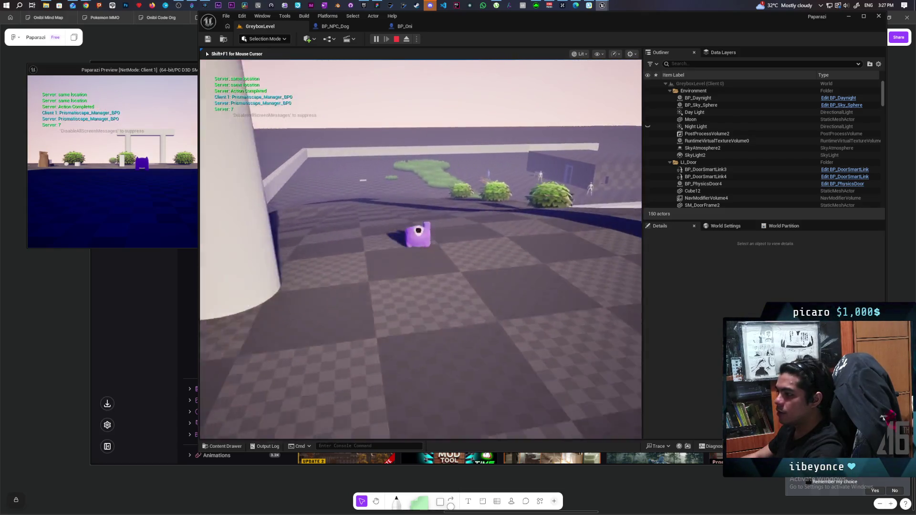
key(w)
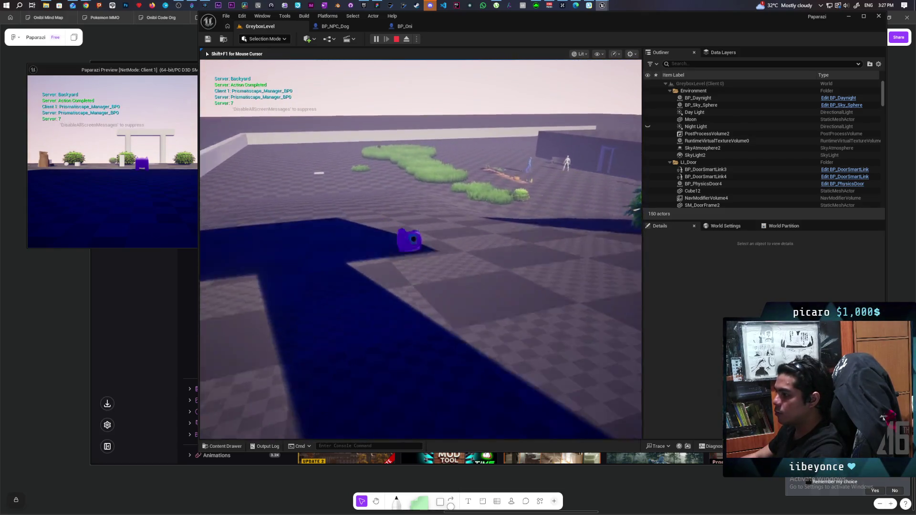
key(w)
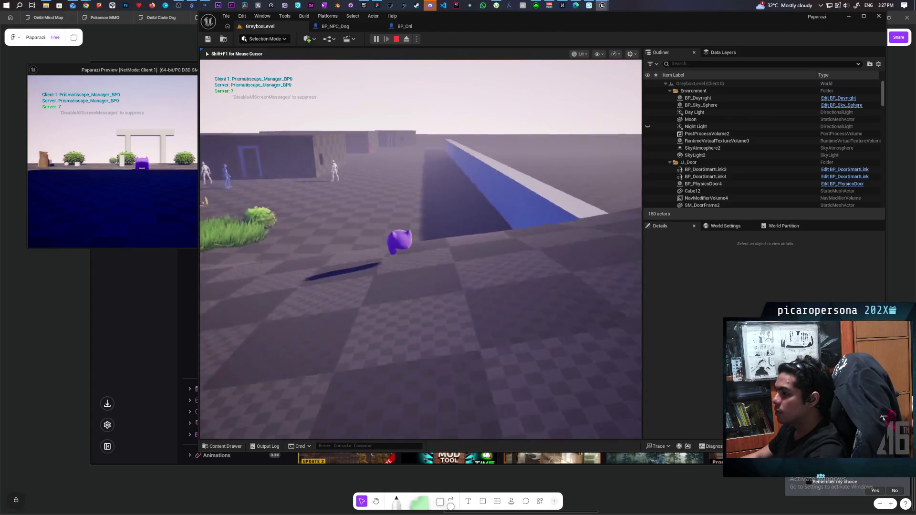
key(w)
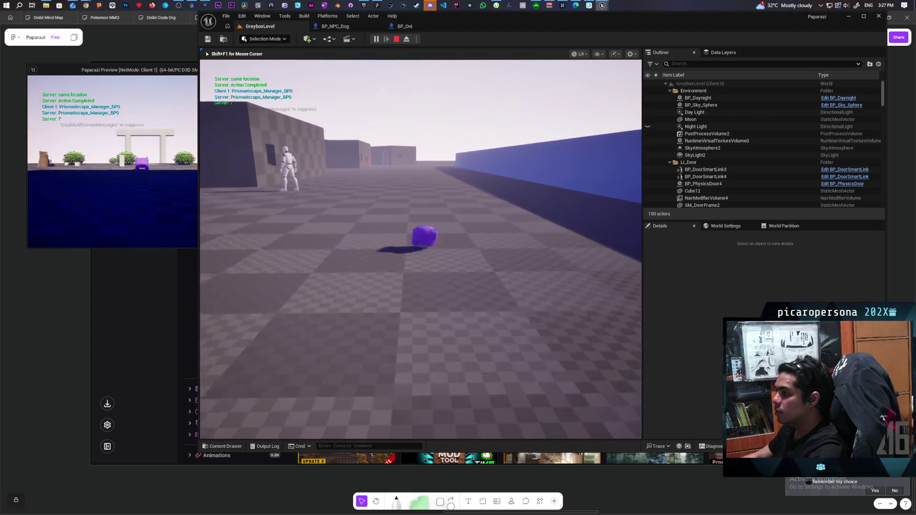
key(w)
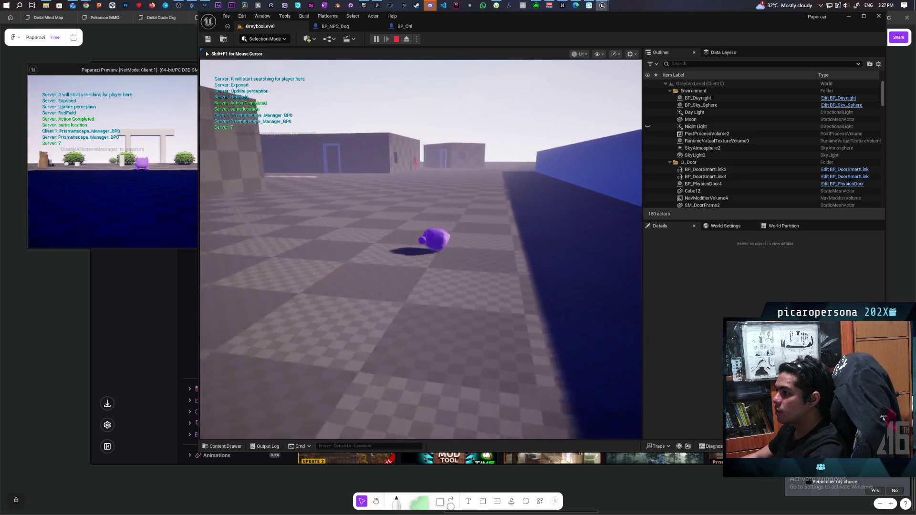
key(w)
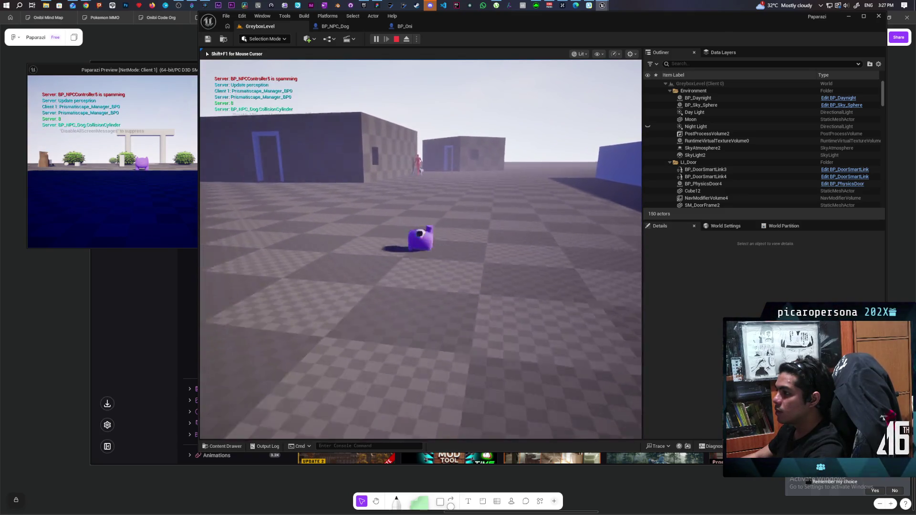
key(w)
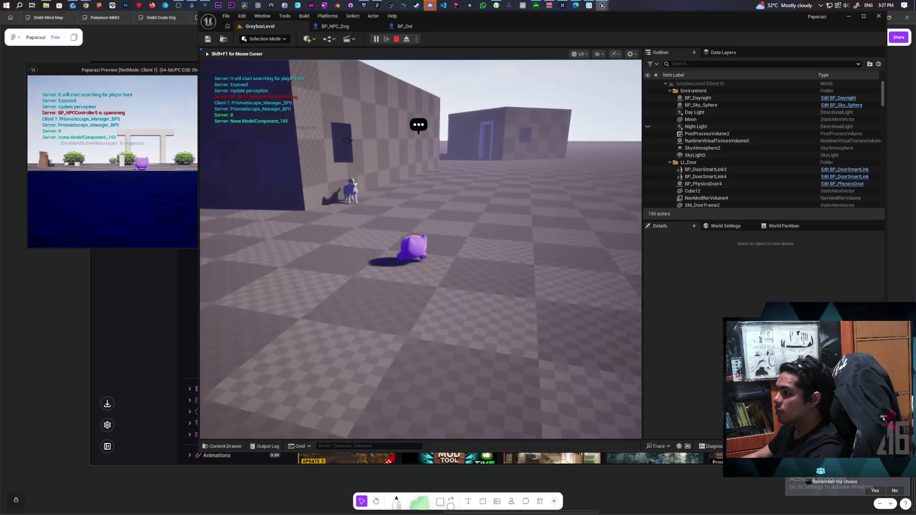
key(w)
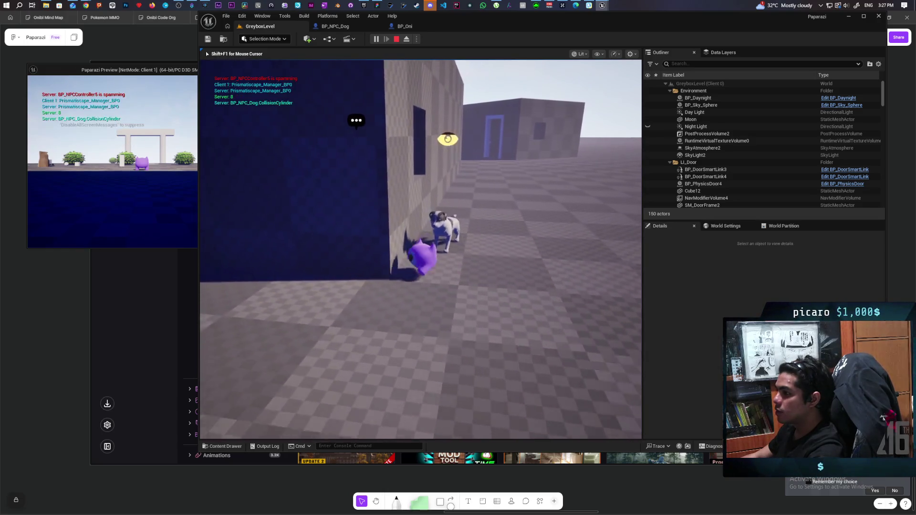
key(w)
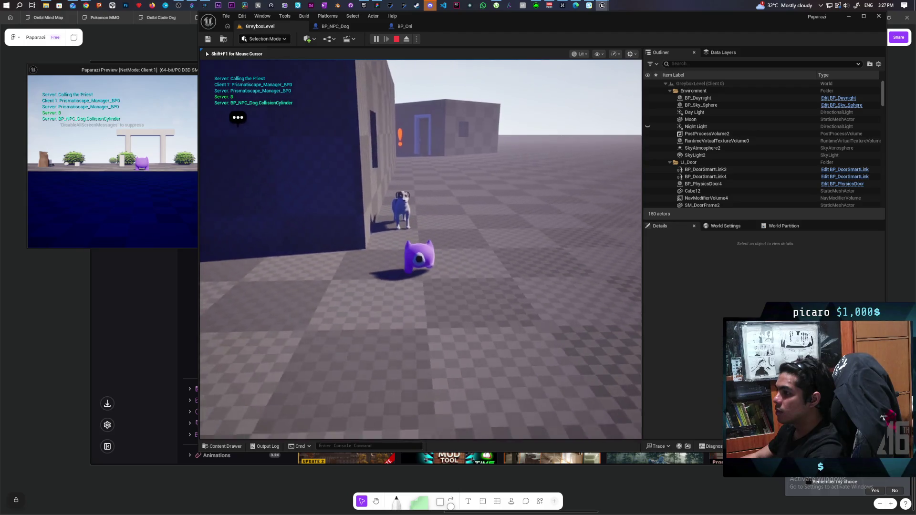
key(w)
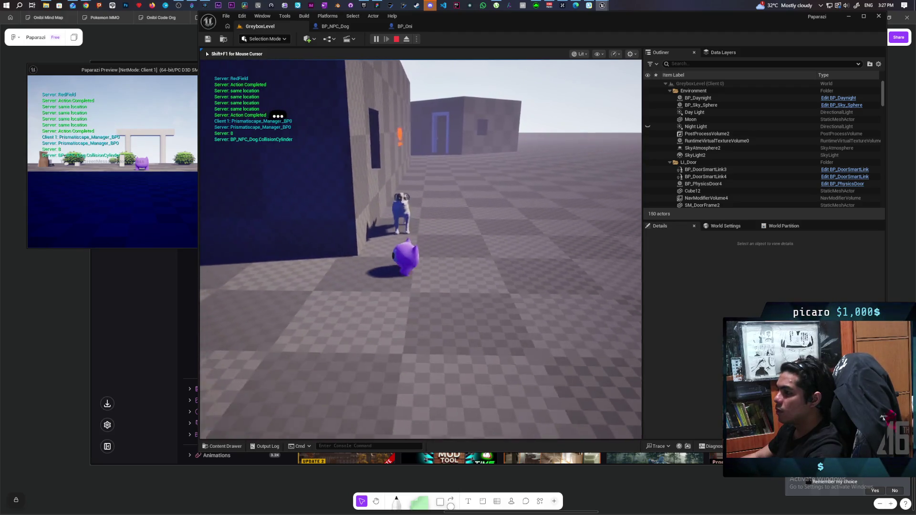
key(s)
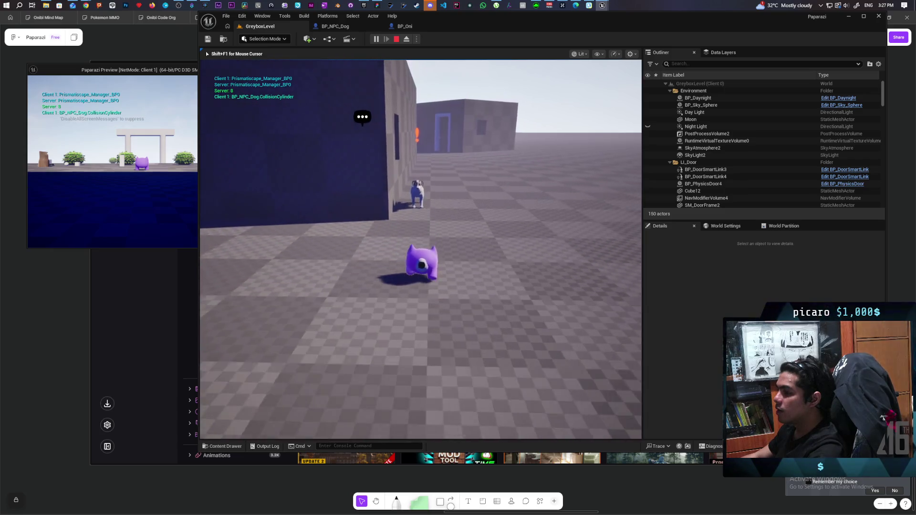
key(w)
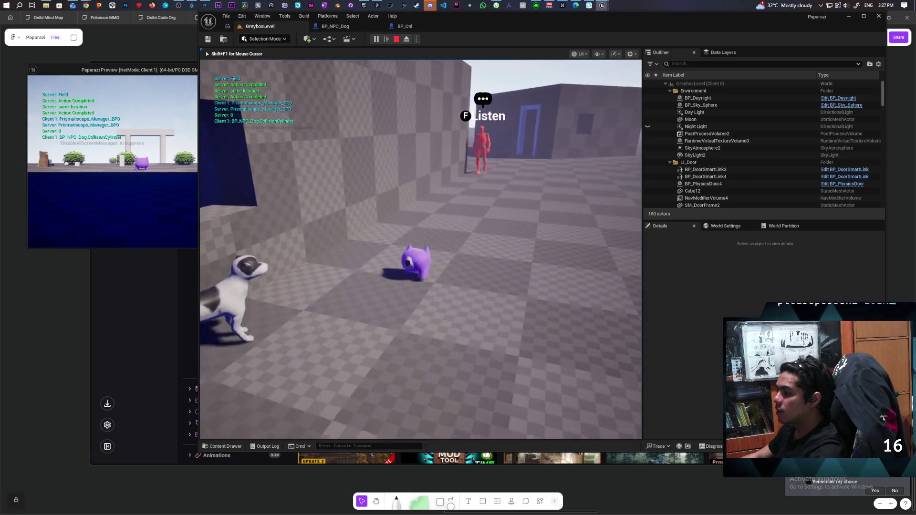
key(w)
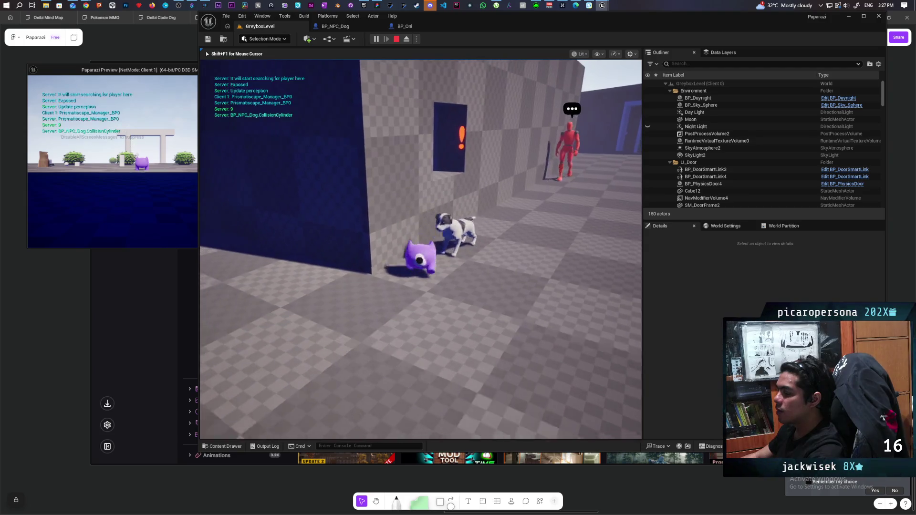
key(w)
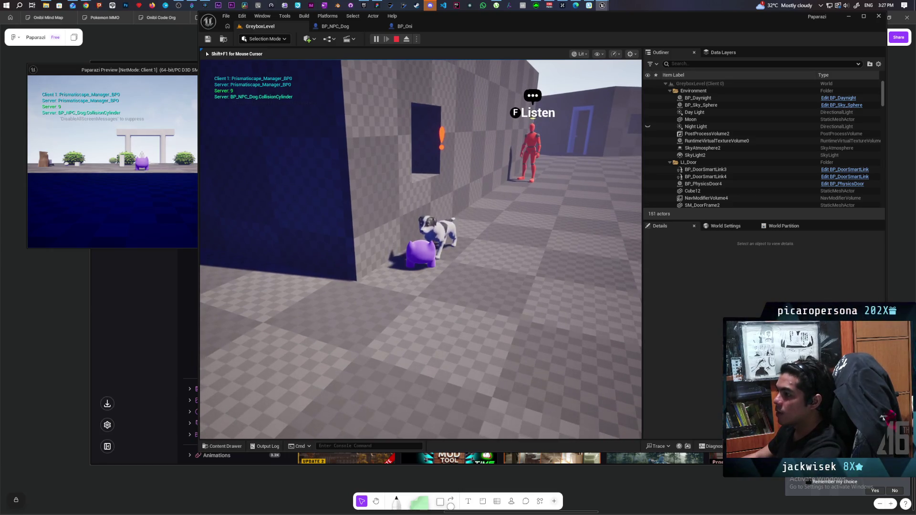
key(Escape)
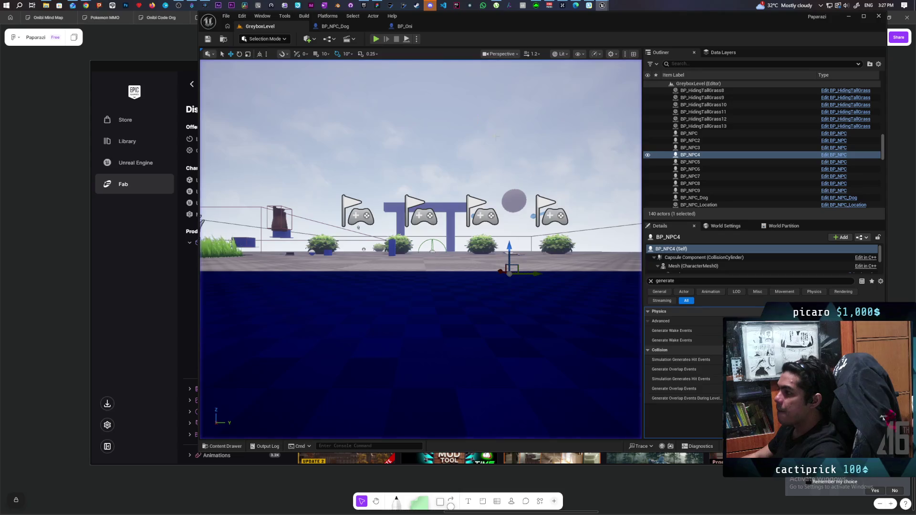
Bring C_Bonk's event graph forward and delete the Break Hit Result node
click(348, 28)
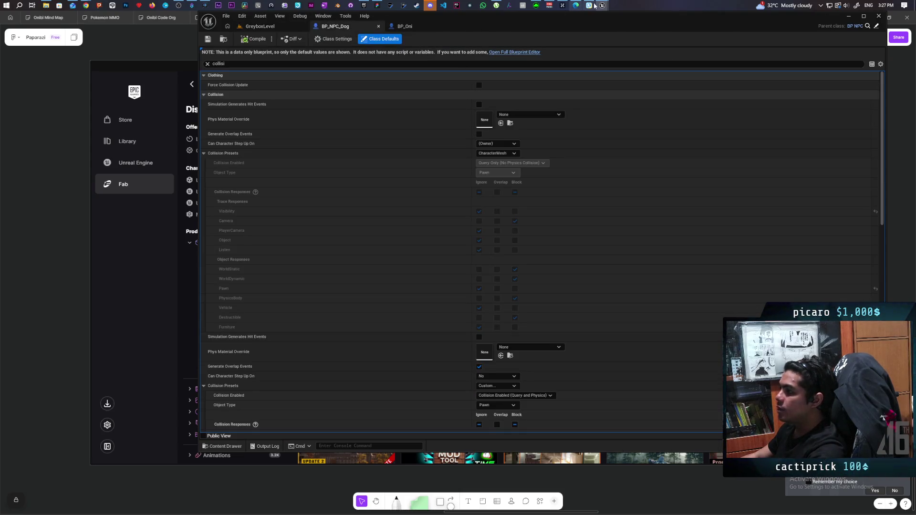
mouse_move(600, 5)
click(635, 40)
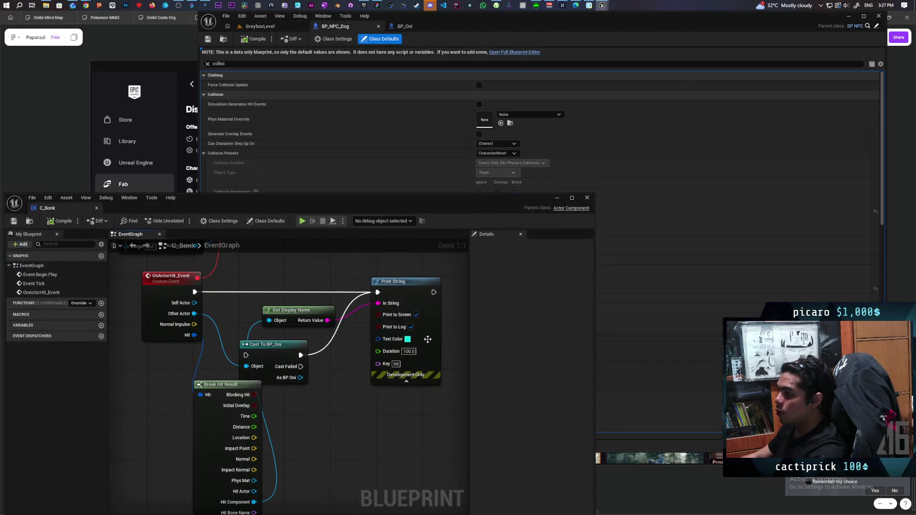
mouse_move(338, 424)
mouse_down()
mouse_move(362, 280)
mouse_move(345, 388)
mouse_move(333, 366)
mouse_up()
mouse_move(236, 383)
mouse_down()
mouse_move(159, 356)
mouse_move(161, 388)
mouse_up()
drag(262, 367, 276, 440)
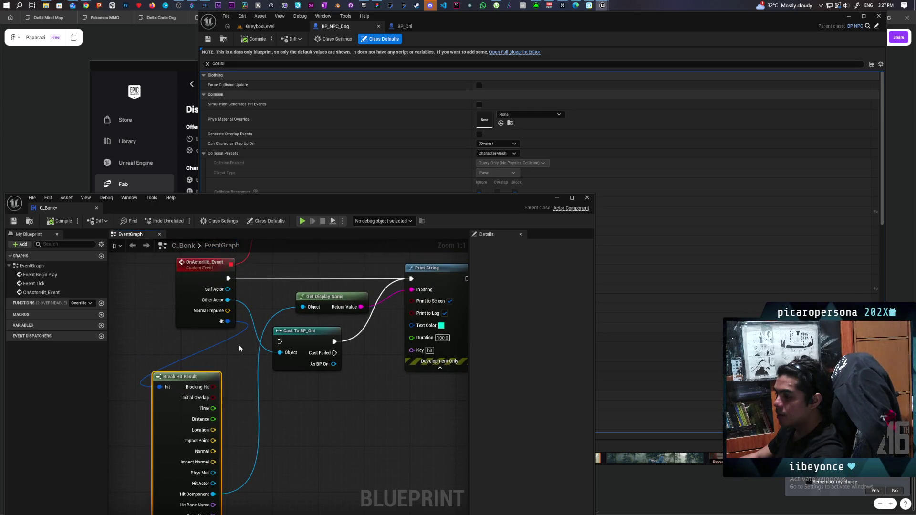
drag(235, 363, 246, 338)
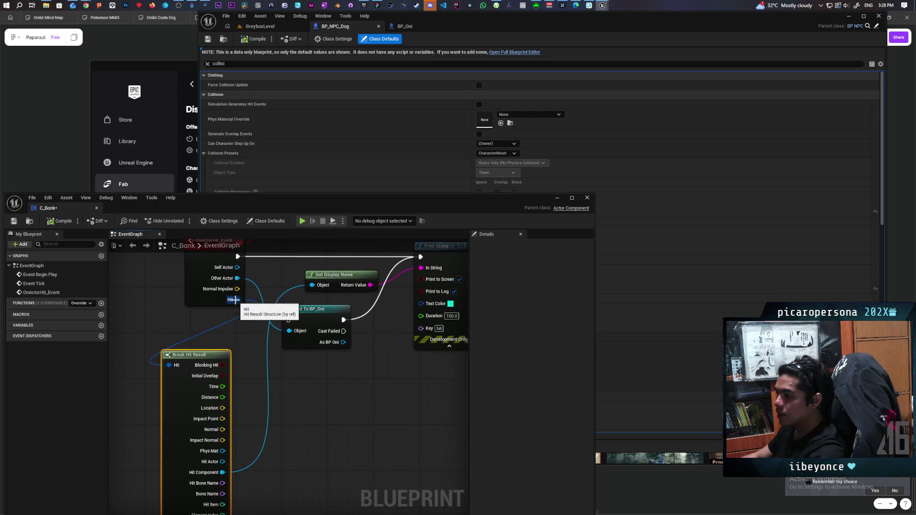
drag(245, 362, 257, 340)
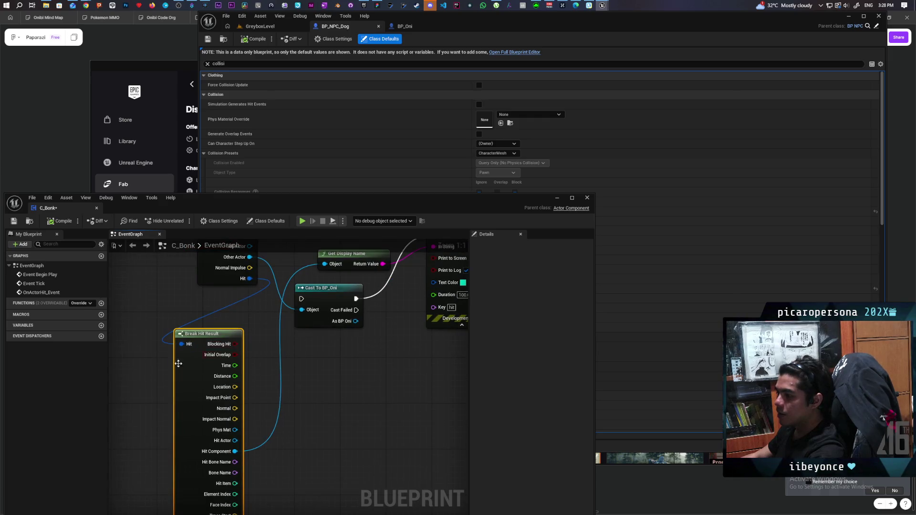
drag(236, 440, 324, 424)
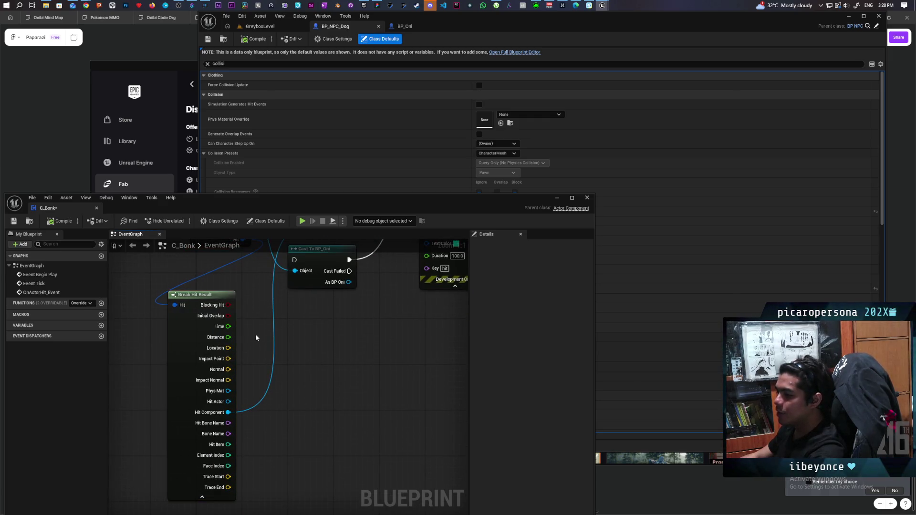
drag(273, 385, 306, 441)
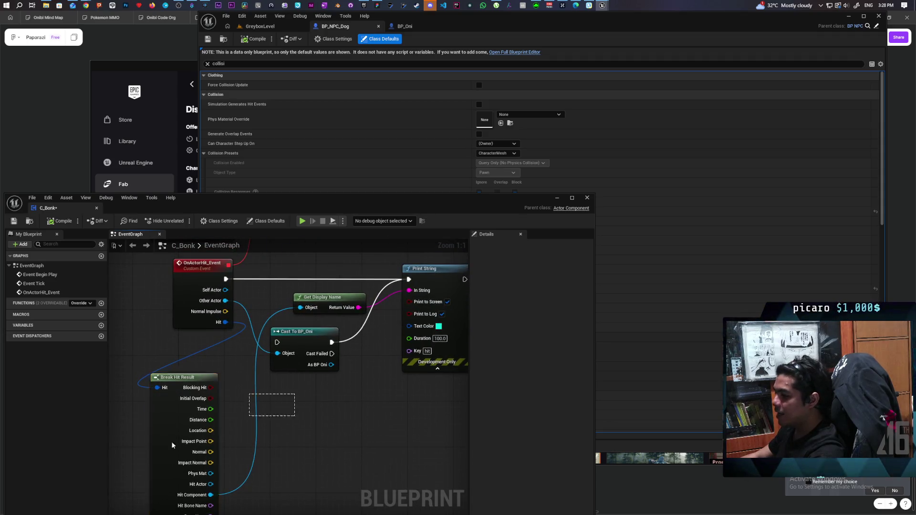
key(Delete)
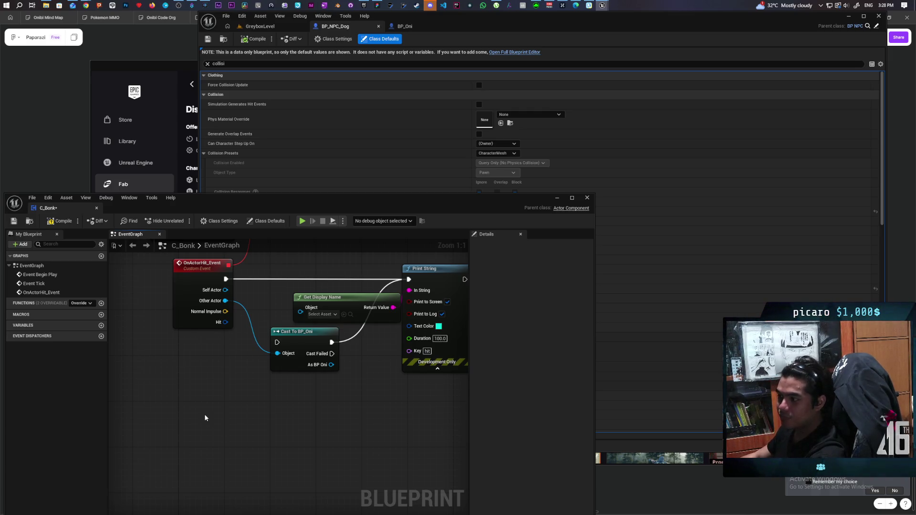
Delete OnActorHit_Event, the print nodes, Cast To BP_Oni and the Bind Event to On Actor Hit node
drag(266, 310, 261, 394)
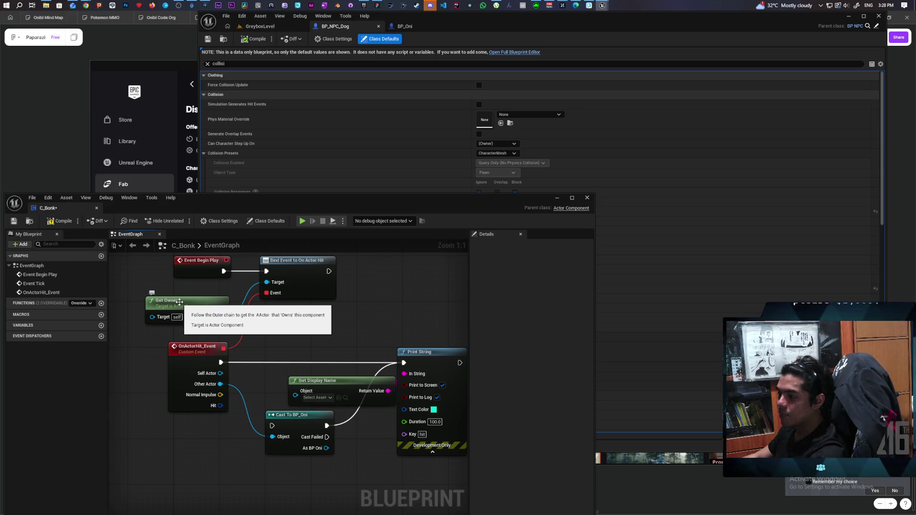
mouse_move(268, 320)
mouse_down()
mouse_move(282, 296)
mouse_move(297, 344)
mouse_move(314, 346)
mouse_move(305, 315)
mouse_move(289, 310)
mouse_move(304, 297)
mouse_up()
drag(159, 335, 434, 390)
key(Delete)
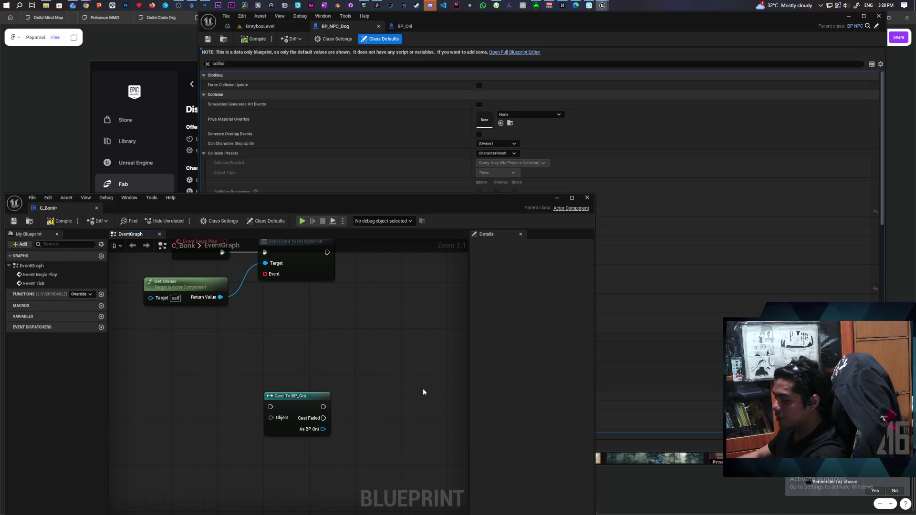
key(Delete)
key(Home)
key(Delete)
drag(274, 363, 274, 364)
Cast Get Owner to BP_NPC beside Event Begin Play and add a Capsule Component getter, undoing the stray radius node
text(cast to bp)
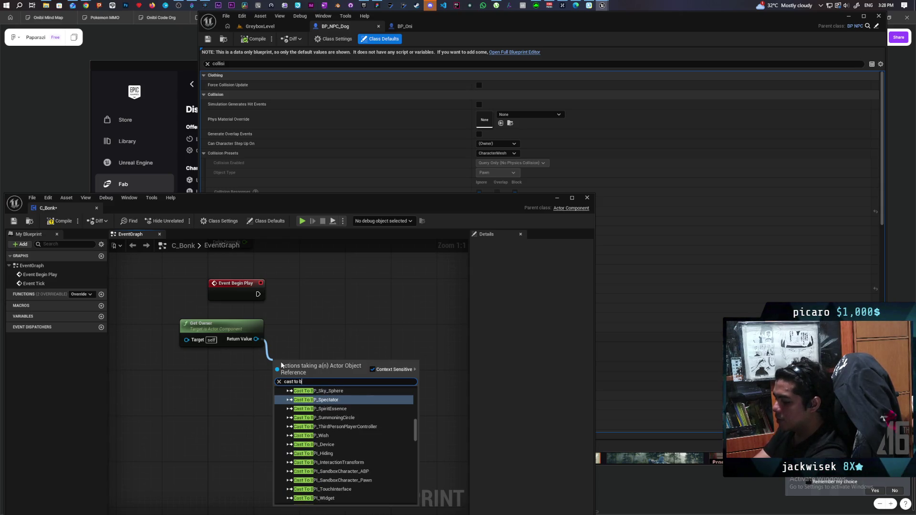
text( npc)
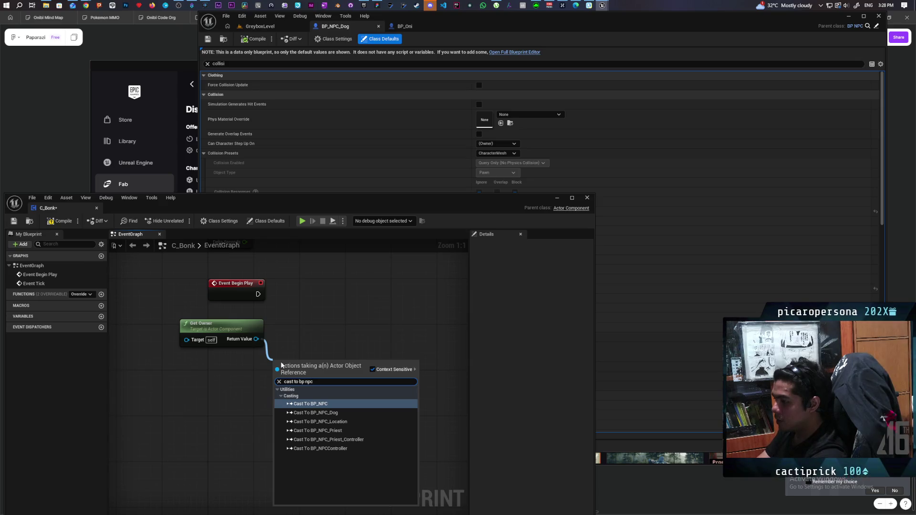
key(Return)
drag(300, 303, 305, 277)
drag(339, 316, 350, 339)
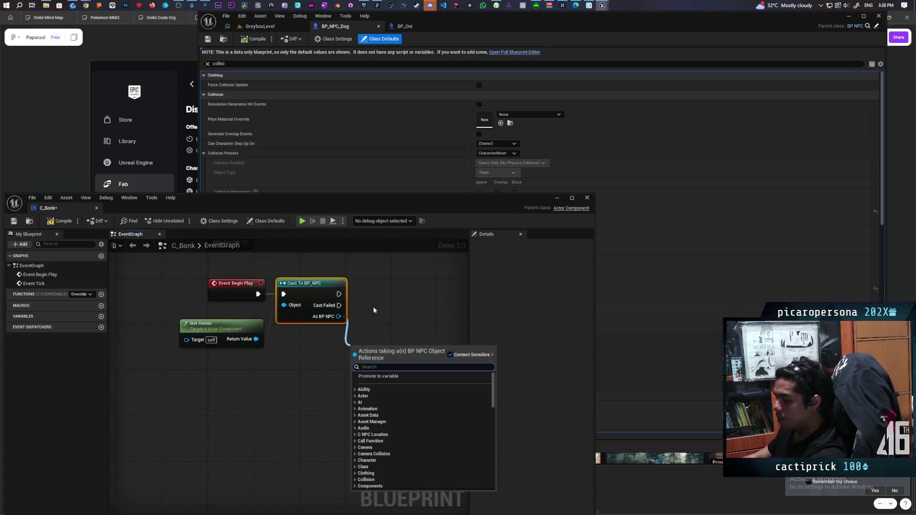
text(get)
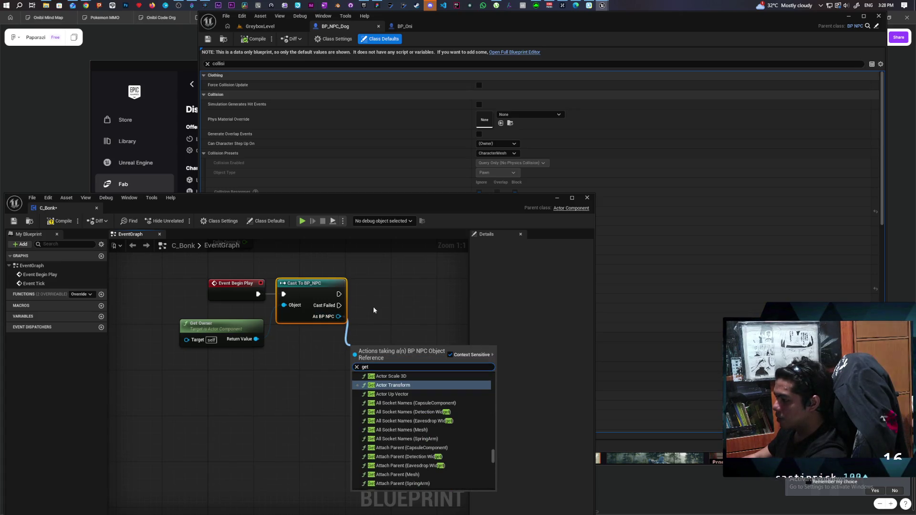
text( capsul)
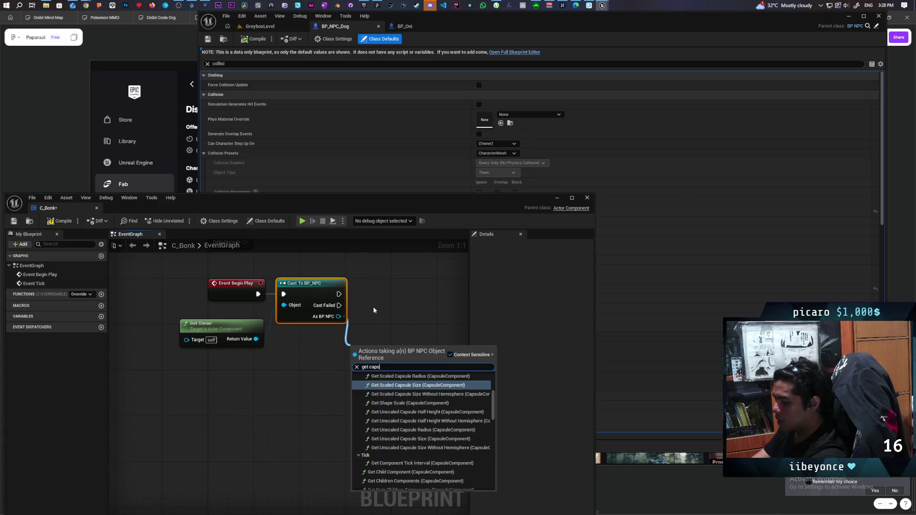
click(438, 377)
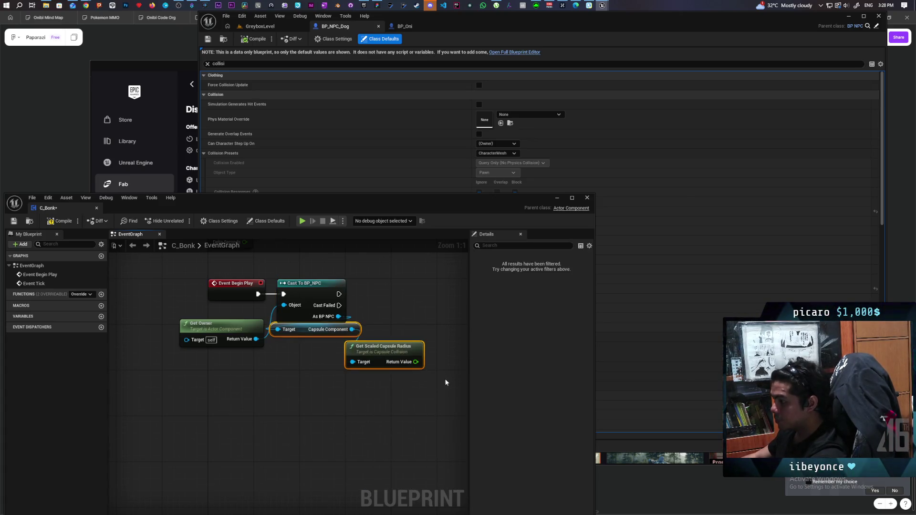
click(360, 386)
key(ctrl+z)
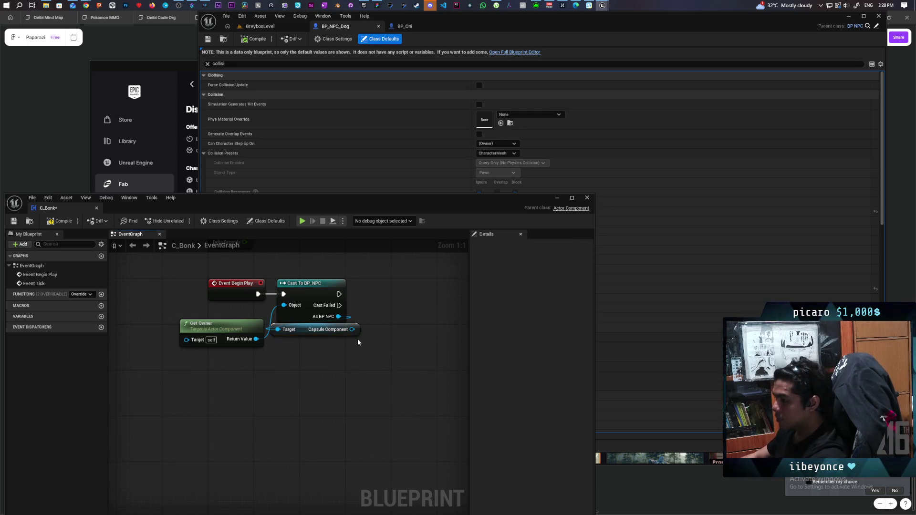
drag(355, 355, 357, 358)
Add Assign On Component Hit for the capsule and wire it after the BP_NPC cast
text(assign on h)
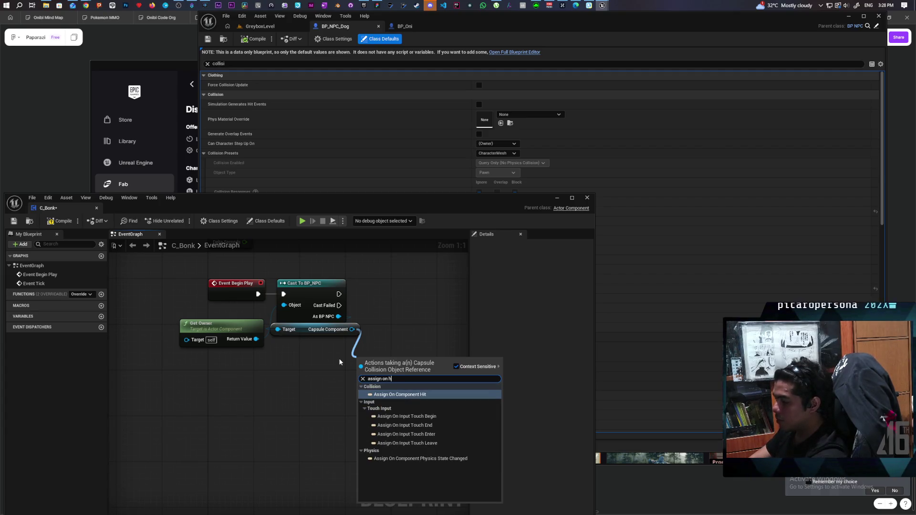
key(Return)
drag(340, 383, 293, 365)
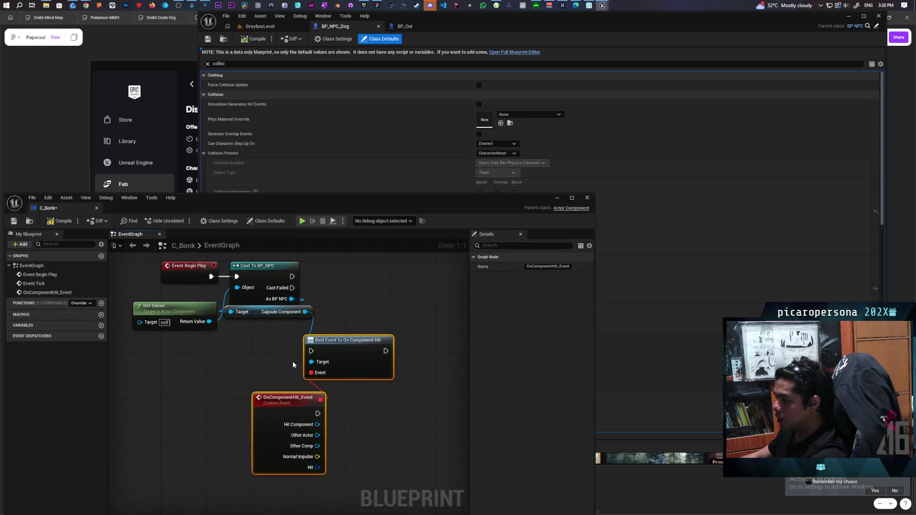
click(356, 347)
drag(356, 348, 390, 273)
drag(292, 276, 344, 277)
drag(392, 407, 331, 365)
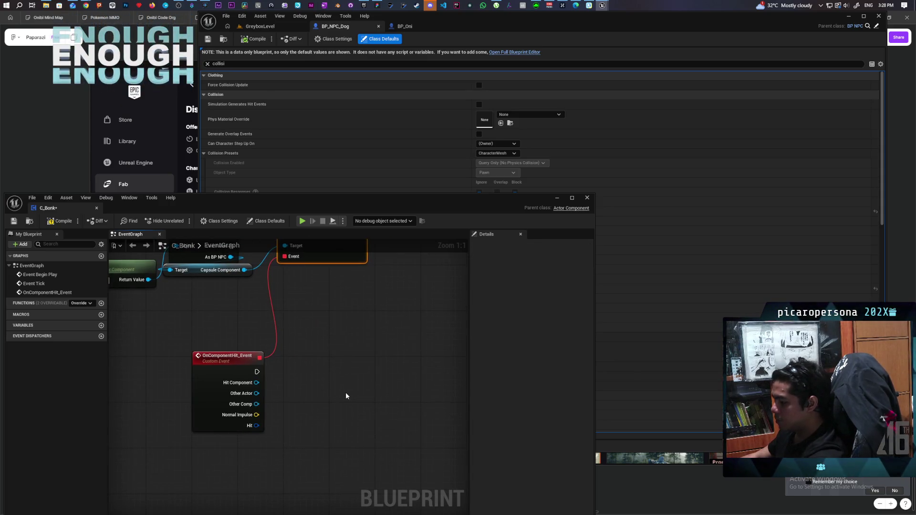
Add a Print String of the other actor's display name with a 100-second duration, keeping cyan text
key(ctrl+v)
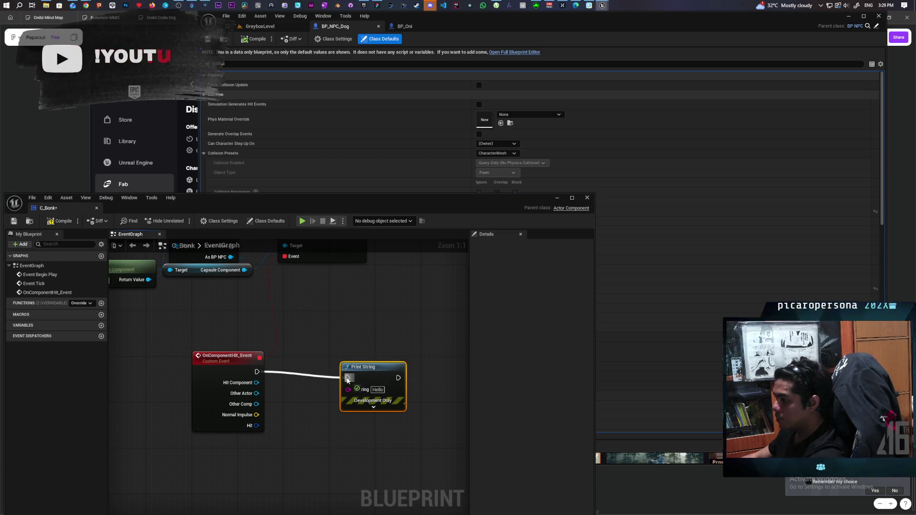
drag(377, 369, 382, 363)
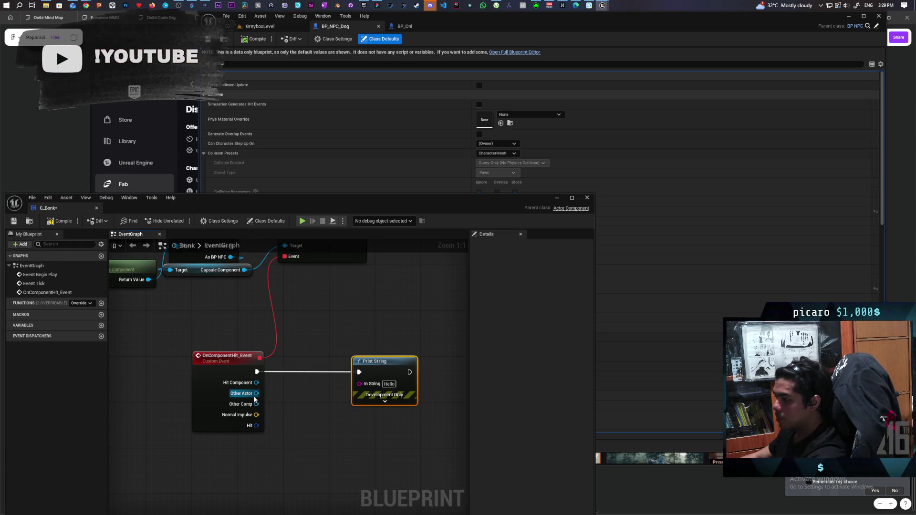
drag(256, 393, 360, 383)
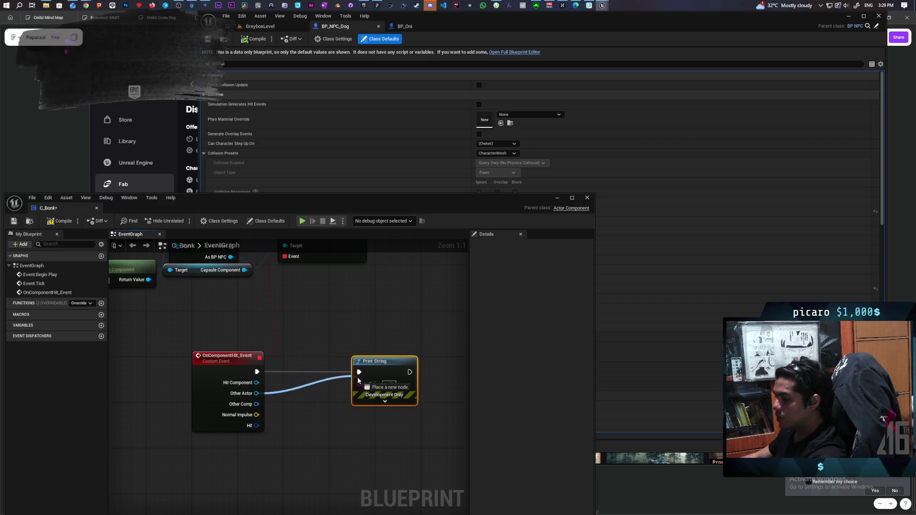
click(378, 400)
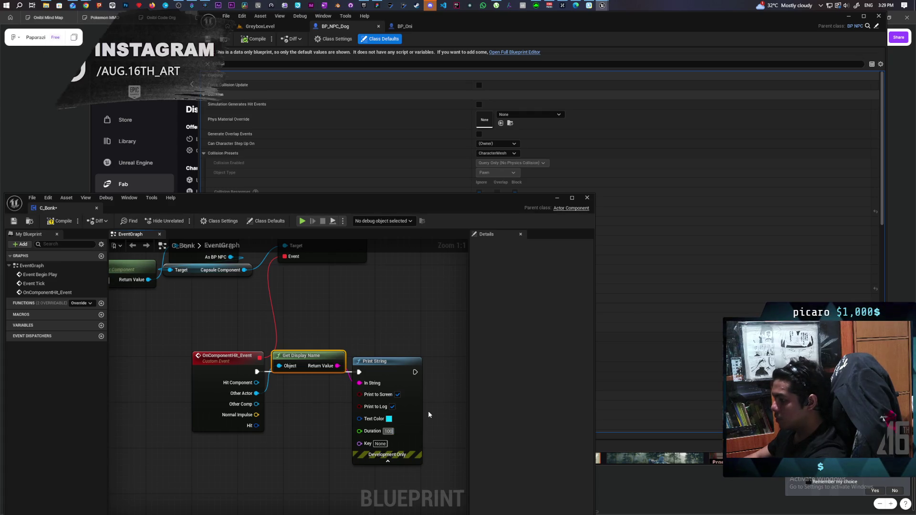
click(388, 431)
text(100)
key(Tab)
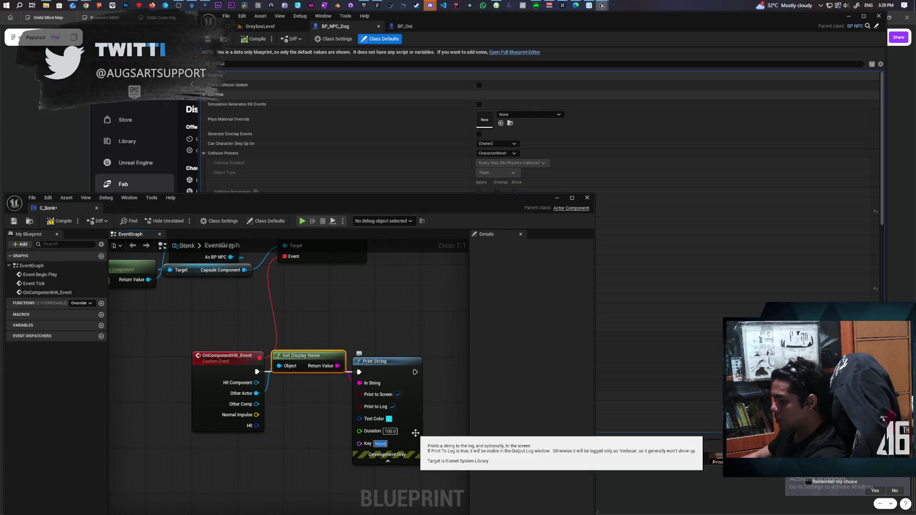
click(389, 419)
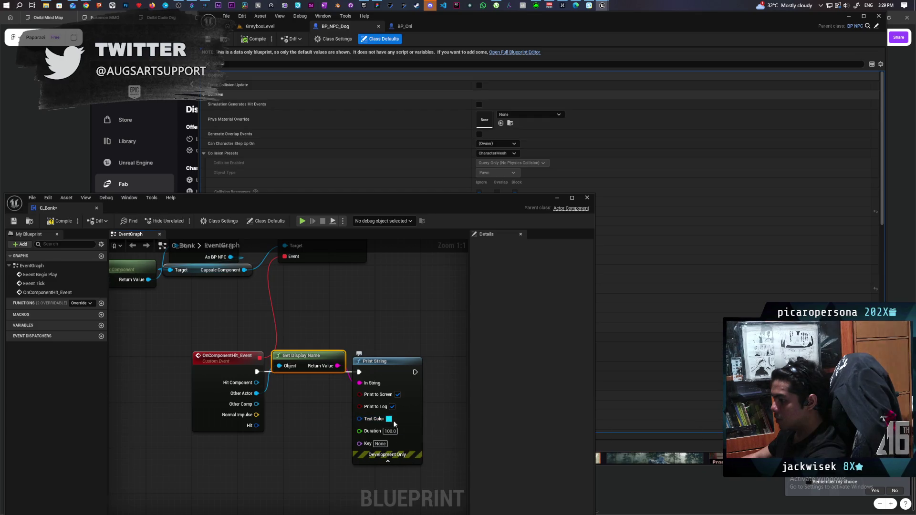
click(389, 419)
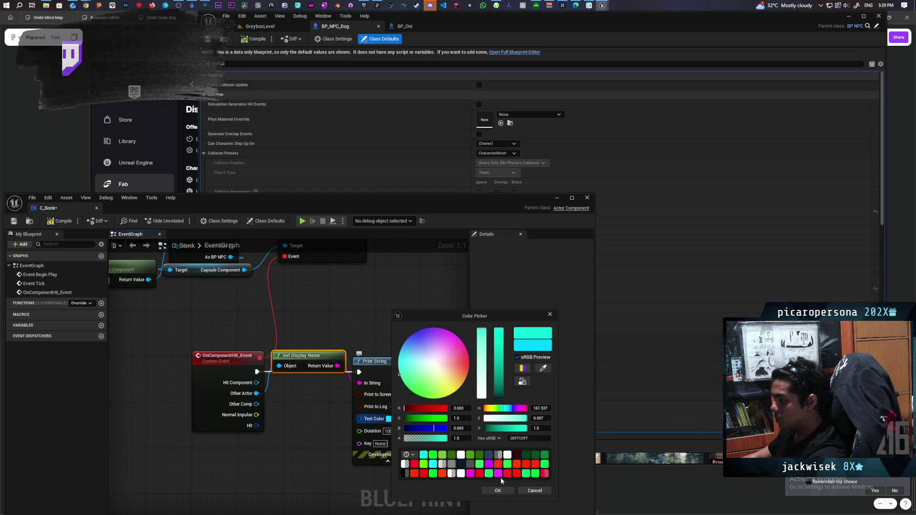
click(140, 231)
Compile C_Bonk and return to the GreyboxLevel viewport
click(60, 223)
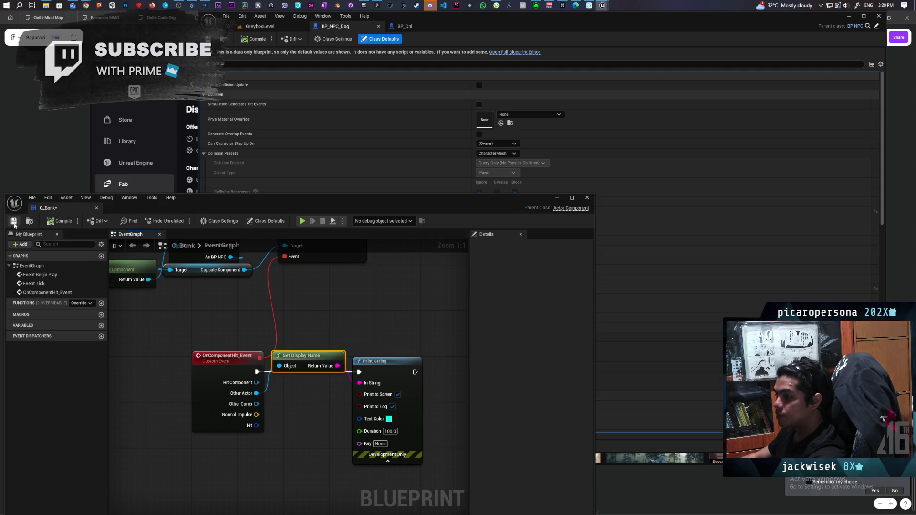
click(554, 197)
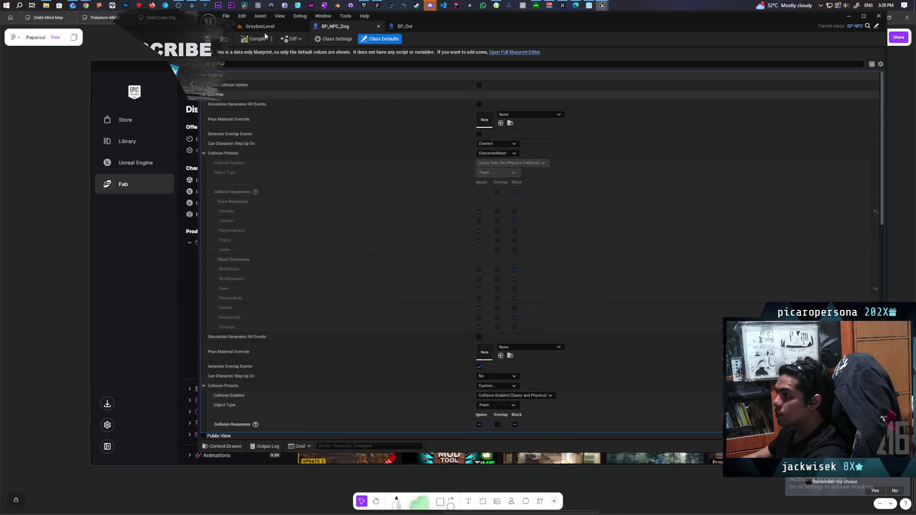
click(261, 26)
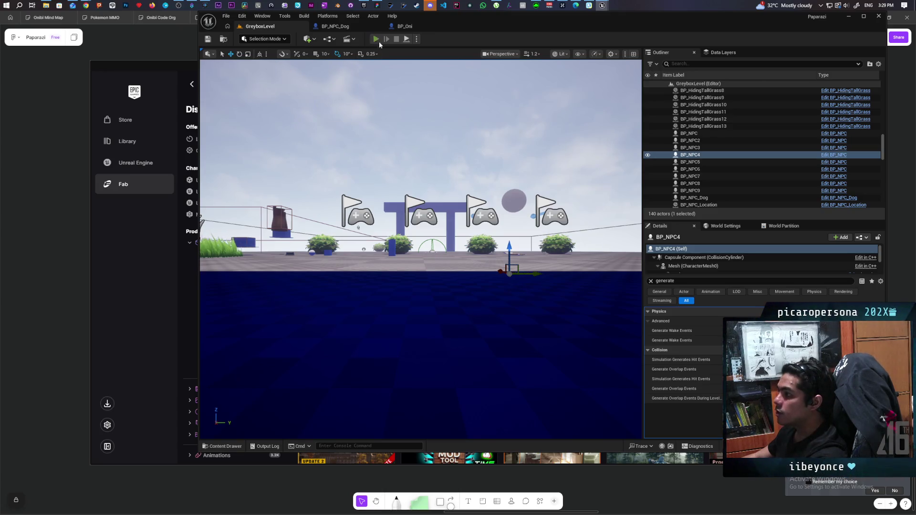
Start play-in-editor and roll the Oni past the pillars and along the blue wall toward the NPCs
click(377, 39)
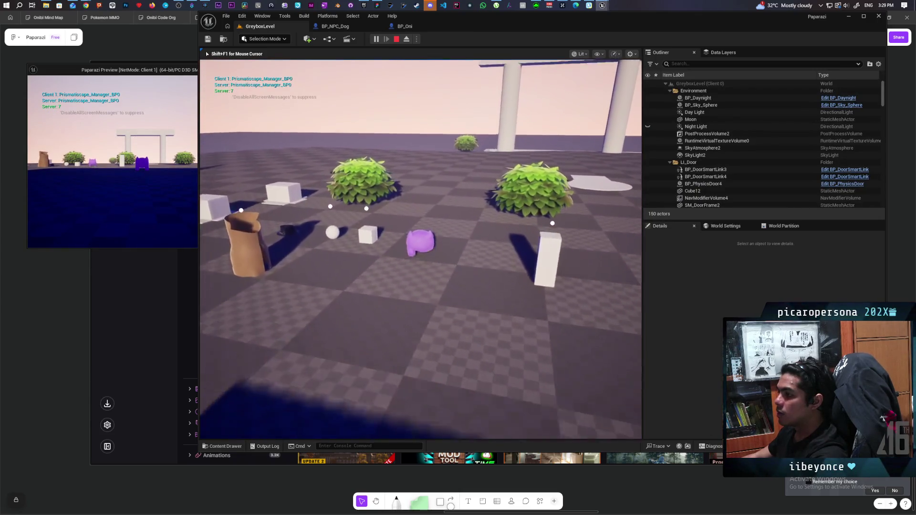
key(w)
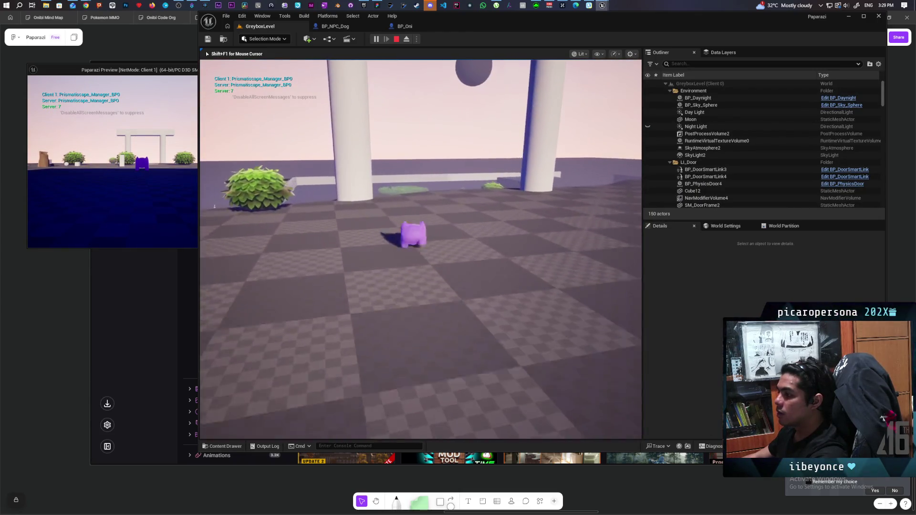
key(w)
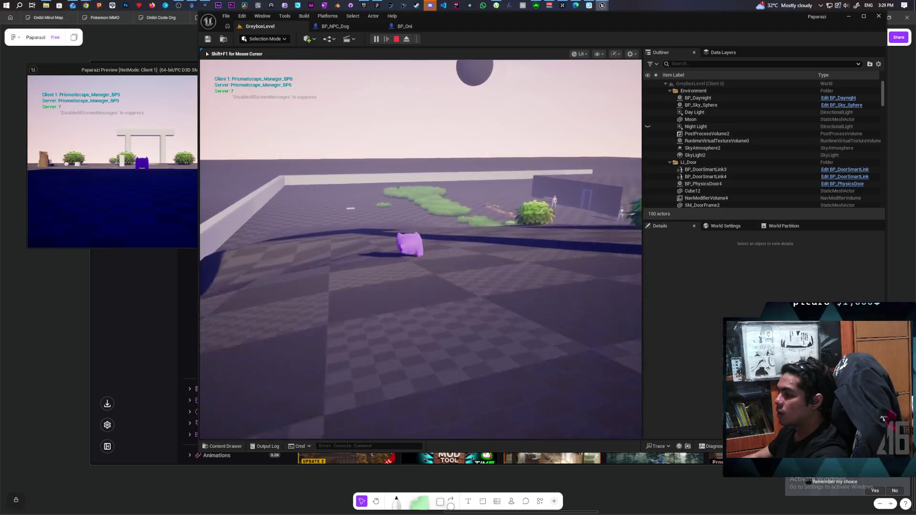
key(w)
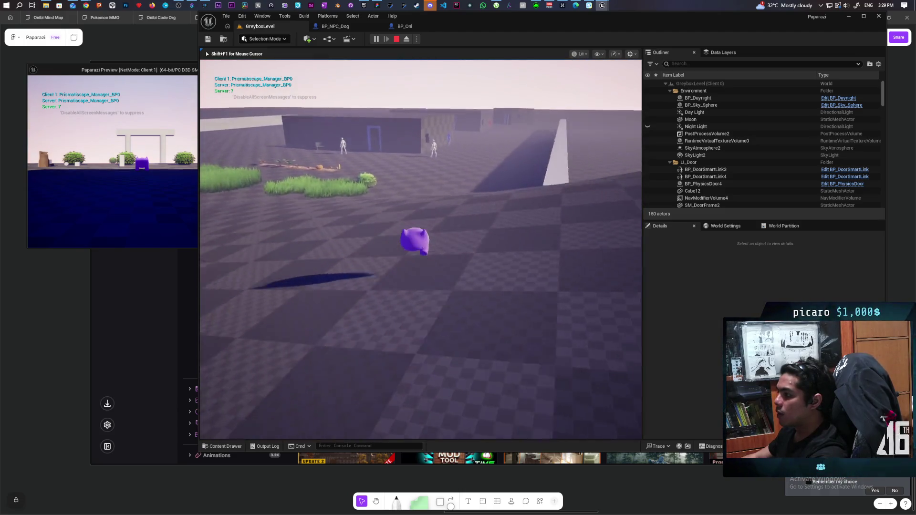
key(w)
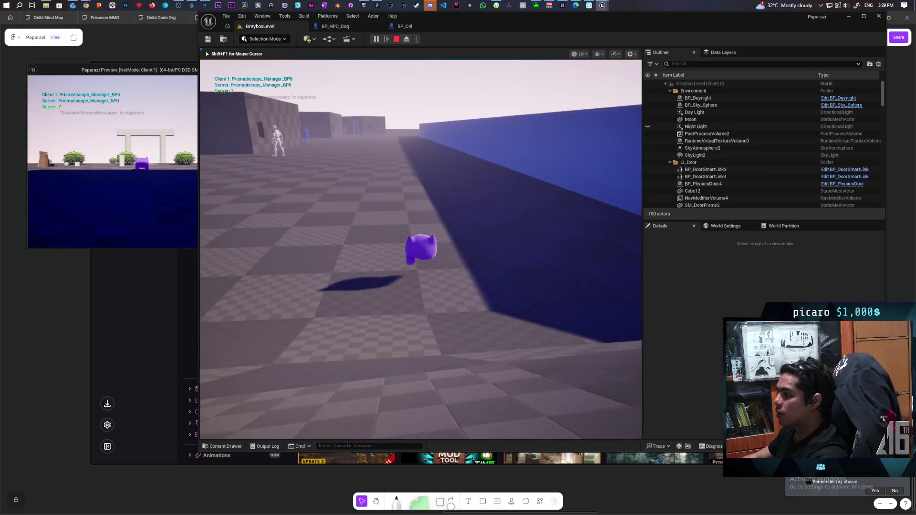
key(w)
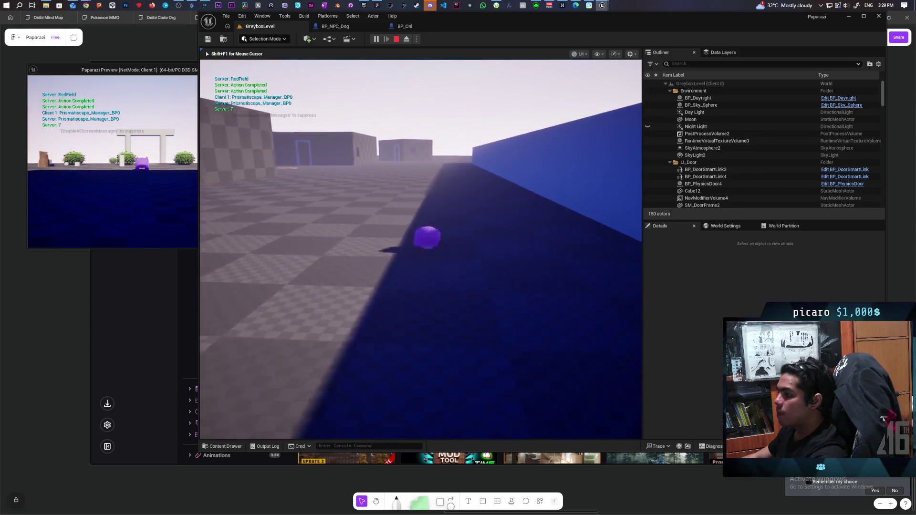
key(w)
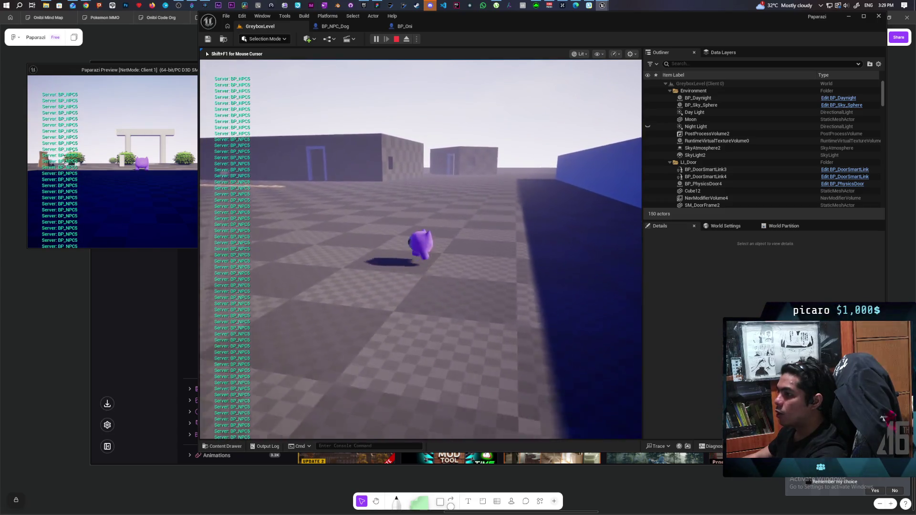
key(w)
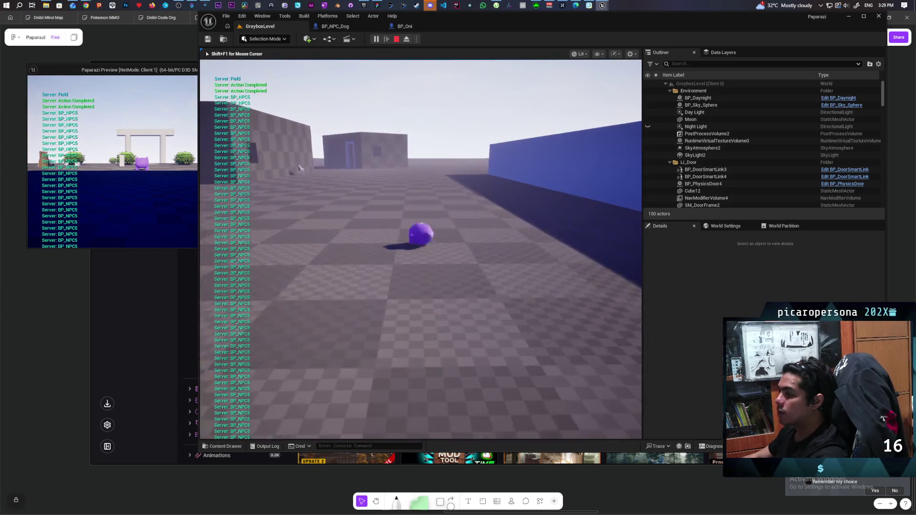
key(w)
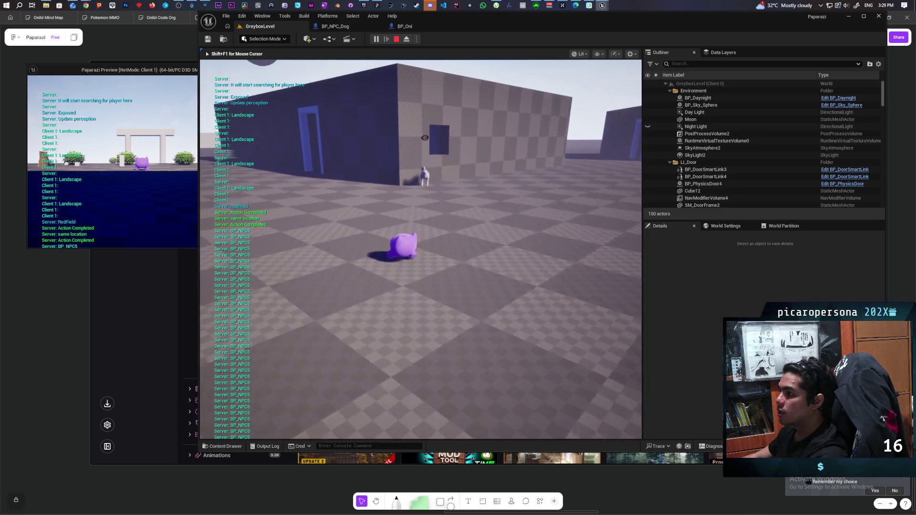
Steer the Oni up beside the dog and the red NPC, then end the play session
key(w)
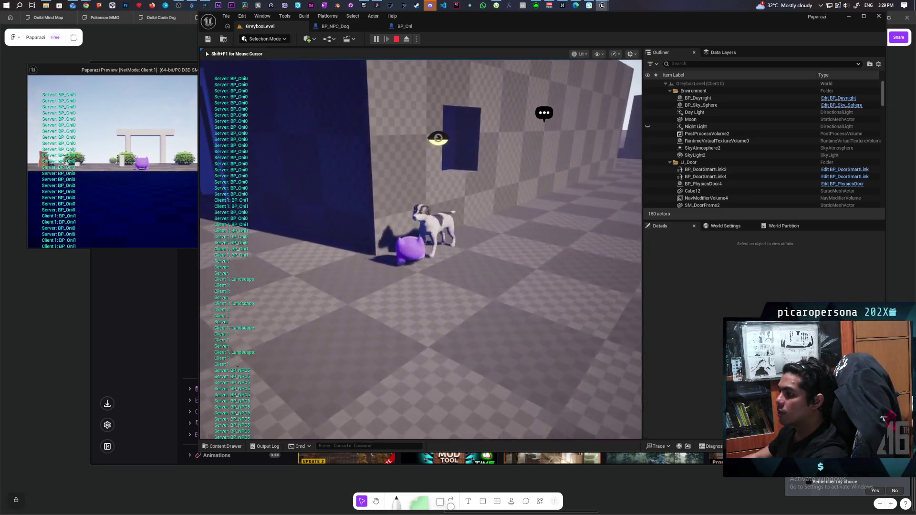
key(s)
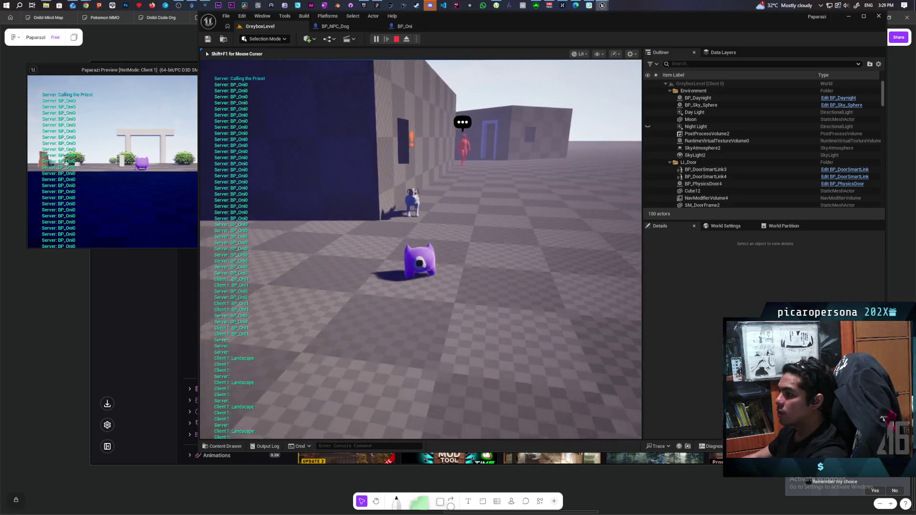
key(w)
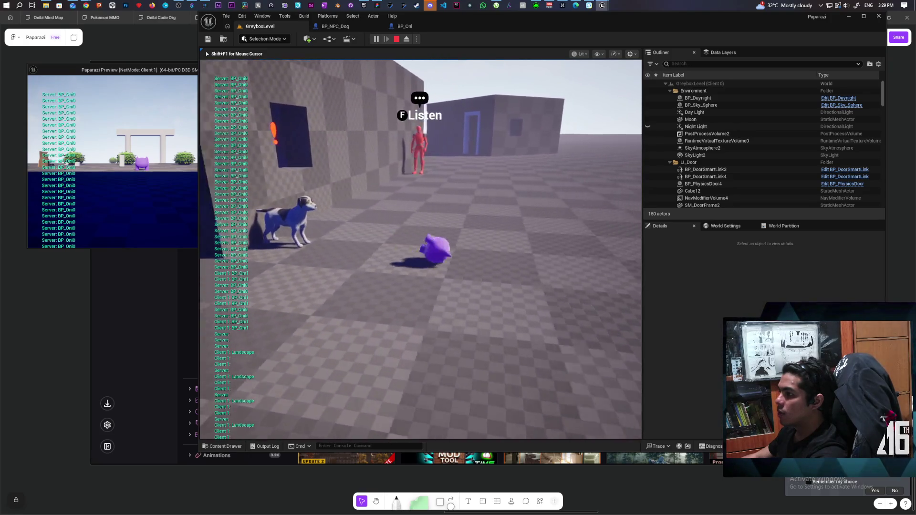
key(w)
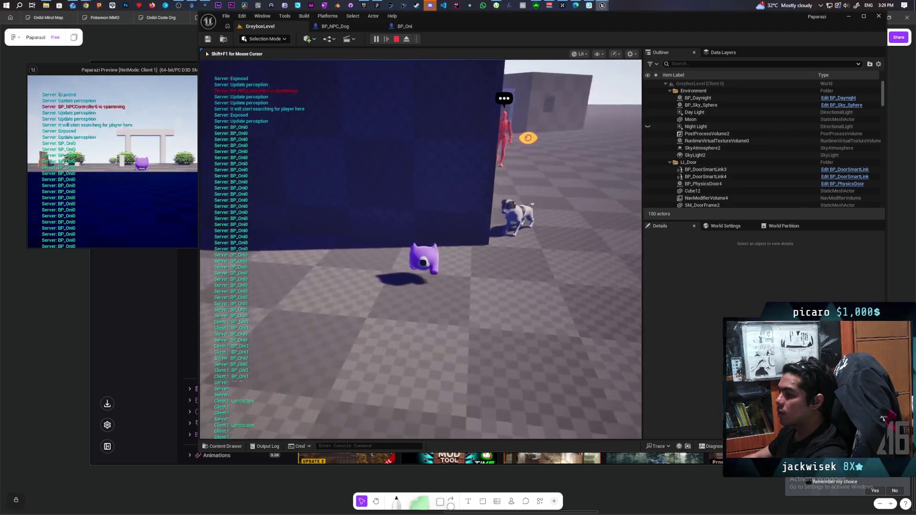
key(w)
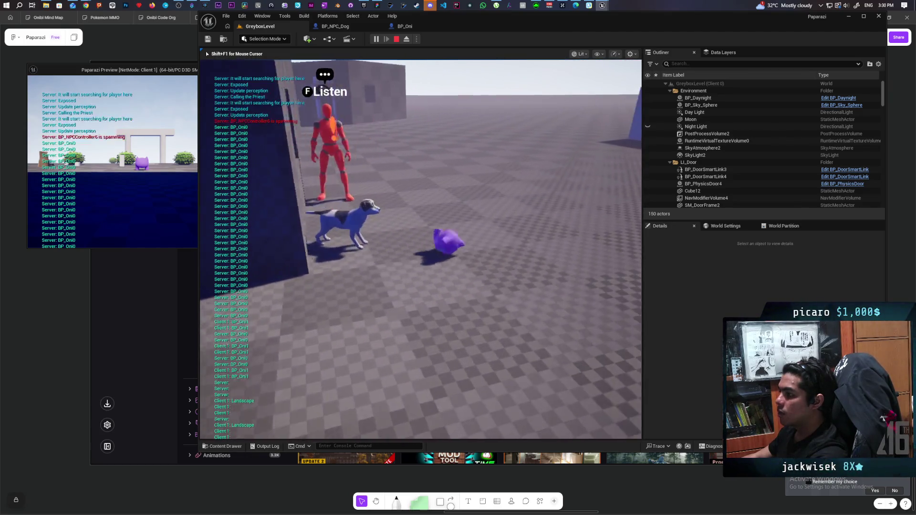
key(w)
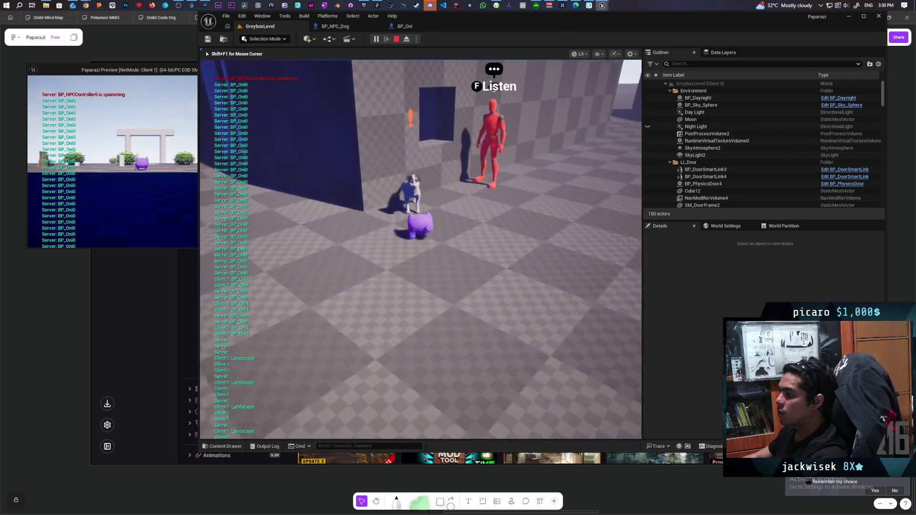
key(Escape)
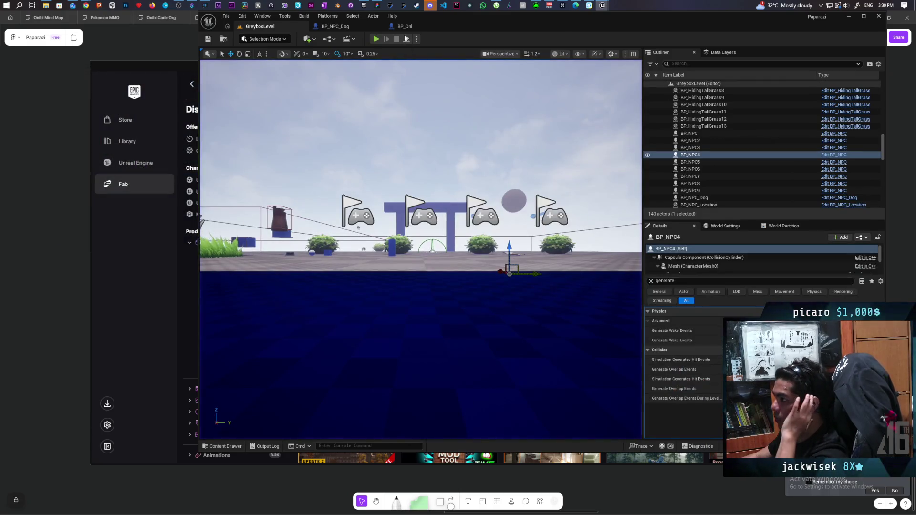
Bring C_Bonk forward, shift Print String right and delete the Get Display Name node
click(405, 25)
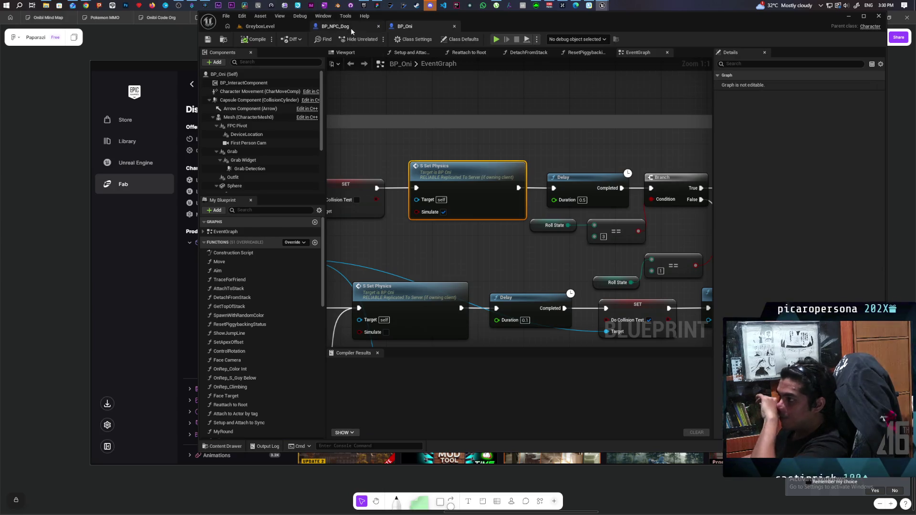
mouse_move(602, 5)
click(633, 44)
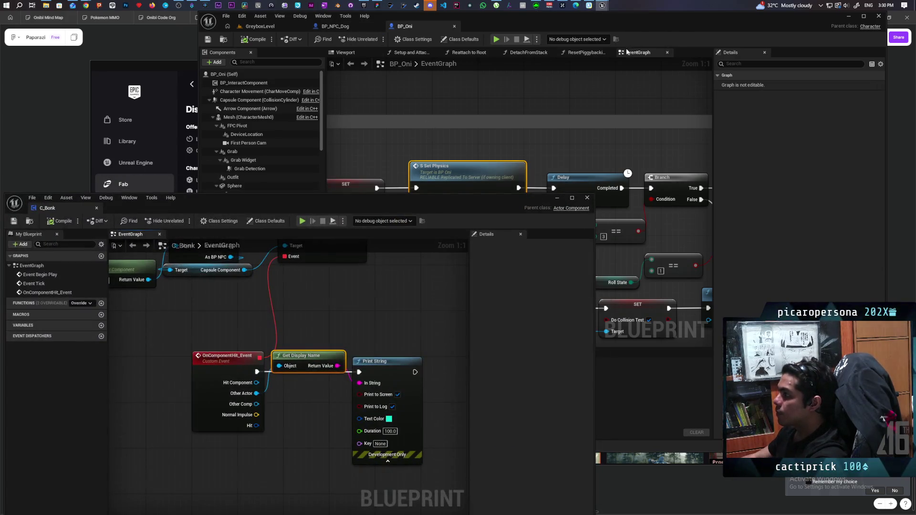
scroll(356, 350, down, 3)
scroll(385, 375, up, 3)
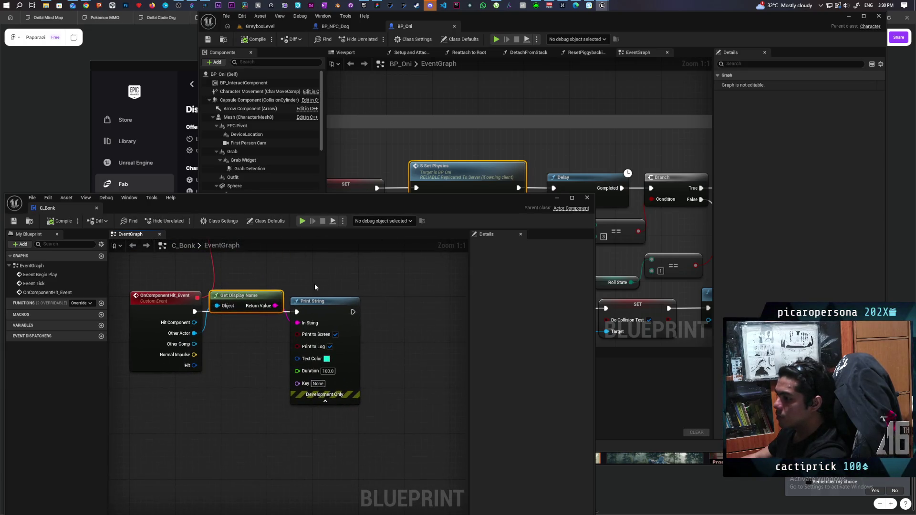
drag(308, 308, 434, 306)
click(276, 292)
key(Delete)
Cast the hit event's Other Actor to BP_Oni, wired from the hit event's execution
drag(195, 333, 225, 337)
text(cast to bp oni)
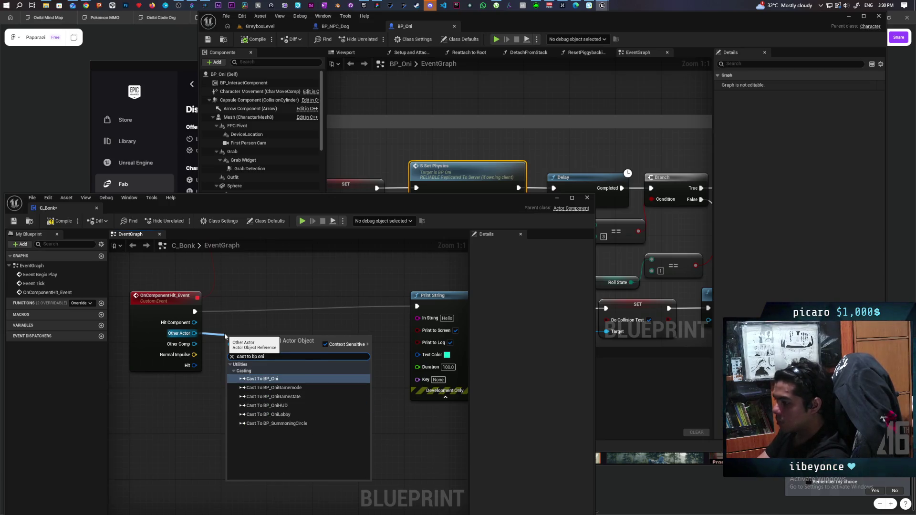
key(Return)
drag(225, 347, 240, 314)
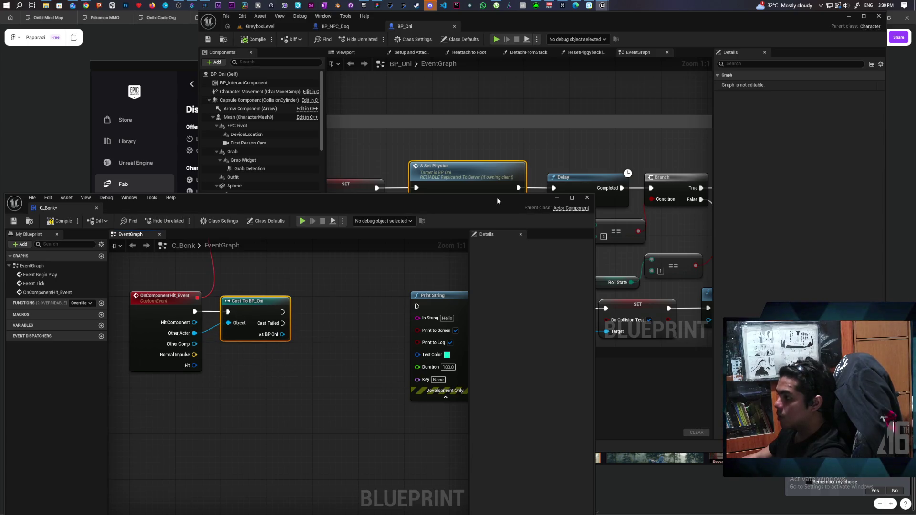
drag(498, 200, 438, 455)
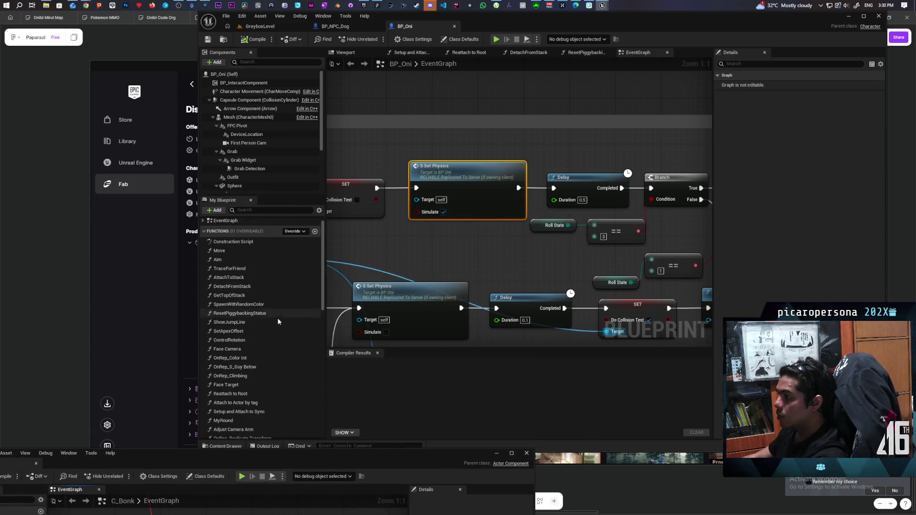
scroll(279, 316, down, 15)
scroll(279, 326, down, 5)
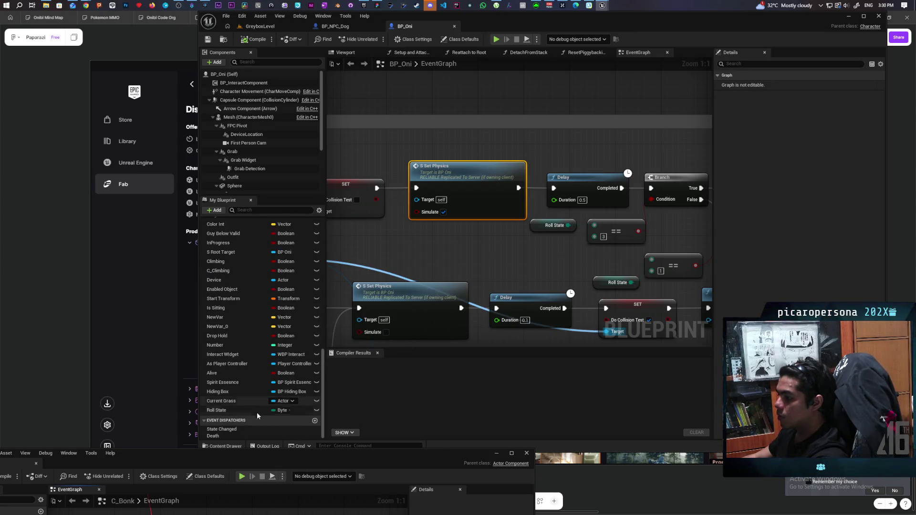
drag(157, 465, 260, 168)
Feed the Oni's Roll State > 0 comparison into a new Branch after the cast
mouse_move(326, 293)
mouse_down()
mouse_move(347, 337)
mouse_move(340, 335)
mouse_up()
text(get roll stat)
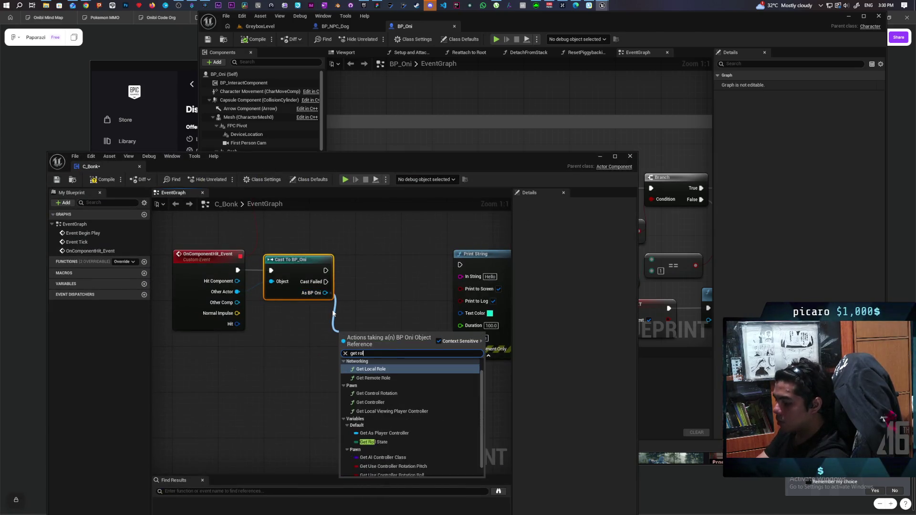
key(Return)
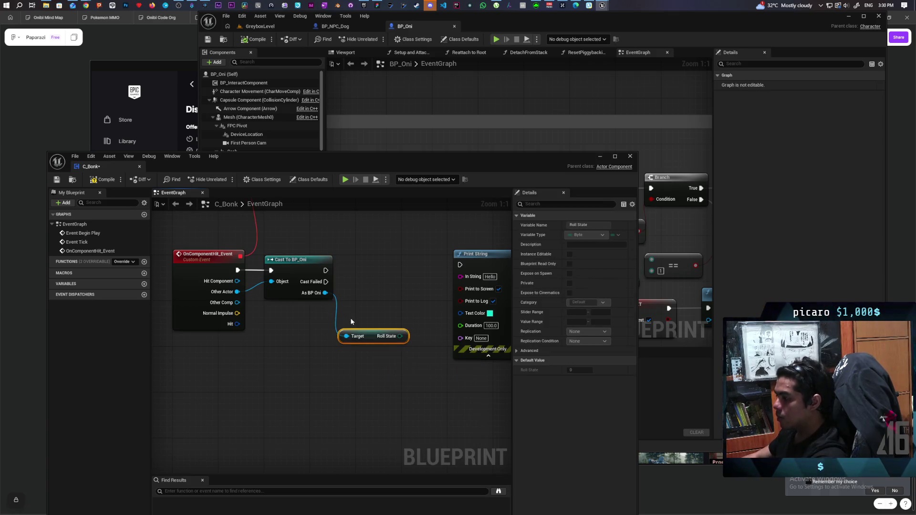
drag(384, 336, 315, 319)
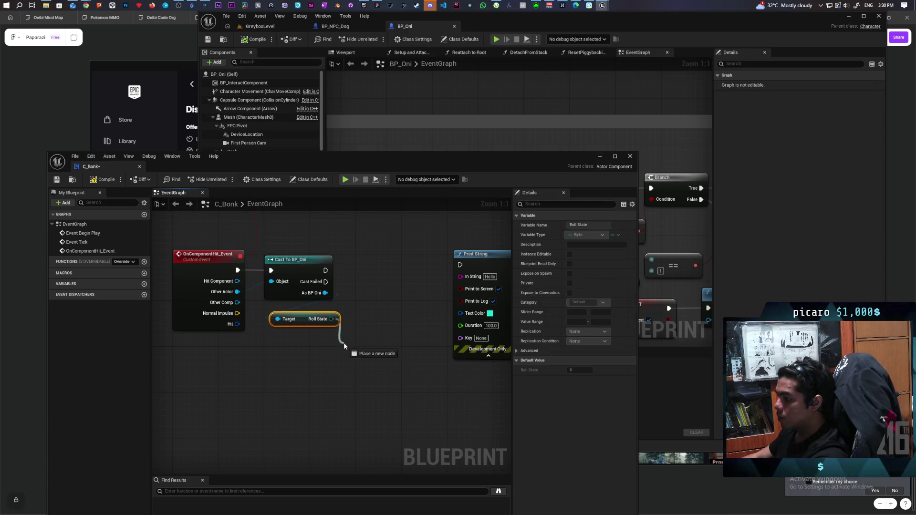
drag(345, 346, 344, 346)
text(>)
key(Return)
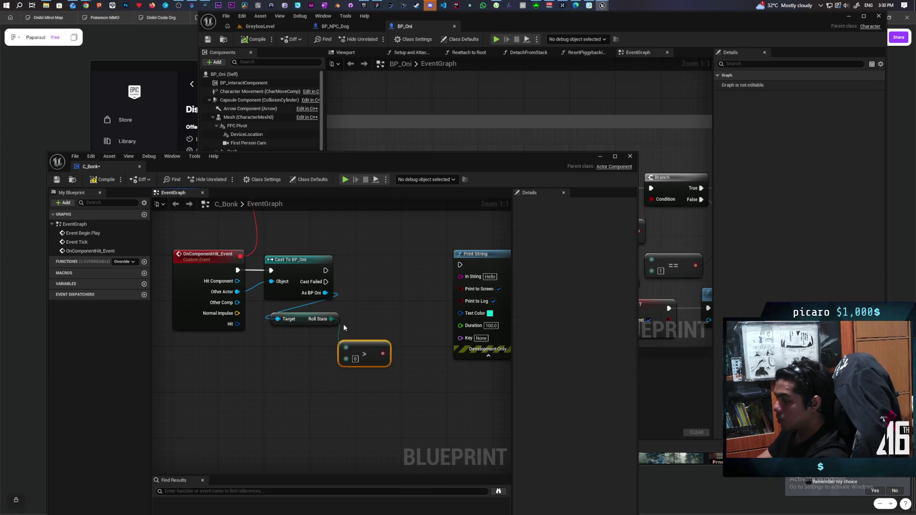
click(362, 281)
mouse_move(383, 353)
mouse_down()
mouse_move(420, 352)
mouse_move(366, 304)
mouse_up()
mouse_move(377, 283)
mouse_down()
mouse_move(374, 254)
mouse_move(383, 275)
mouse_move(463, 259)
mouse_move(410, 260)
mouse_up()
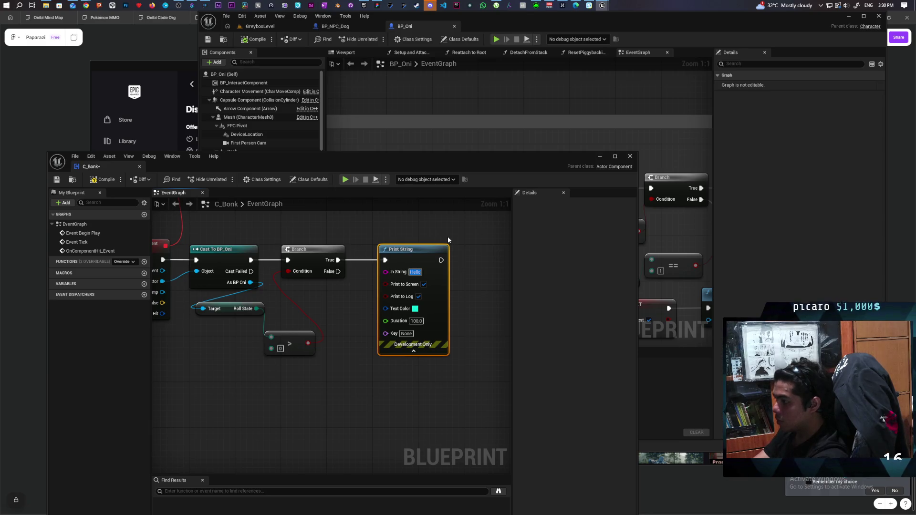
Set the Print String message to 'It works' and return to the GreyboxLevel level
text(It works)
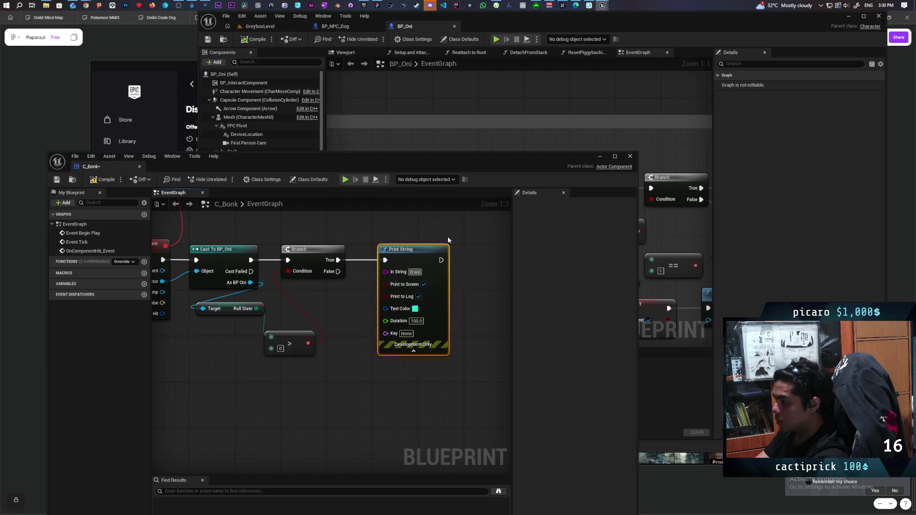
click(447, 236)
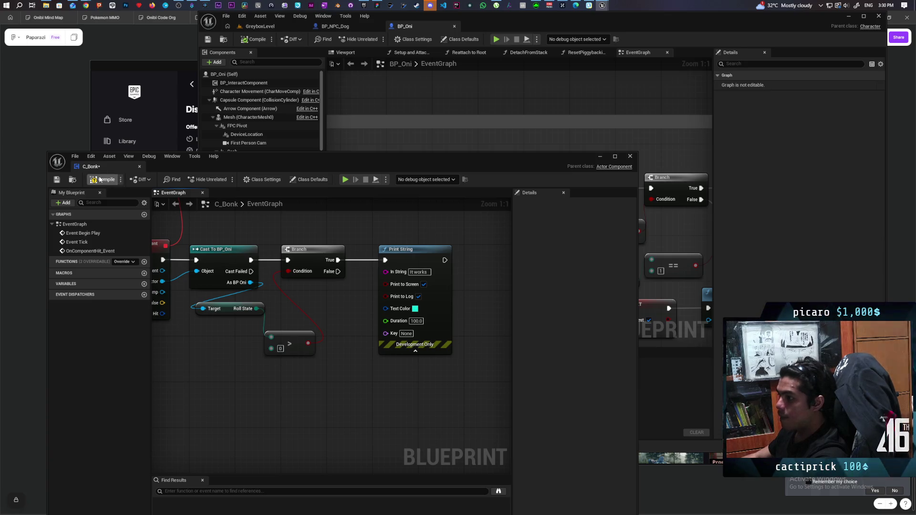
click(599, 157)
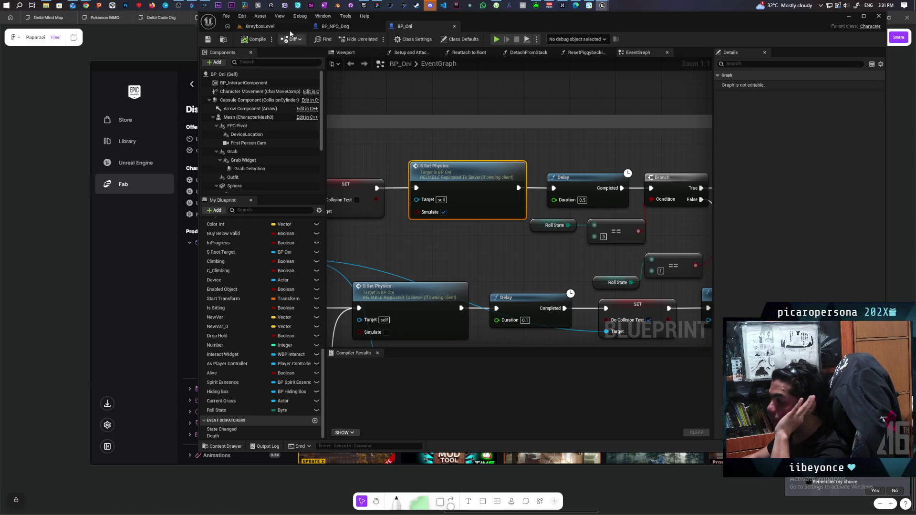
click(281, 27)
Play-test, wearing the hat and bumping the red NPC until 'It works' prints, then stop
click(376, 39)
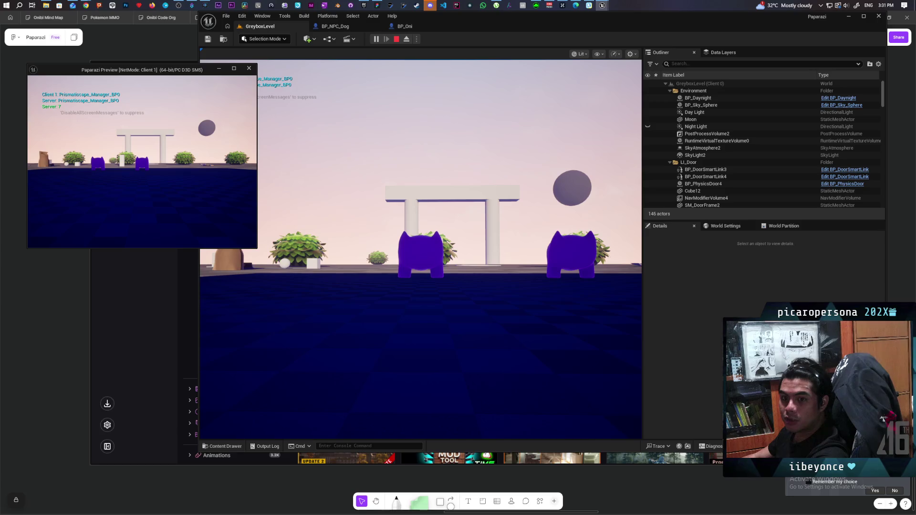
click(420, 248)
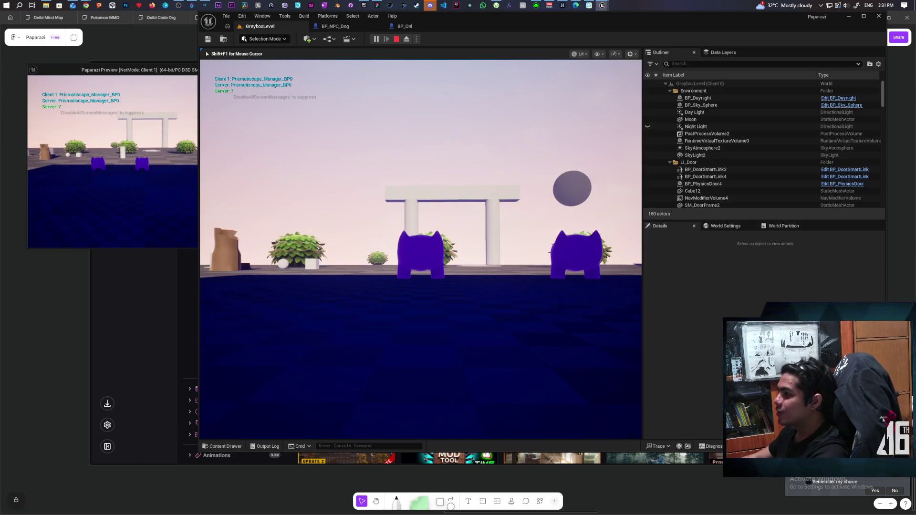
key(w)
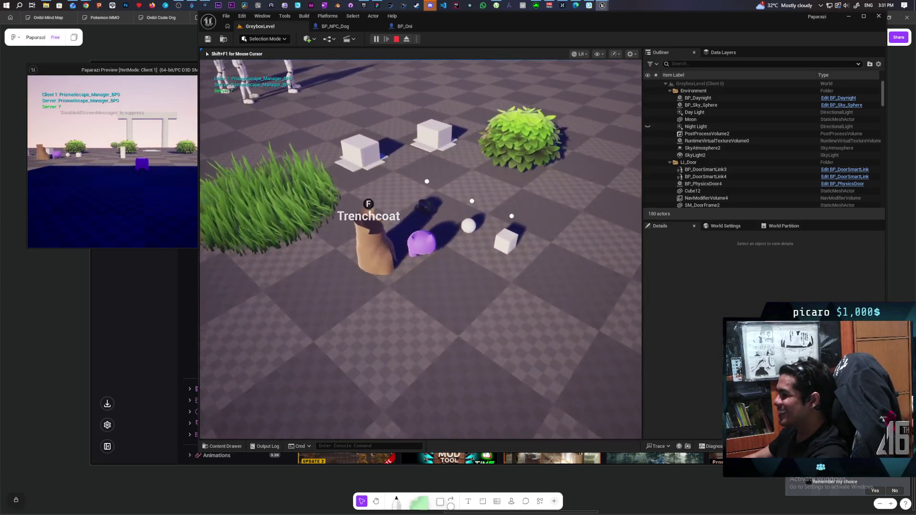
key(f)
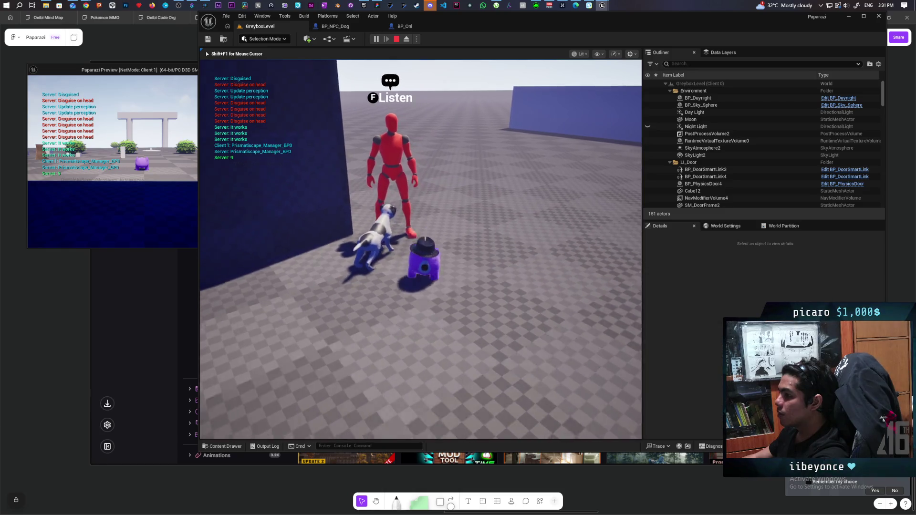
key(Escape)
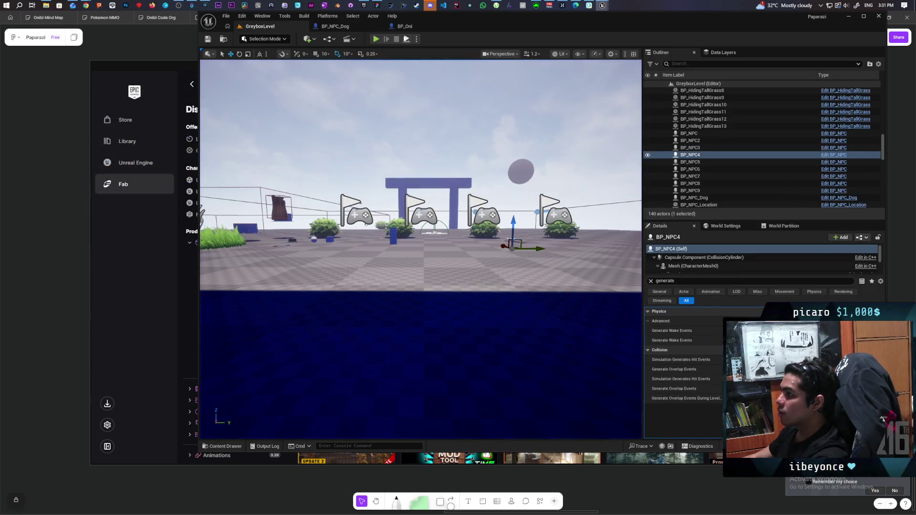
Check BP_Oni and BP_NPC_Dog's collision defaults, then bring back C_Bonk's event graph zoomed out
click(403, 27)
click(346, 27)
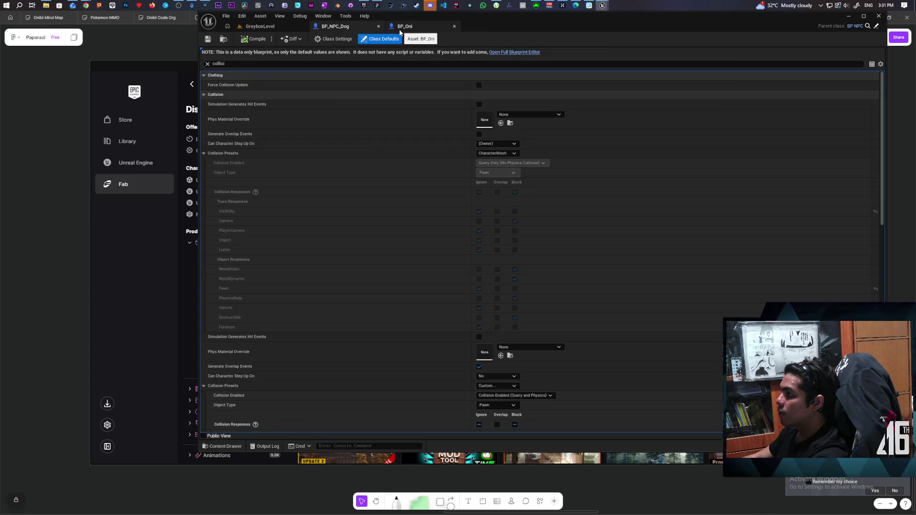
mouse_move(602, 6)
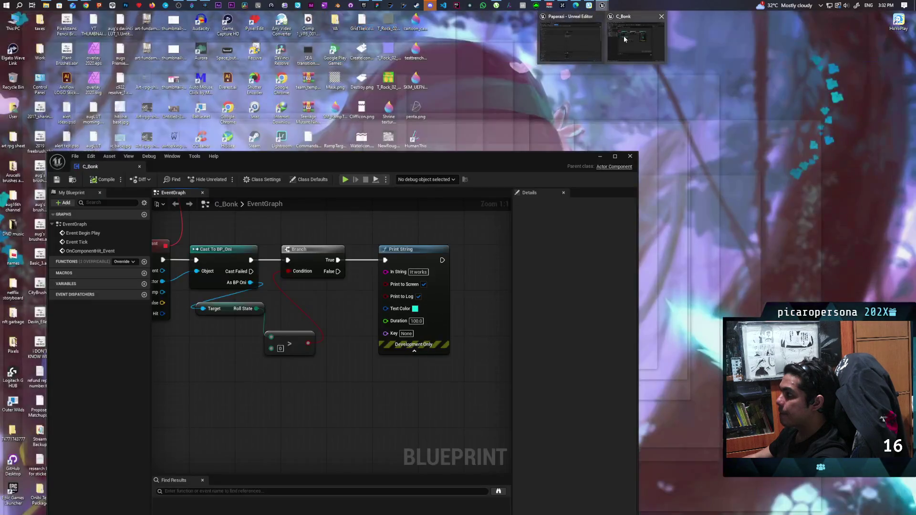
click(634, 38)
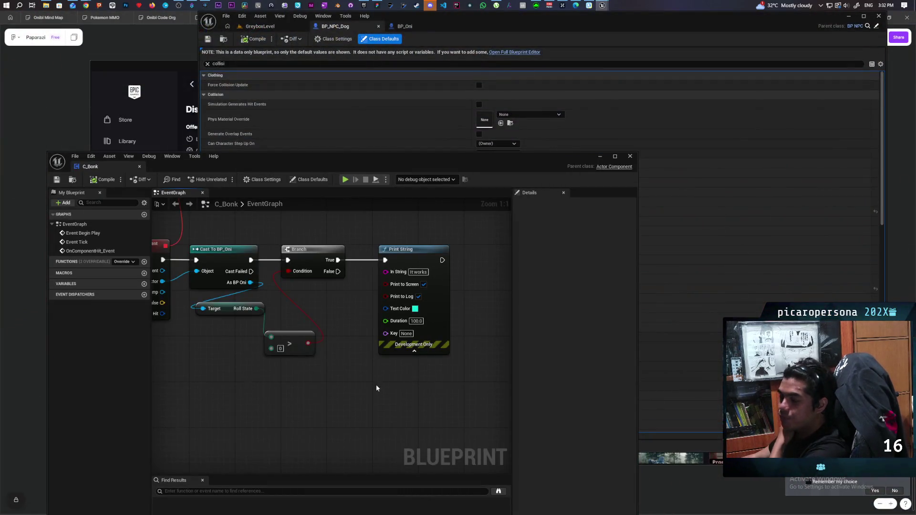
scroll(376, 385, down, 3)
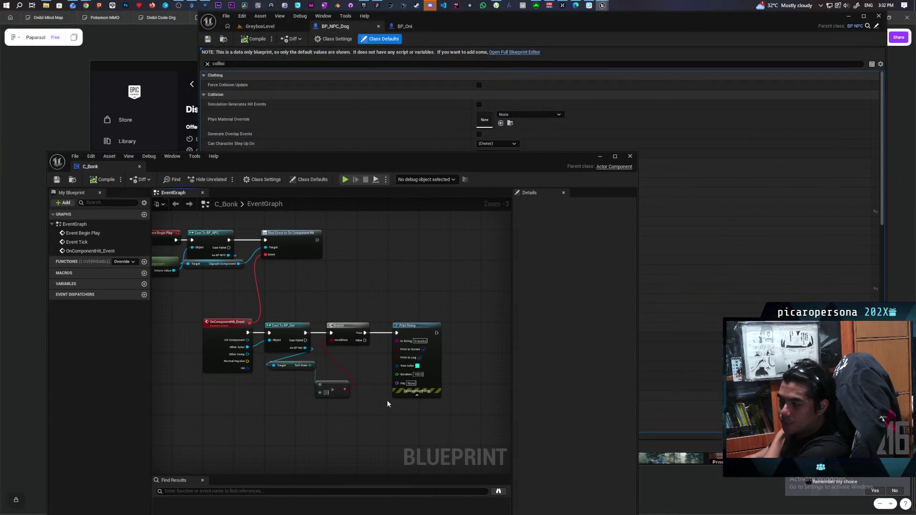
Delete the Print String node from C_Bonk's hit graph
drag(383, 391, 363, 347)
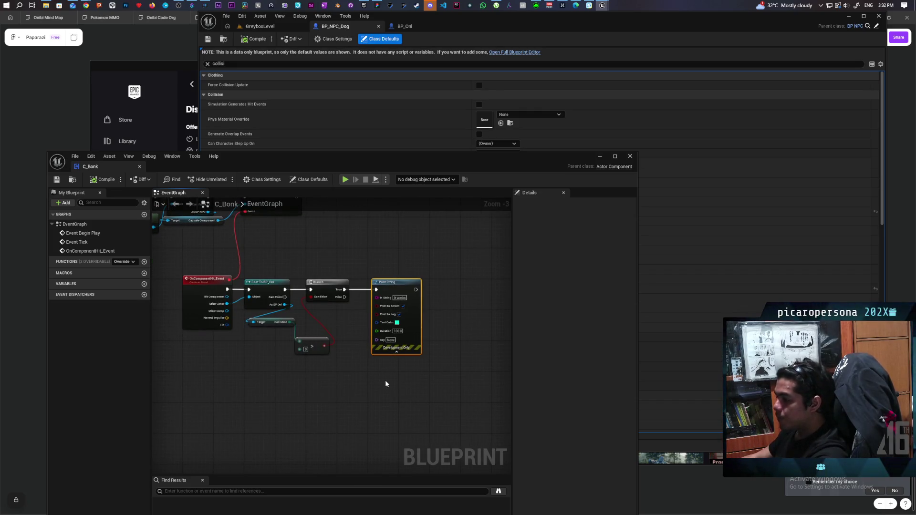
key(Delete)
scroll(373, 329, up, 2)
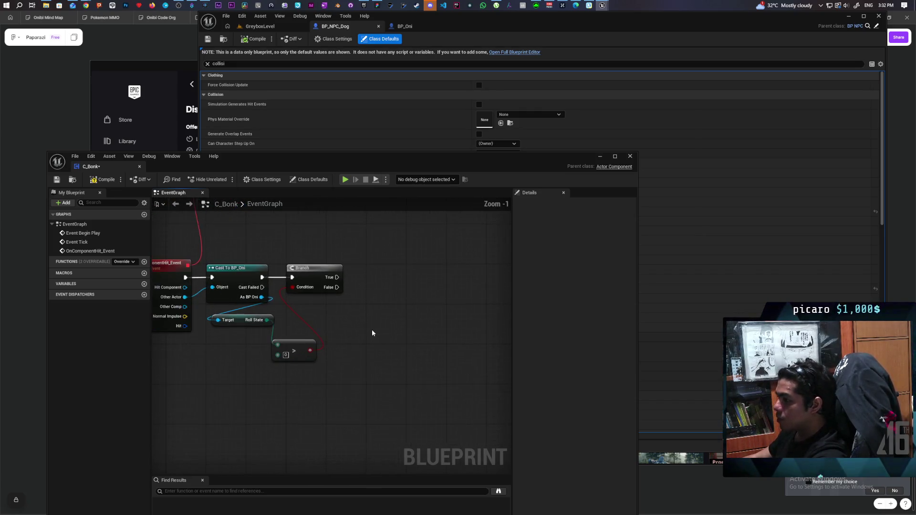
right_click(386, 356)
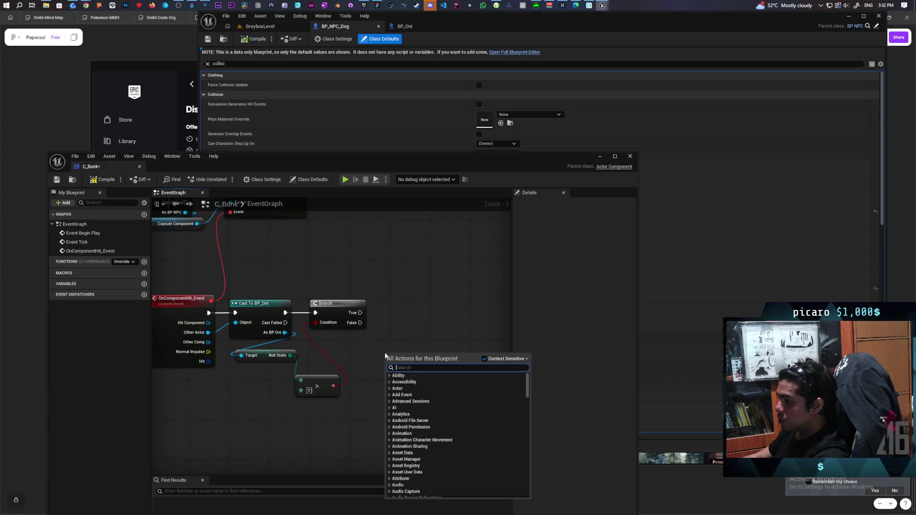
text(spawn)
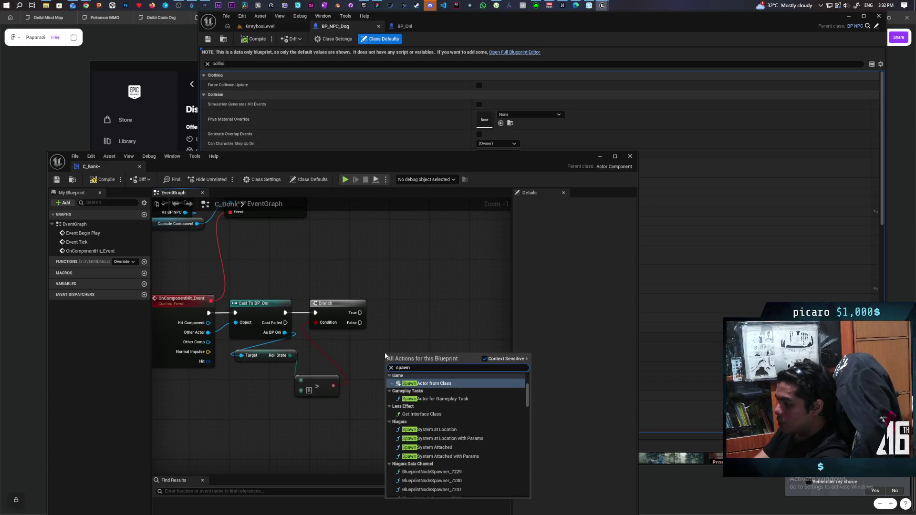
text( actor of class)
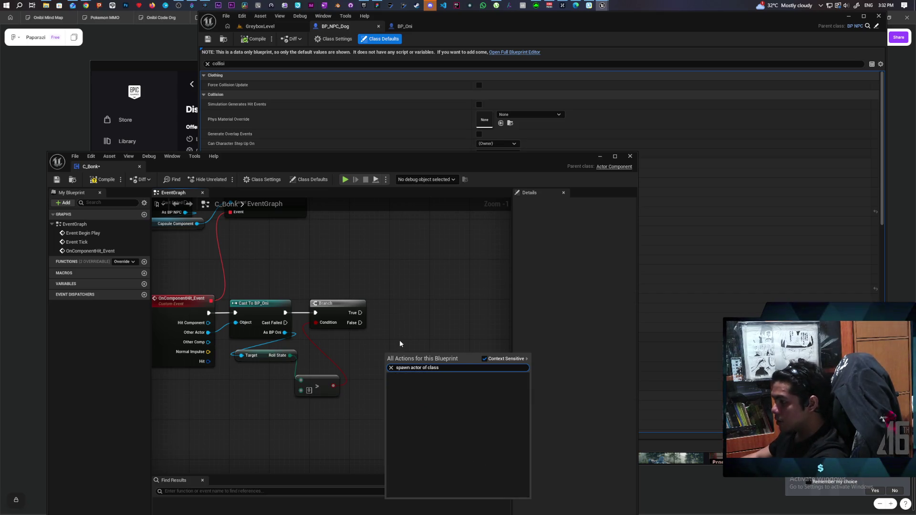
key(Escape)
Add a Spawn Actor from Class node by searching 'spawn actor' in the graph actions
right_click(387, 339)
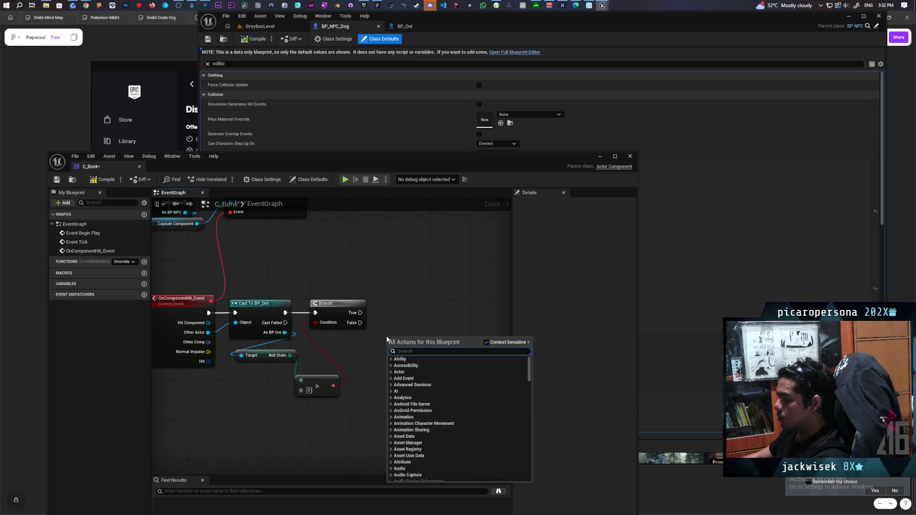
click(486, 342)
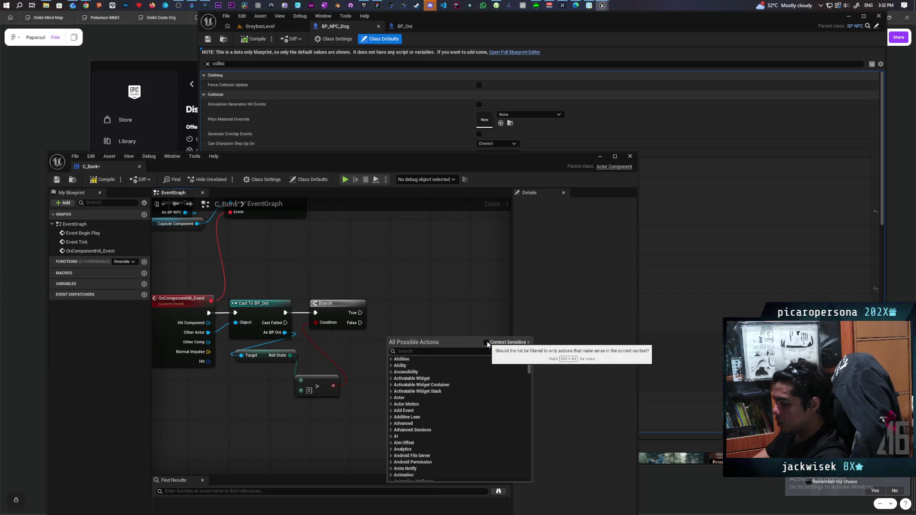
click(486, 343)
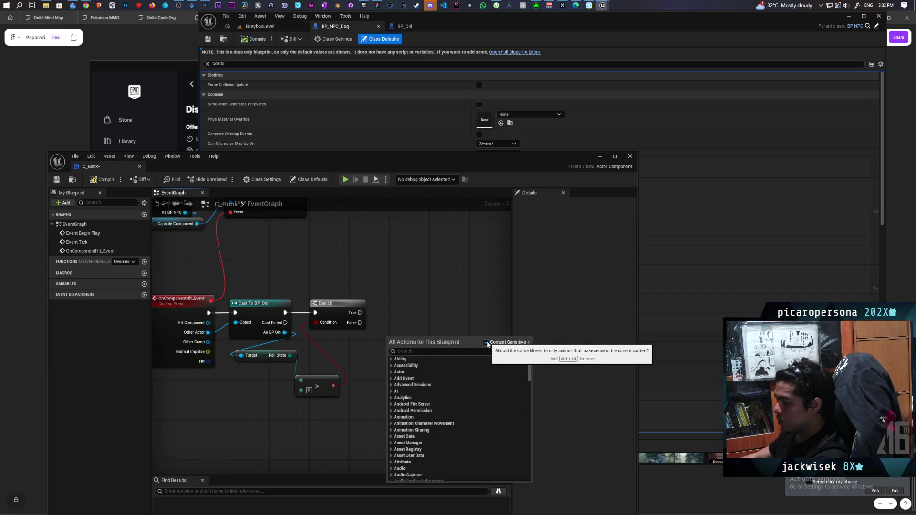
click(466, 354)
text(spawn actor)
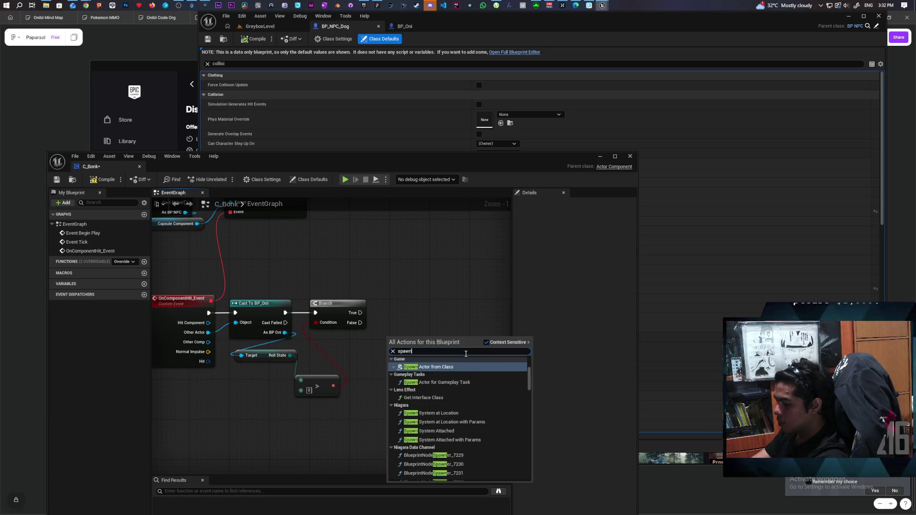
key(Return)
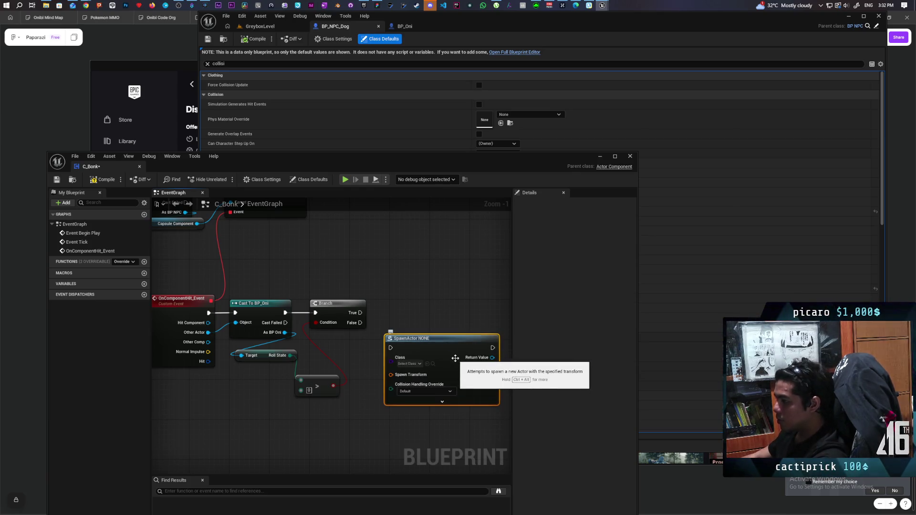
Place the Spawn Actor node beside the Branch, leaving its class set to NONE
drag(466, 354, 415, 351)
right_click(408, 283)
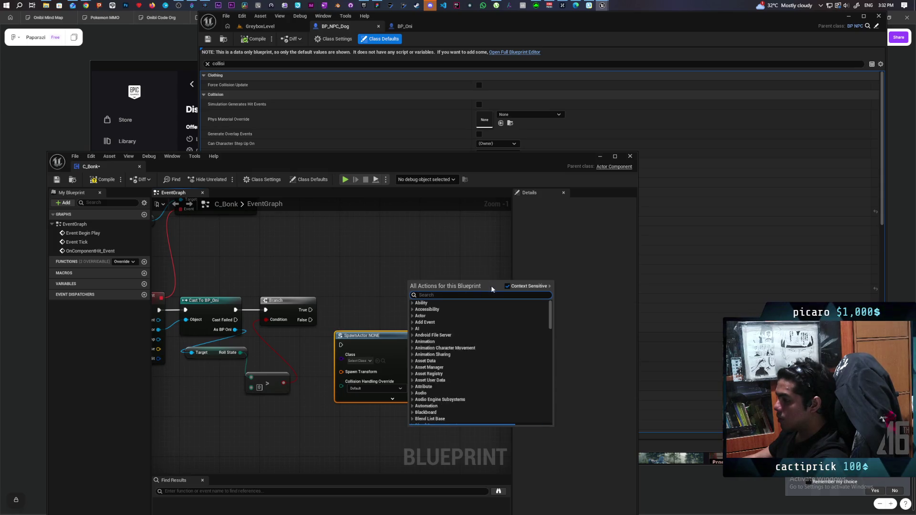
click(385, 262)
drag(348, 344, 353, 310)
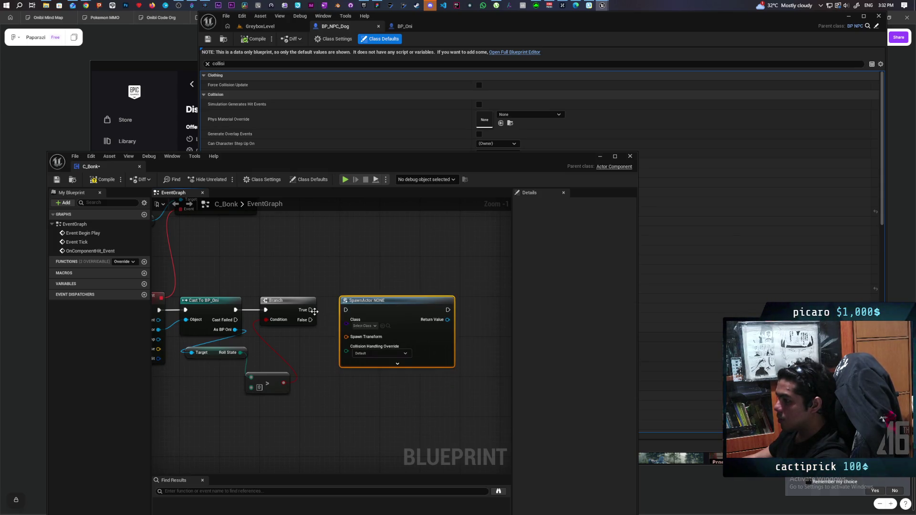
click(365, 326)
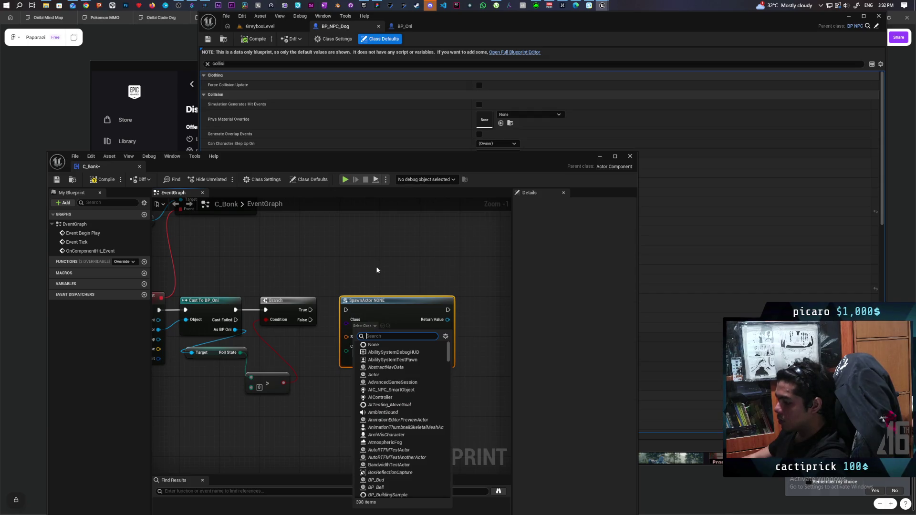
click(377, 270)
click(377, 270)
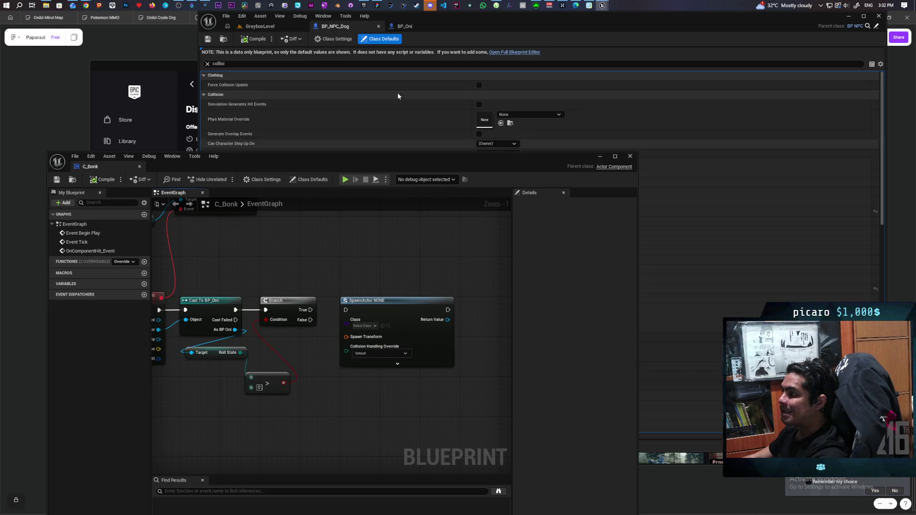
click(260, 26)
Fly the level camera to the goal area and select the small BP_ObjectBase3 object on the ground
drag(490, 161, 439, 330)
mouse_move(505, 265)
mouse_down()
mouse_move(507, 224)
mouse_move(492, 248)
mouse_move(472, 213)
mouse_move(478, 243)
mouse_up()
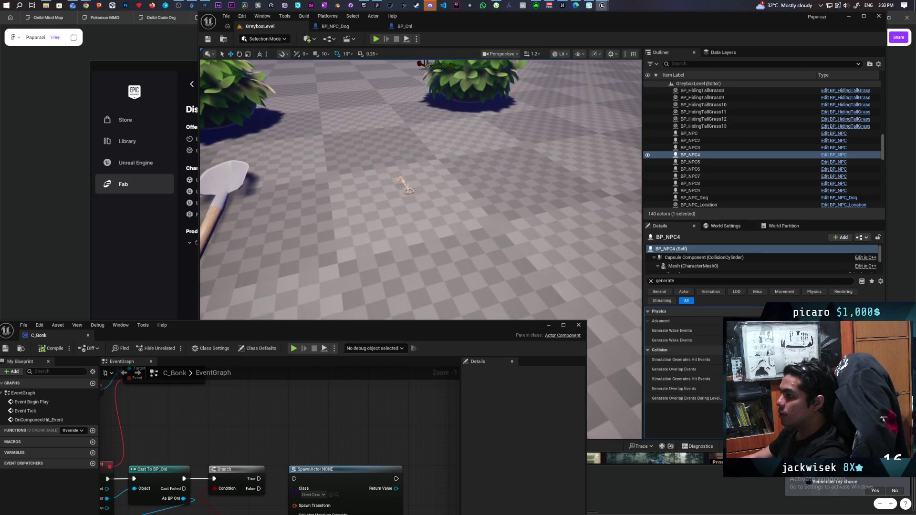
click(408, 189)
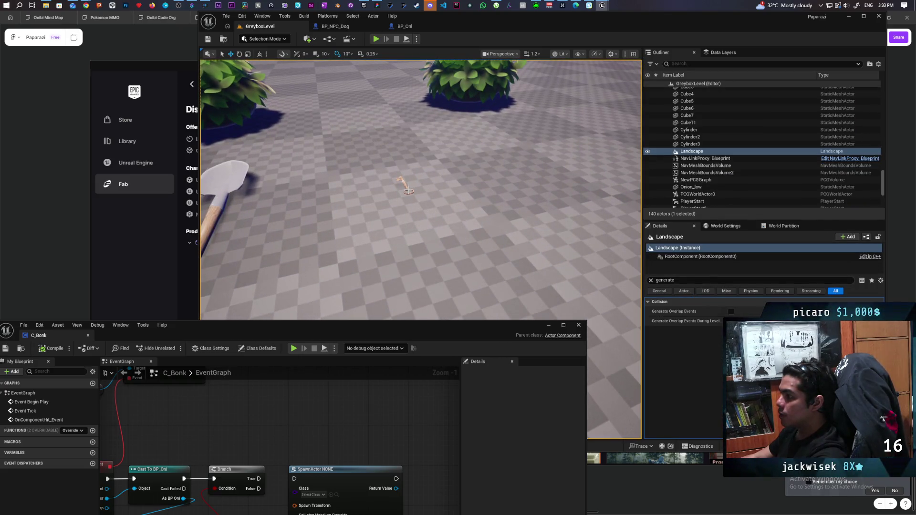
click(405, 186)
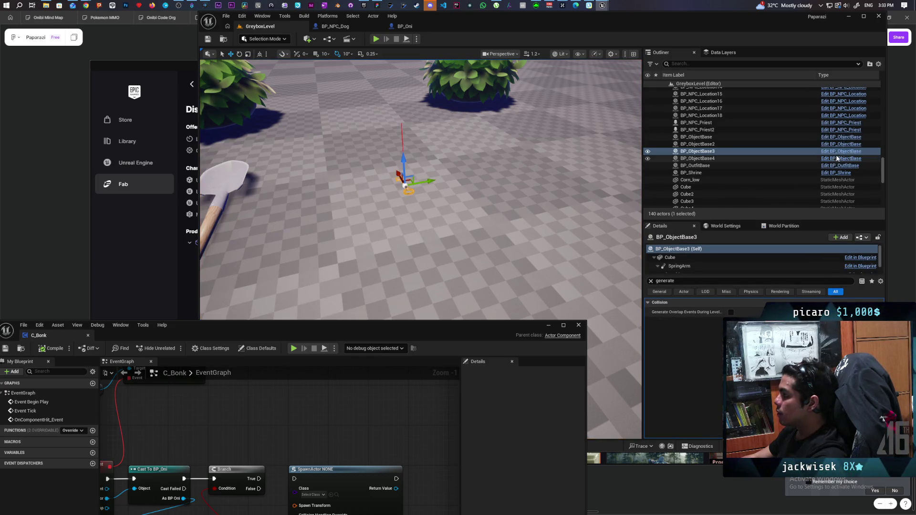
drag(482, 326, 543, 165)
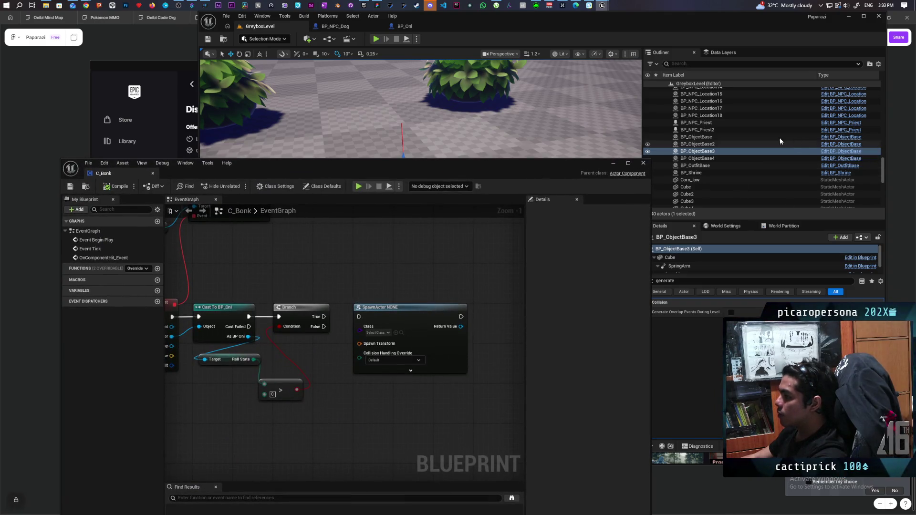
mouse_move(478, 162)
mouse_down()
mouse_move(406, 286)
mouse_move(333, 481)
mouse_up()
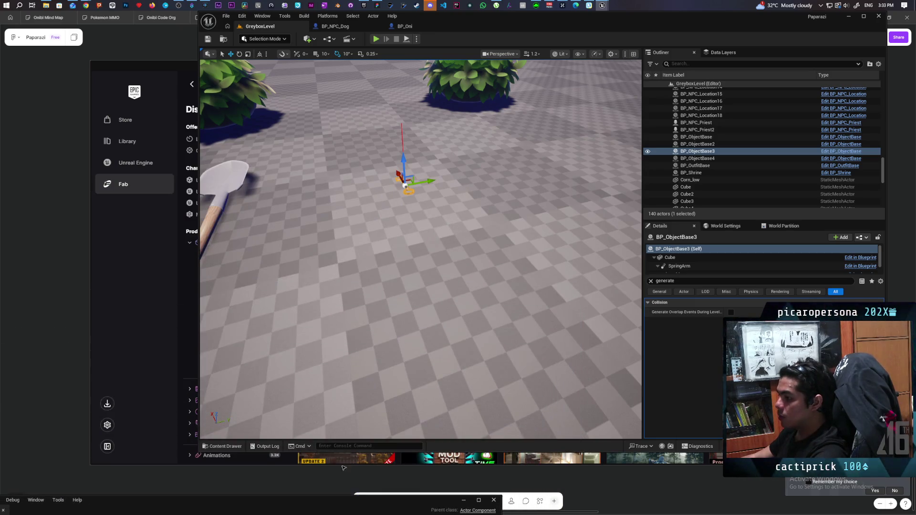
Browse to BP_ObjectBase3's asset with Ctrl+B and set the SpawnActor class to BP_ObjectBase
click(420, 192)
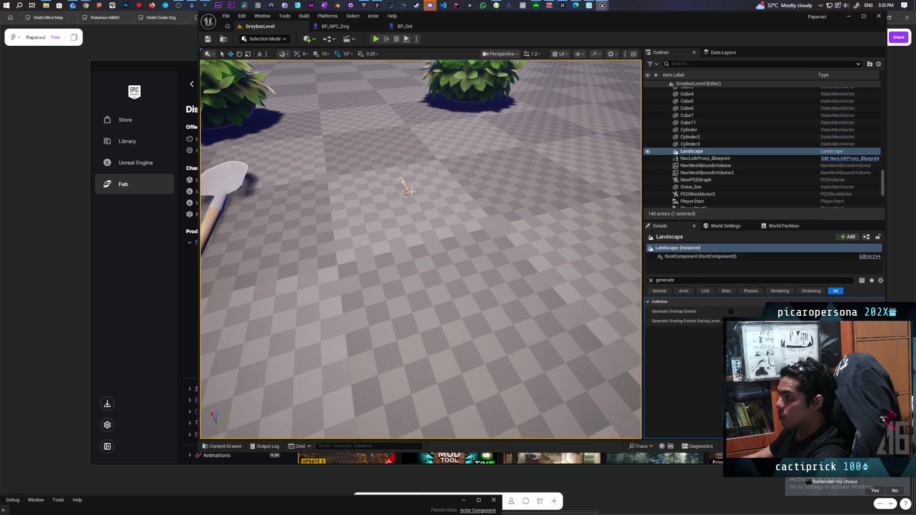
click(406, 187)
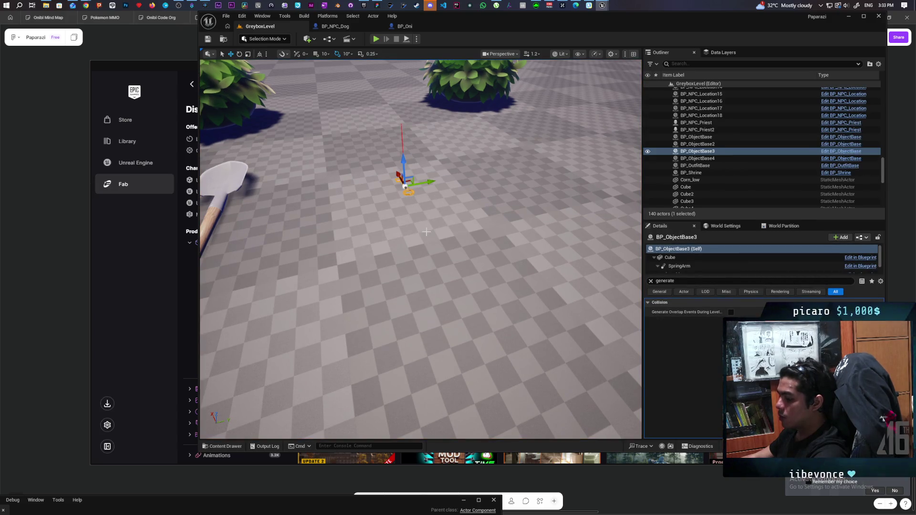
key(ctrl+b)
mouse_move(156, 507)
mouse_down()
mouse_move(259, 113)
mouse_move(300, 115)
mouse_up()
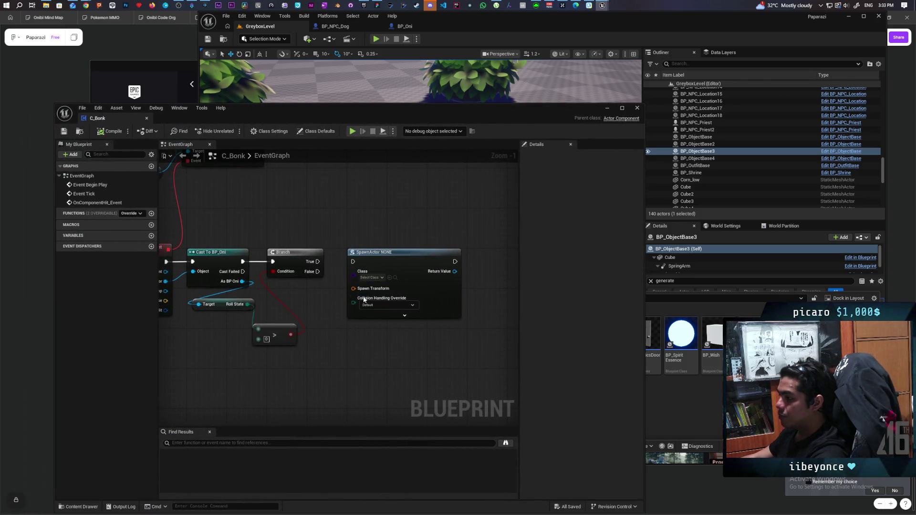
click(390, 278)
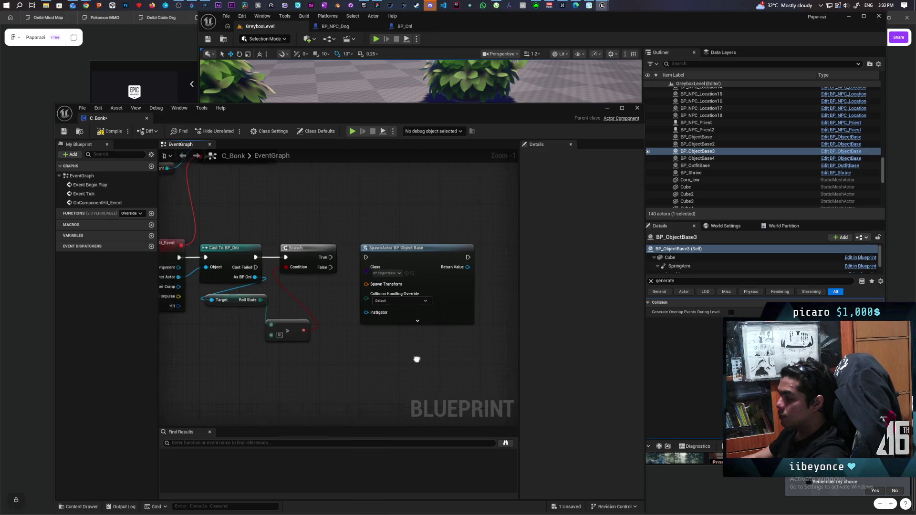
Add a second Get Owner node and feed the owner's actor location into SpawnActor's Spawn Transform
scroll(351, 352, down, 1)
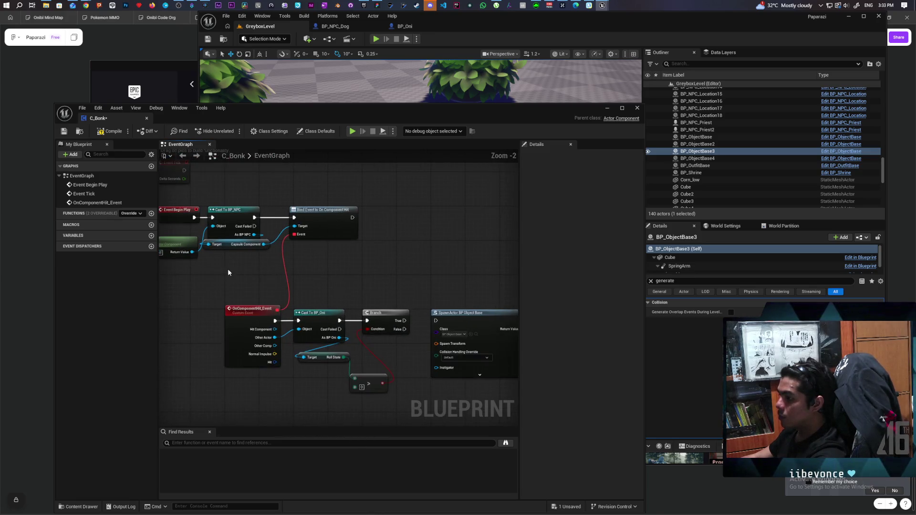
drag(229, 273, 276, 256)
click(227, 230)
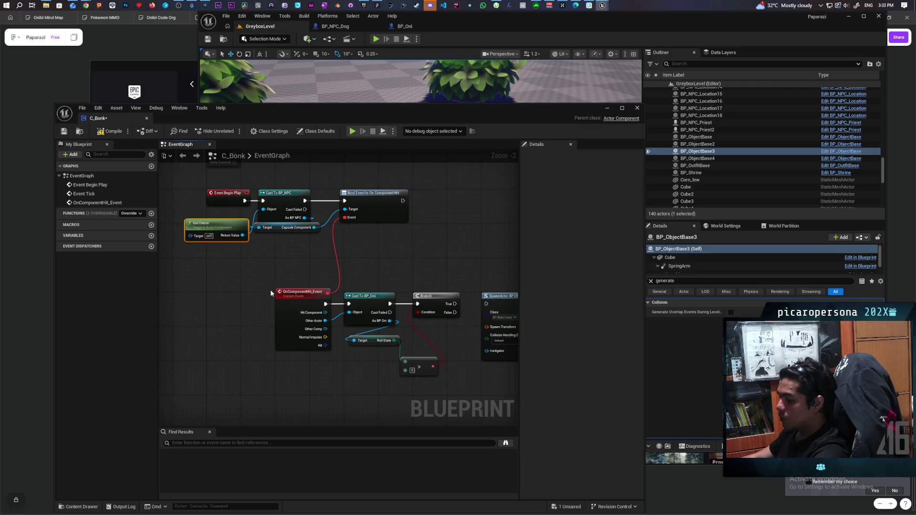
drag(263, 290, 154, 189)
key(ctrl+v)
mouse_move(312, 309)
mouse_down()
mouse_move(343, 326)
mouse_move(313, 329)
mouse_move(377, 321)
mouse_up()
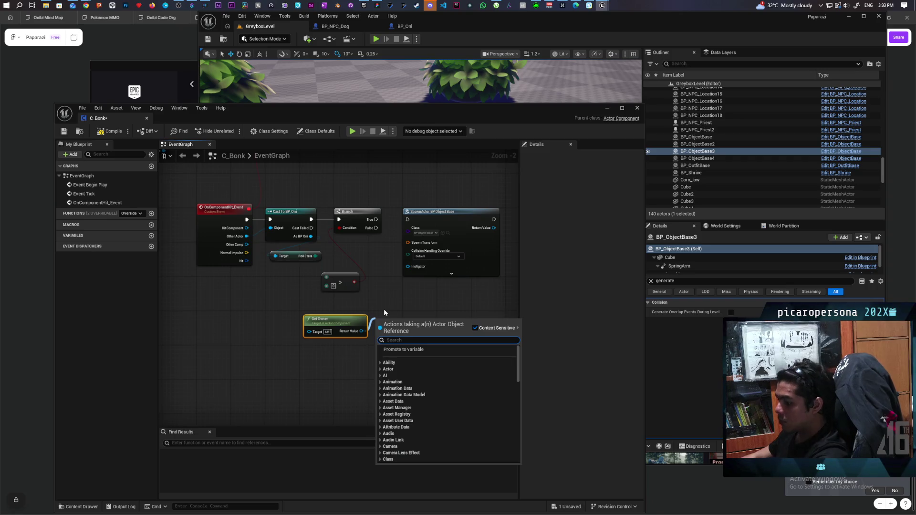
text(get actor)
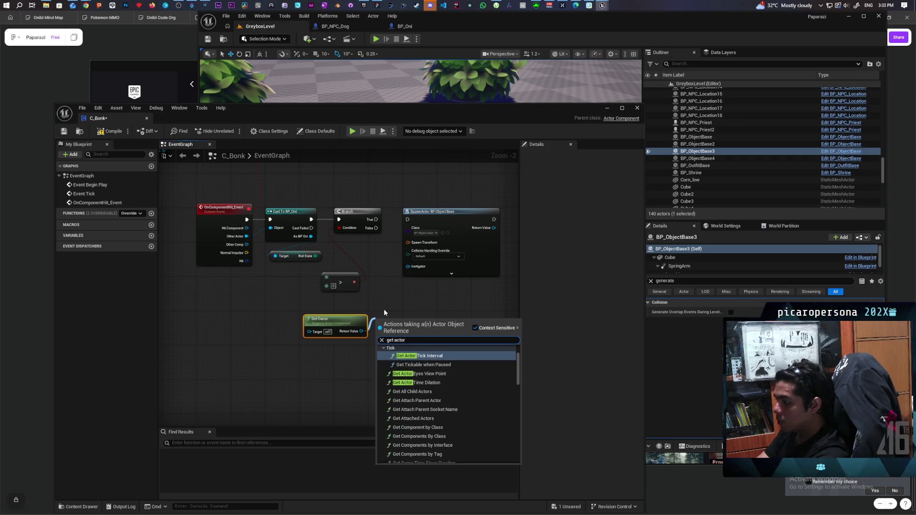
text( location)
key(Escape)
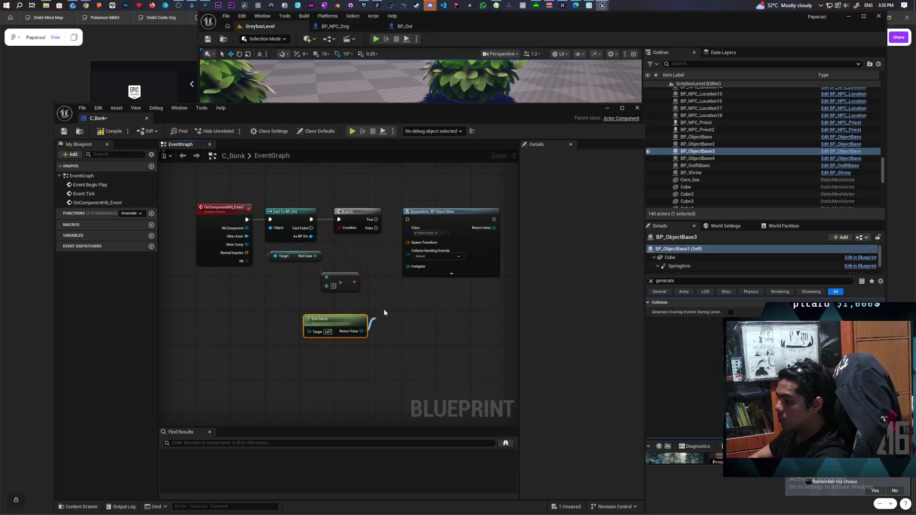
mouse_move(422, 331)
mouse_down()
mouse_move(433, 272)
mouse_move(418, 244)
mouse_up()
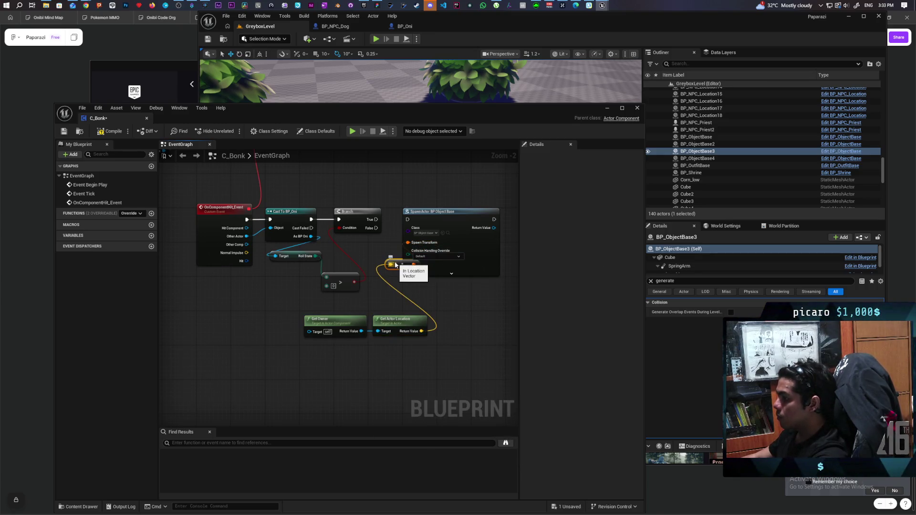
mouse_move(396, 266)
mouse_down()
mouse_move(365, 263)
mouse_move(376, 262)
mouse_up()
Set spawn collision to always spawn, adjusting location, and run SpawnActor from the Branch's True pin
click(451, 257)
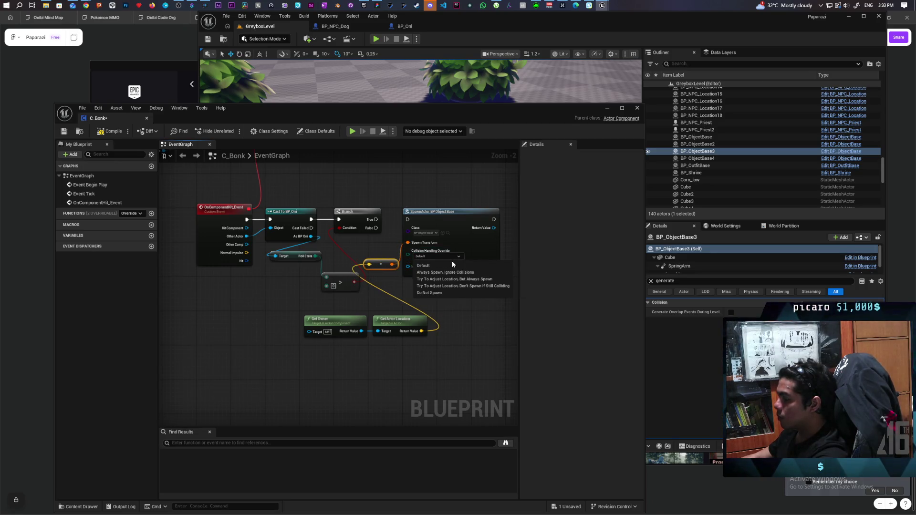
click(472, 279)
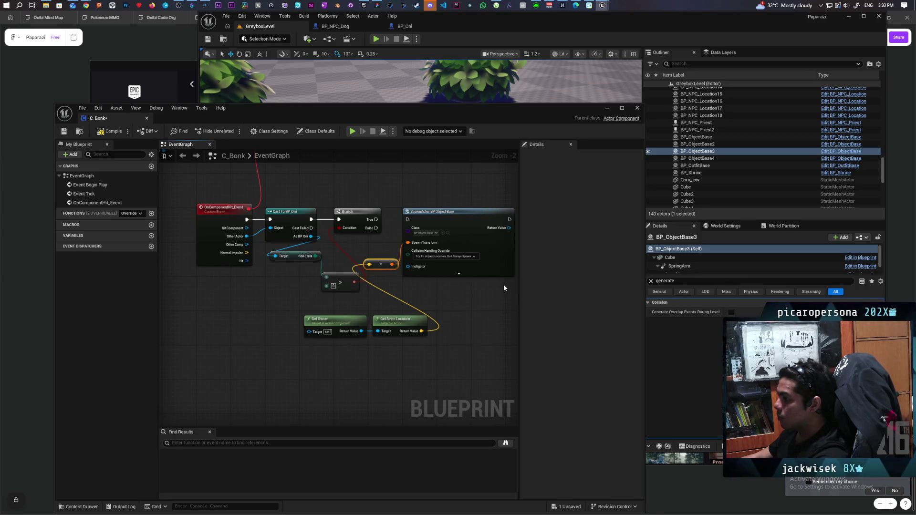
drag(376, 219, 441, 225)
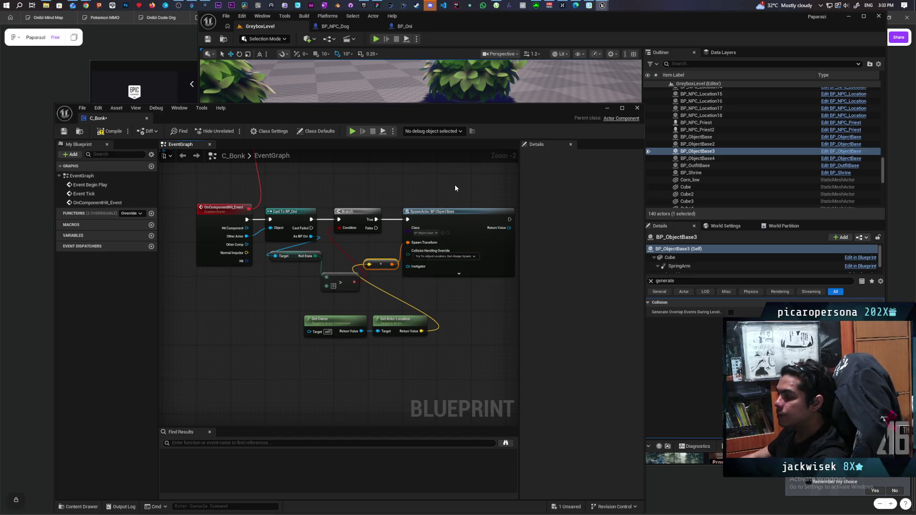
drag(455, 185, 400, 202)
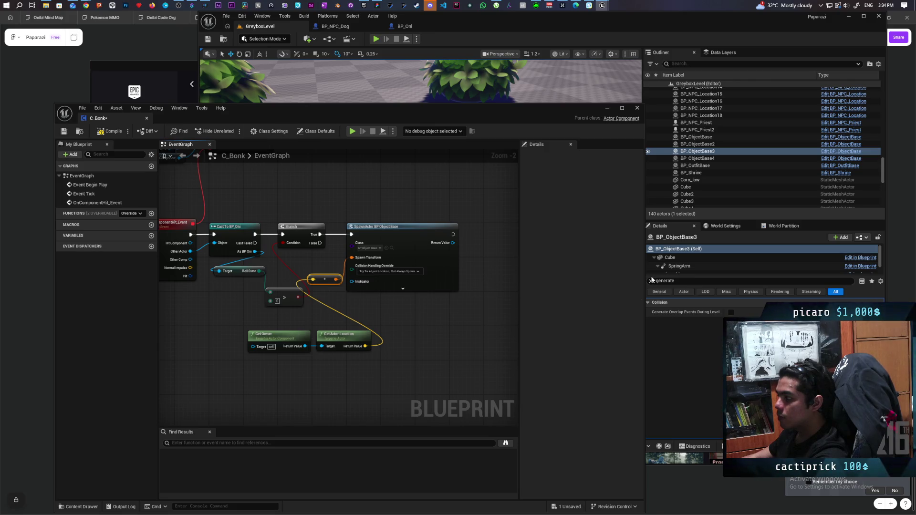
drag(520, 116, 464, 115)
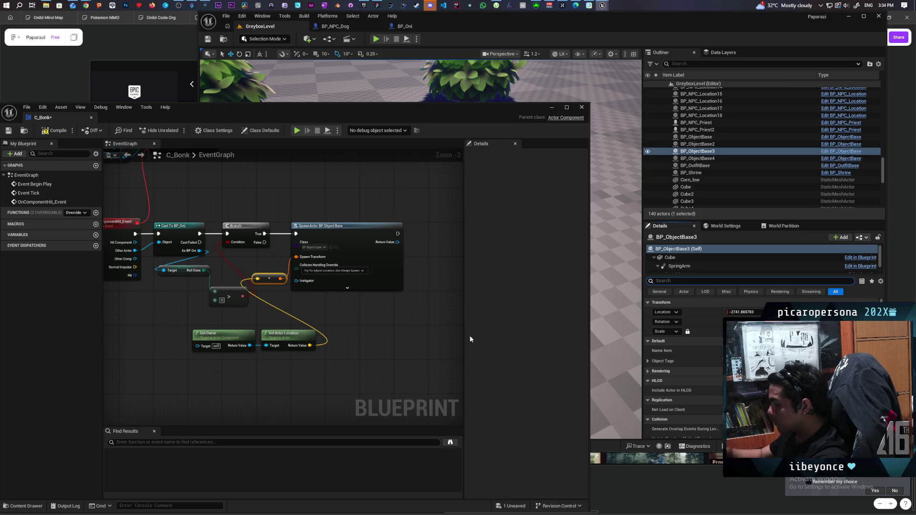
drag(427, 326, 368, 331)
Get the Cube component from SpawnActor's Return Value, undoing an accidental Get Mass node
drag(338, 250, 362, 271)
text(set)
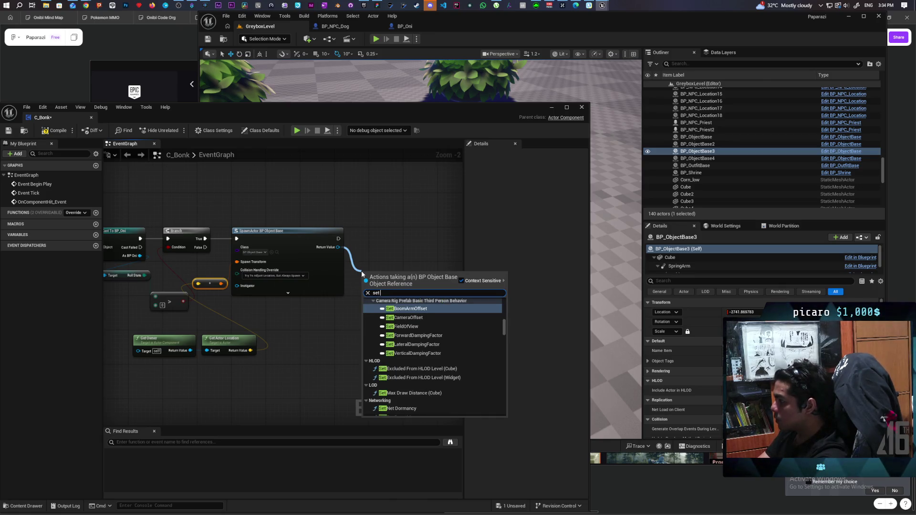
key(BackSpace)
key(BackSpace)
key(BackSpace)
text(get cube)
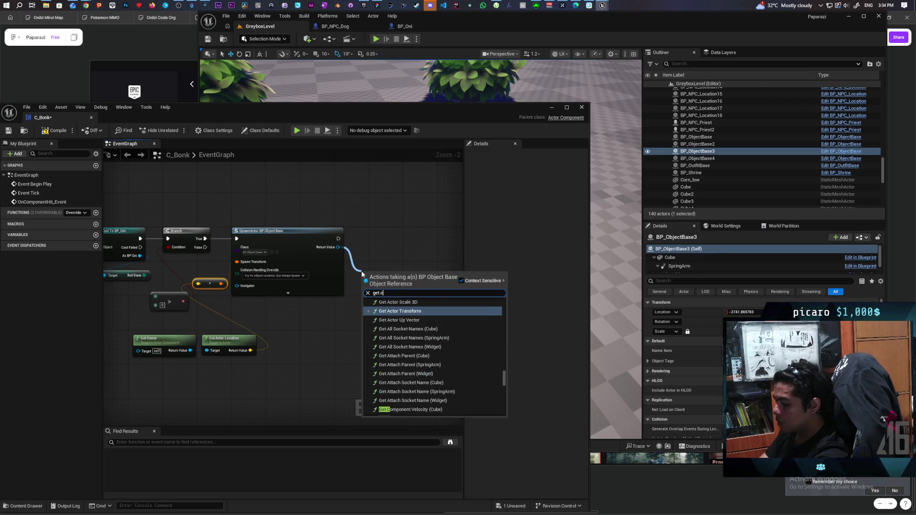
click(377, 311)
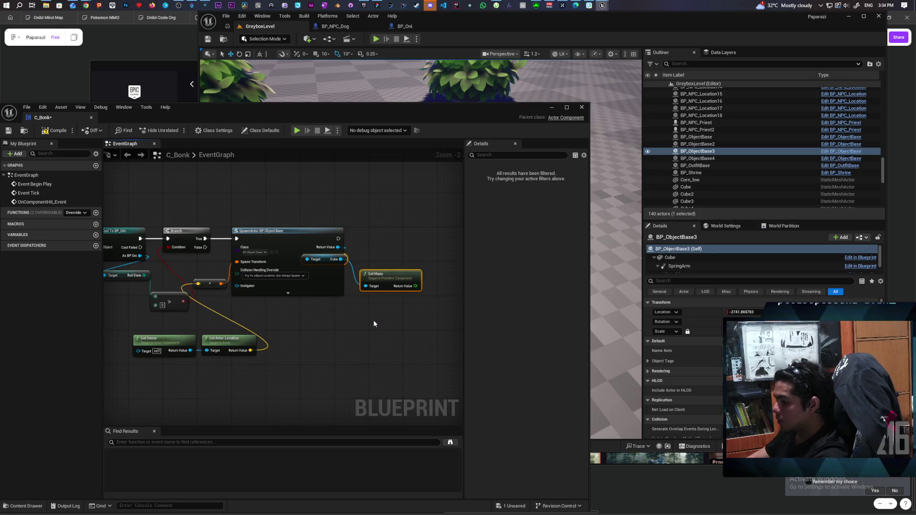
click(428, 262)
key(ctrl+z)
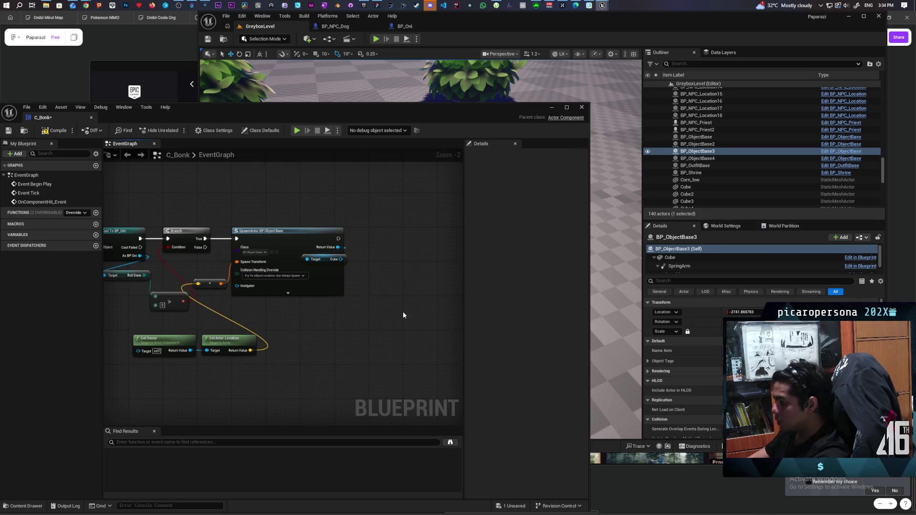
click(345, 262)
mouse_move(343, 260)
mouse_down()
mouse_move(384, 268)
mouse_move(393, 249)
mouse_up()
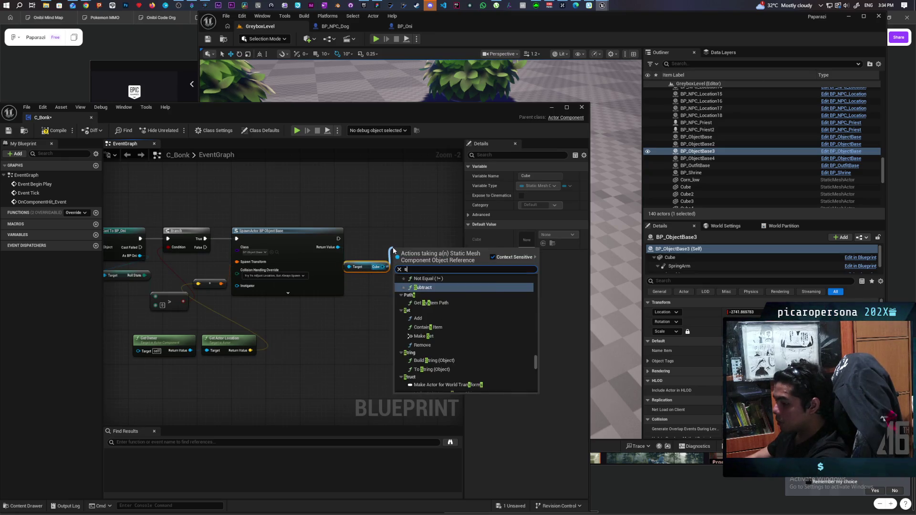
Add a Set Static Mesh node for Cube and wire SpawnActor's execution into it
text(st)
key(BackSpace)
text(et)
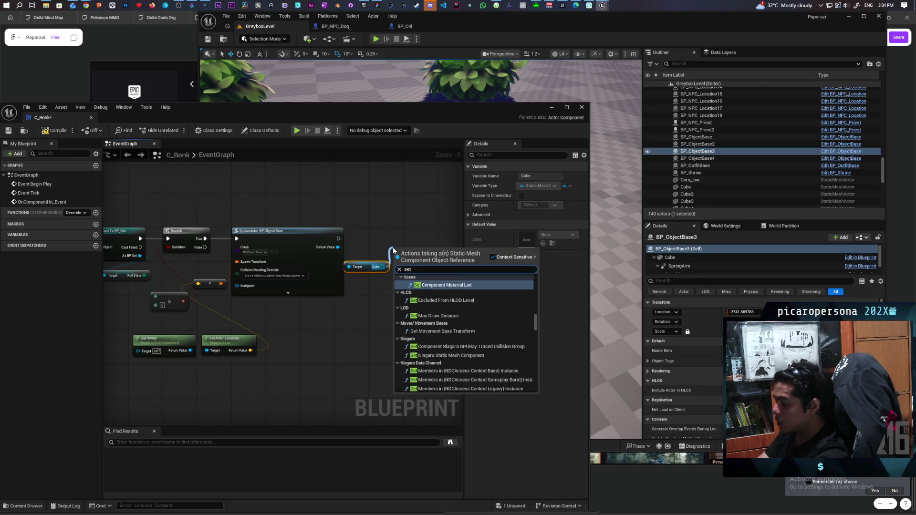
text( stati)
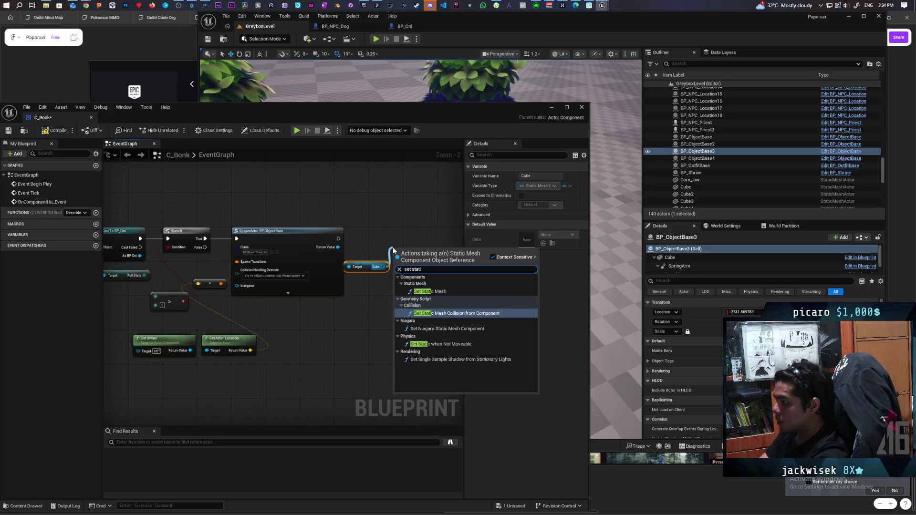
key(Up)
key(Up)
key(Up)
key(Return)
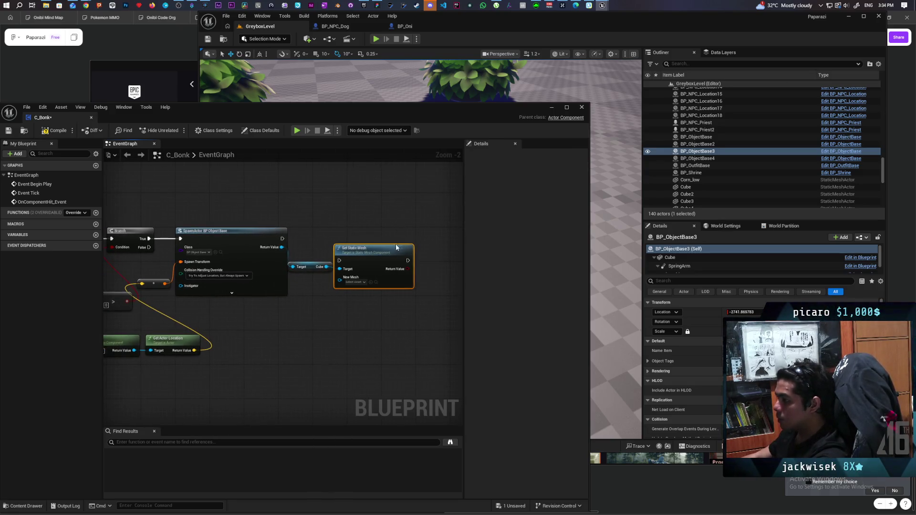
drag(399, 248, 407, 230)
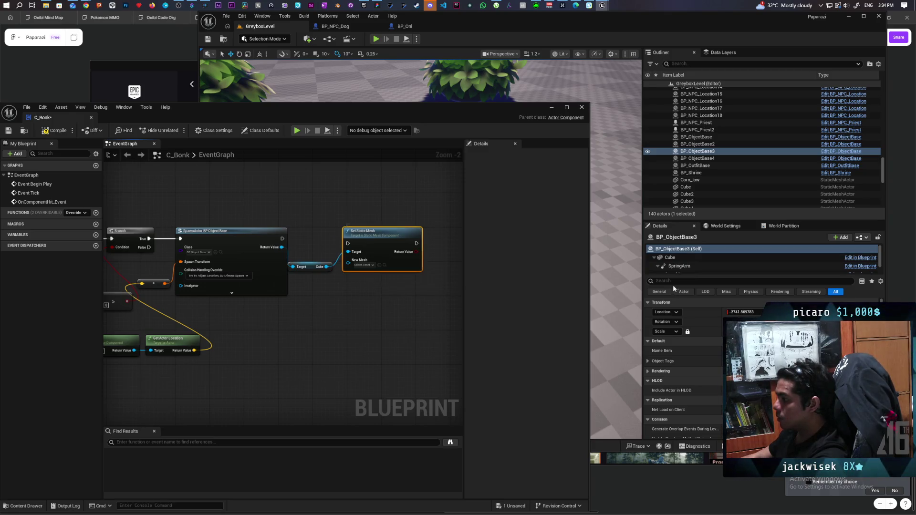
click(670, 258)
key(ctrl+space)
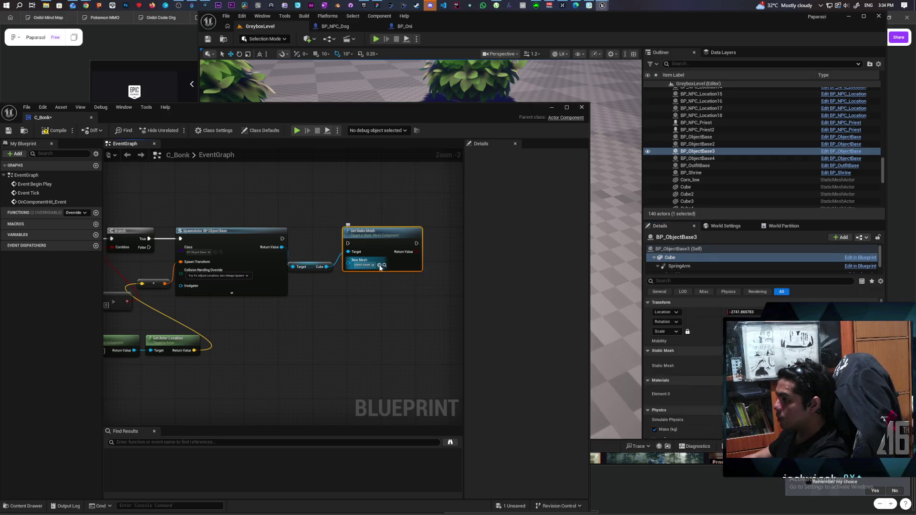
mouse_move(282, 239)
mouse_down()
mouse_move(351, 251)
mouse_move(348, 244)
mouse_move(375, 238)
mouse_up()
key(q)
Tidy the Cube getter node and review BP_ObjectBase3's properties in the level Details
click(318, 270)
drag(313, 267, 318, 259)
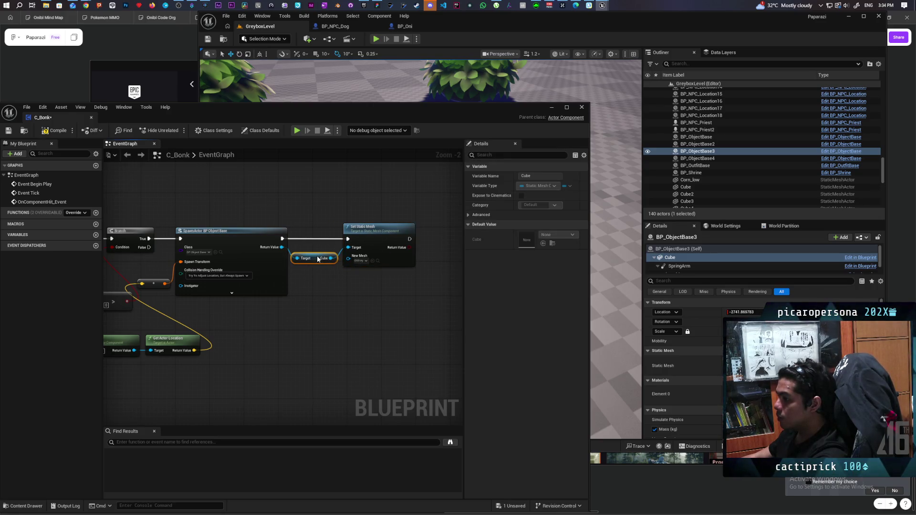
drag(352, 289, 327, 295)
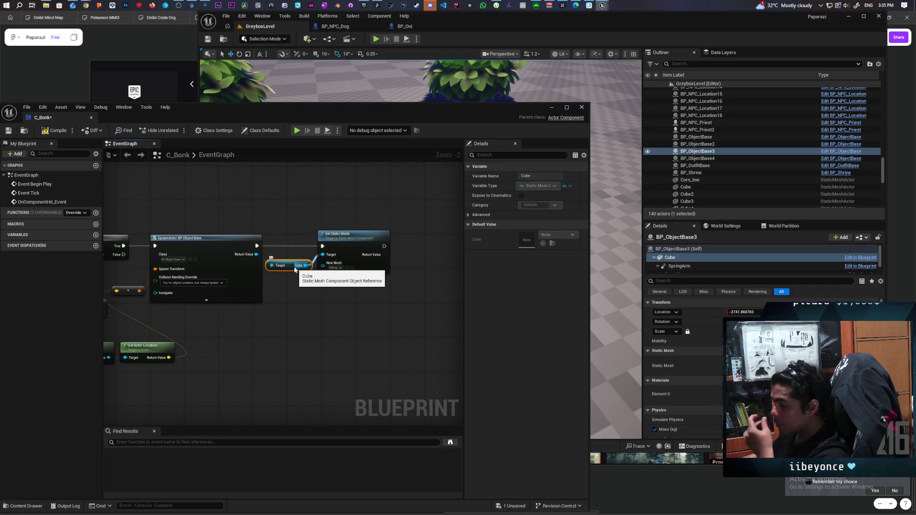
scroll(711, 327, down, 3)
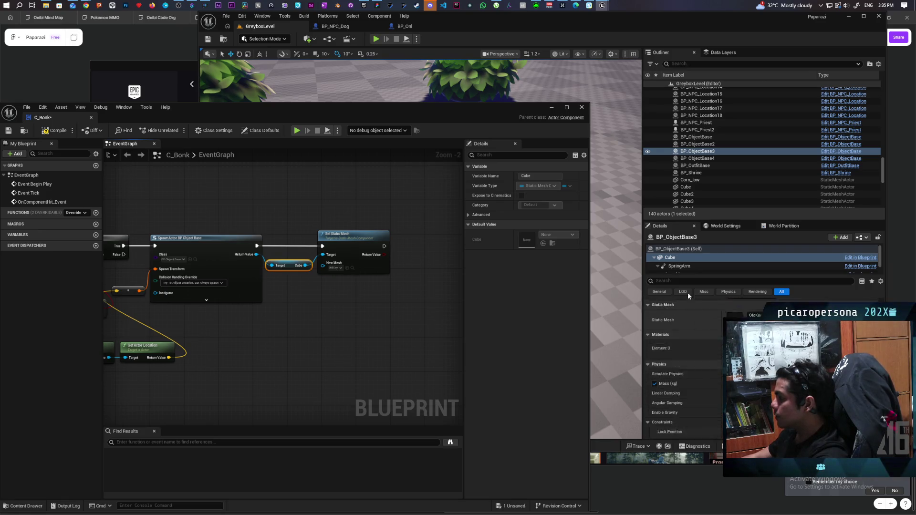
click(682, 249)
scroll(698, 344, up, 2)
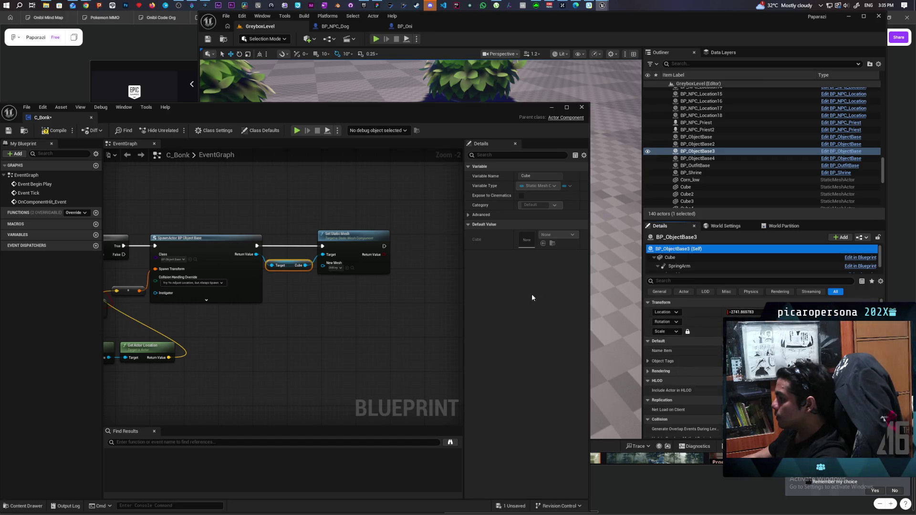
Add a SET Name Item node on the spawned actor with the value 'Key'
drag(256, 255, 300, 298)
text(set name)
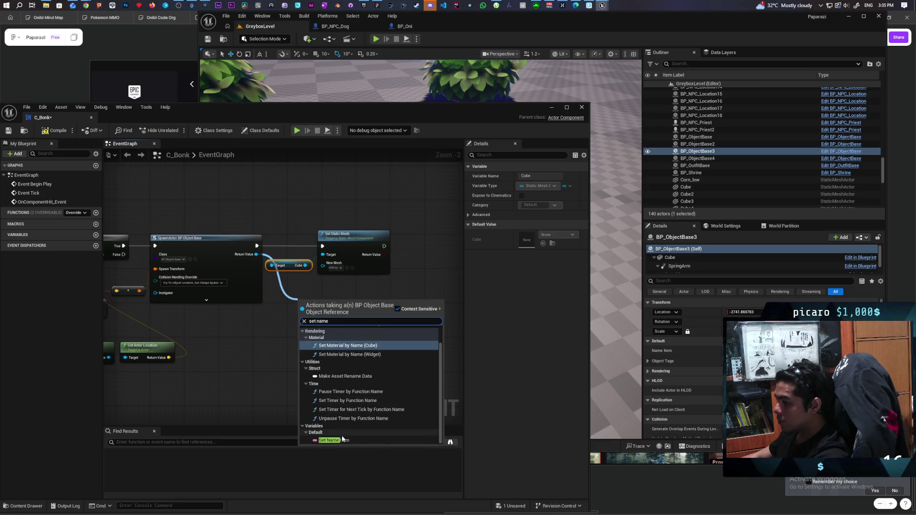
click(344, 439)
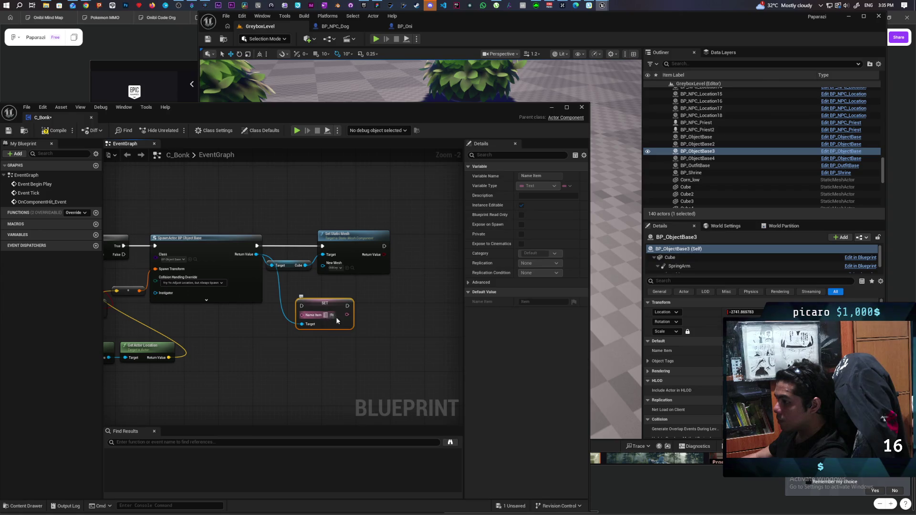
click(326, 315)
text(Key)
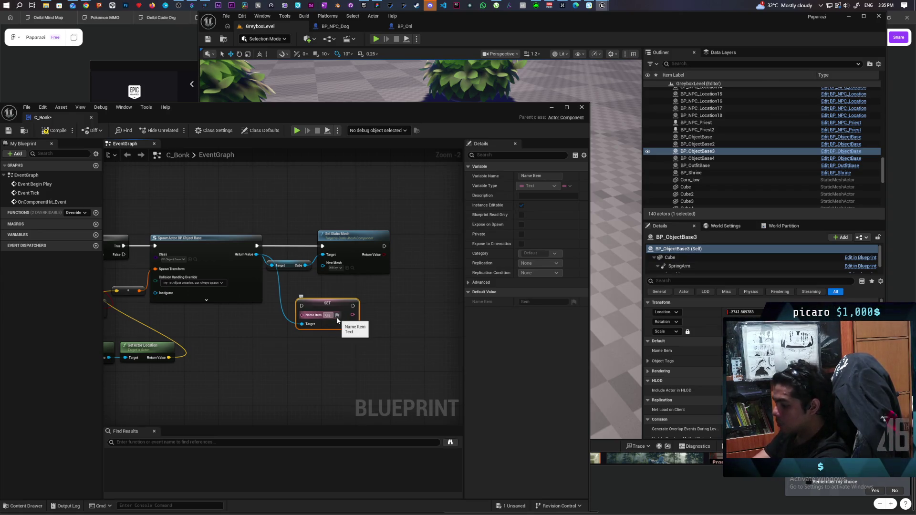
mouse_move(334, 304)
mouse_down()
mouse_move(428, 235)
mouse_move(390, 245)
mouse_move(396, 237)
mouse_move(315, 225)
mouse_up()
Add Set Object Tags with the Object.Key tag to the chain, then compile and save C_Bonk
drag(153, 255, 198, 298)
text(set)
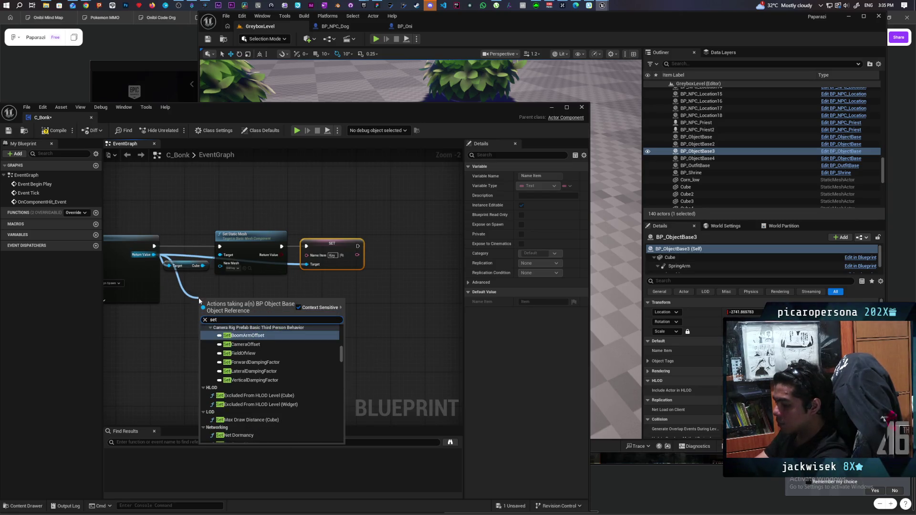
text( object)
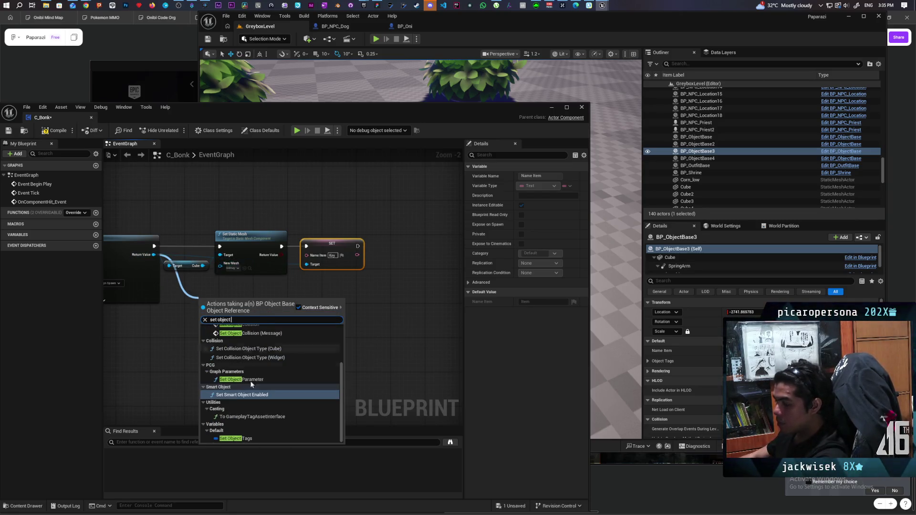
click(236, 438)
drag(240, 304, 405, 295)
click(410, 299)
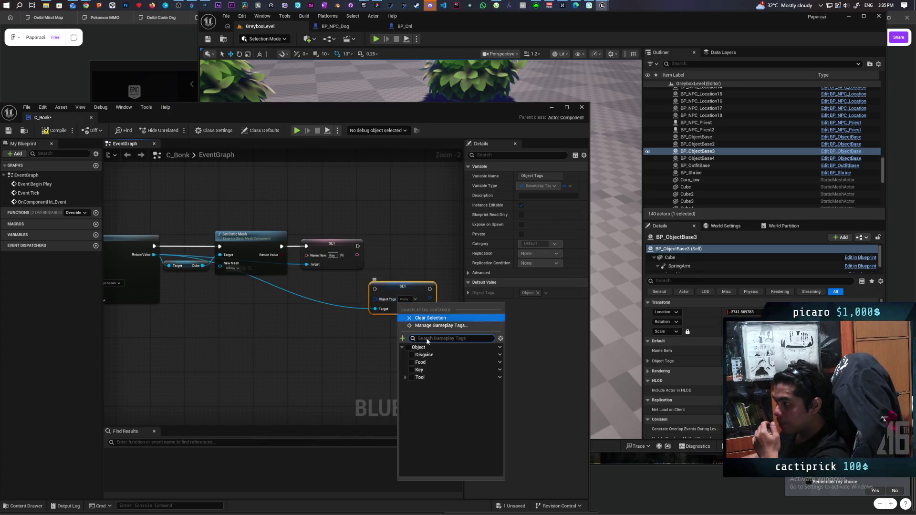
click(411, 370)
mouse_move(402, 291)
mouse_down()
mouse_move(406, 256)
mouse_move(378, 251)
mouse_move(415, 253)
mouse_up()
click(53, 134)
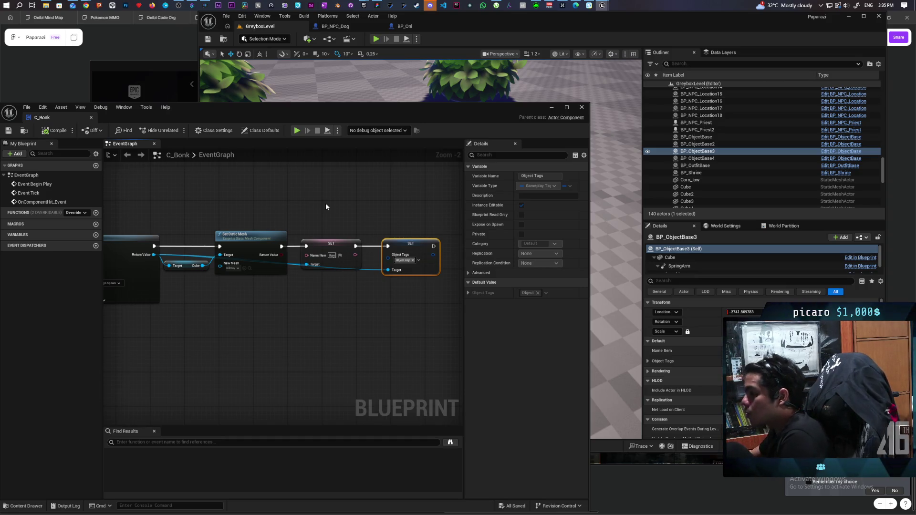
mouse_move(326, 207)
mouse_down()
mouse_move(428, 211)
mouse_move(391, 200)
mouse_move(302, 205)
mouse_up()
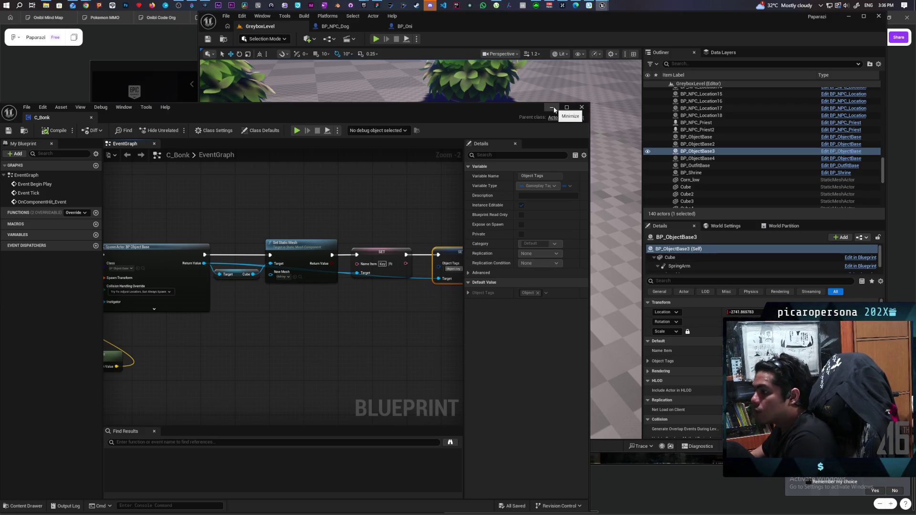
Add a Delay node after the Set Object Tags node
scroll(358, 193, down, 2)
mouse_move(358, 193)
mouse_down()
mouse_move(424, 197)
mouse_move(288, 190)
mouse_up()
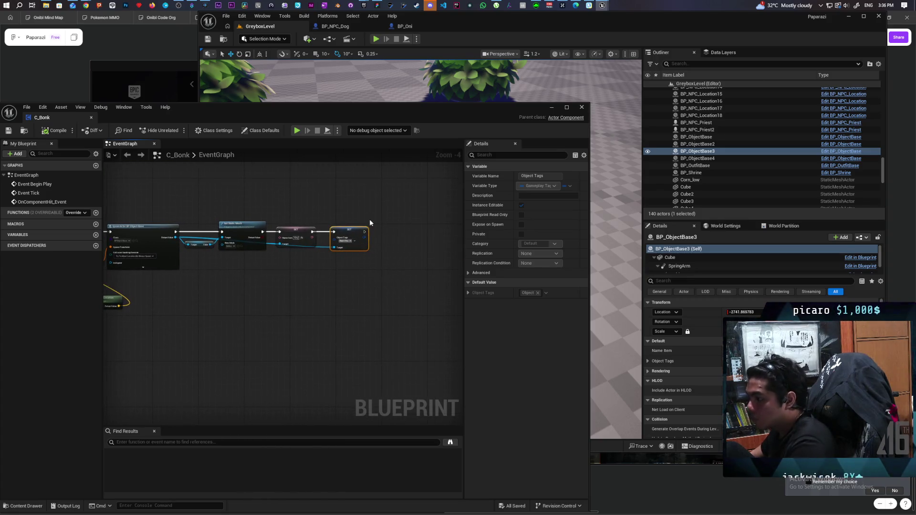
click(385, 241)
scroll(373, 237, up, 1)
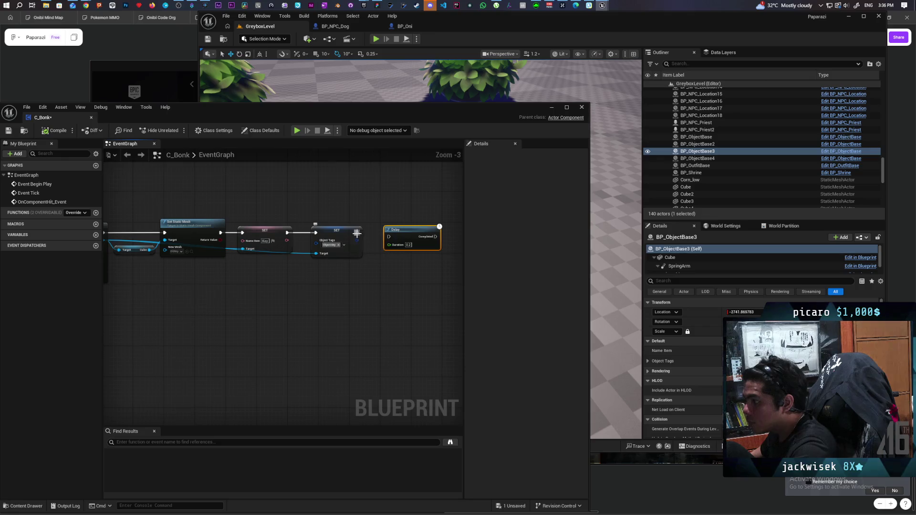
drag(406, 216, 298, 211)
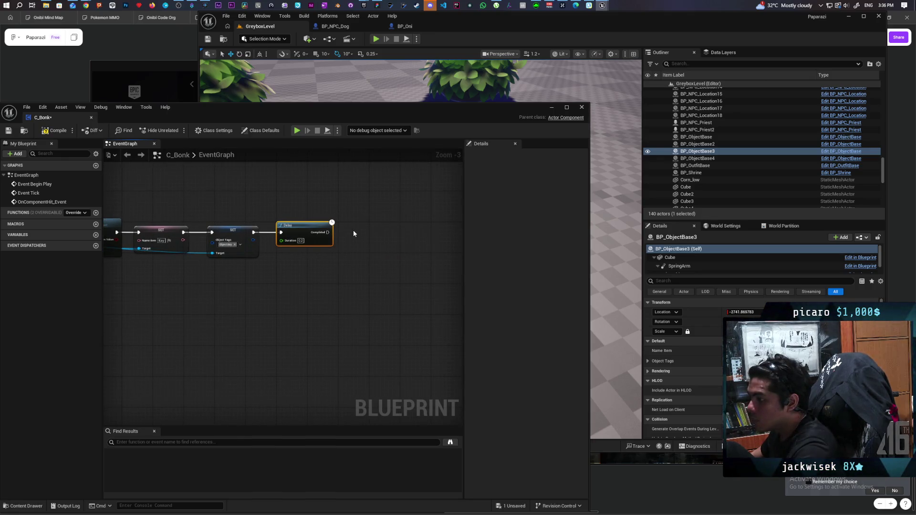
Place a Do Once before SpawnActor and wire its Completed pin into SpawnActor
scroll(353, 230, down, 2)
scroll(292, 284, up, 4)
drag(273, 271, 147, 296)
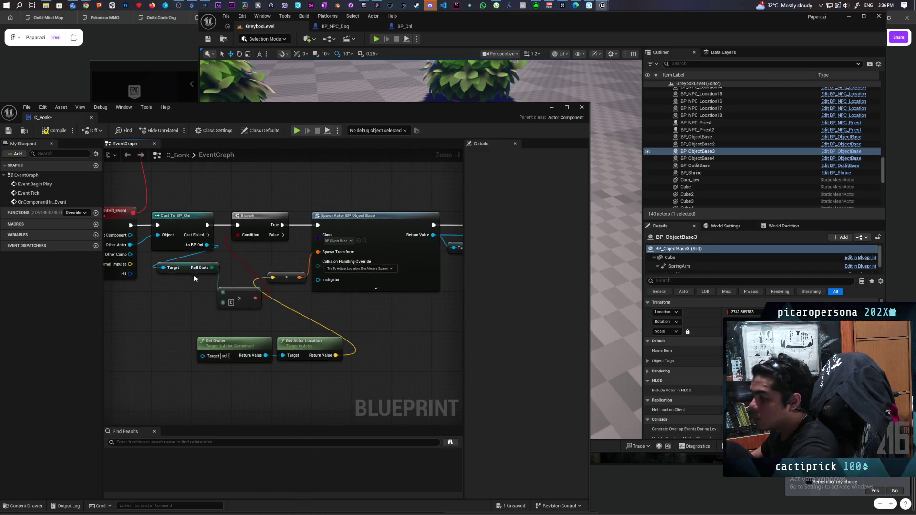
drag(368, 299, 222, 288)
scroll(374, 286, down, 5)
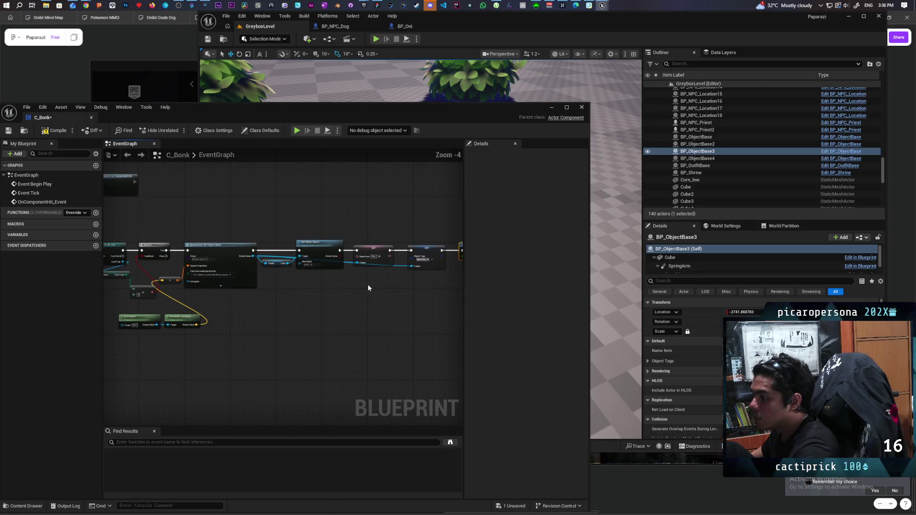
mouse_move(386, 249)
mouse_down()
mouse_move(236, 312)
mouse_move(229, 288)
mouse_up()
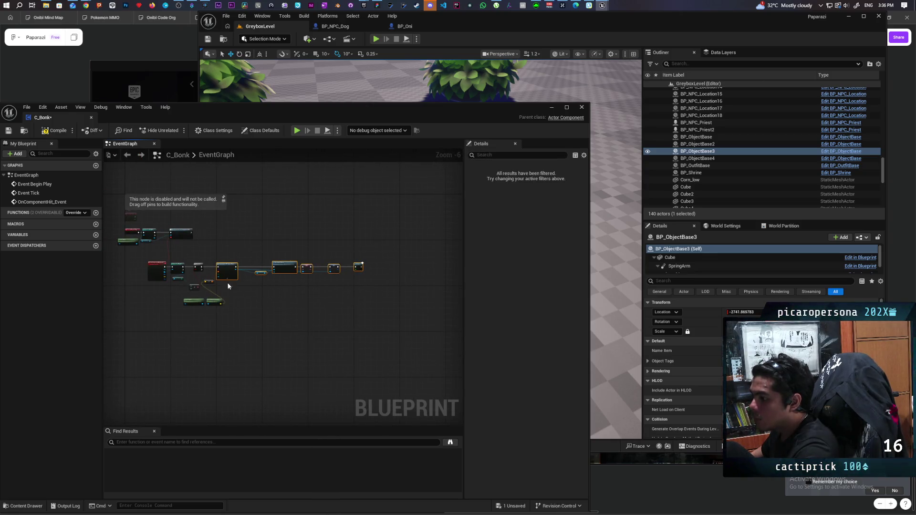
click(253, 268)
scroll(260, 260, up, 5)
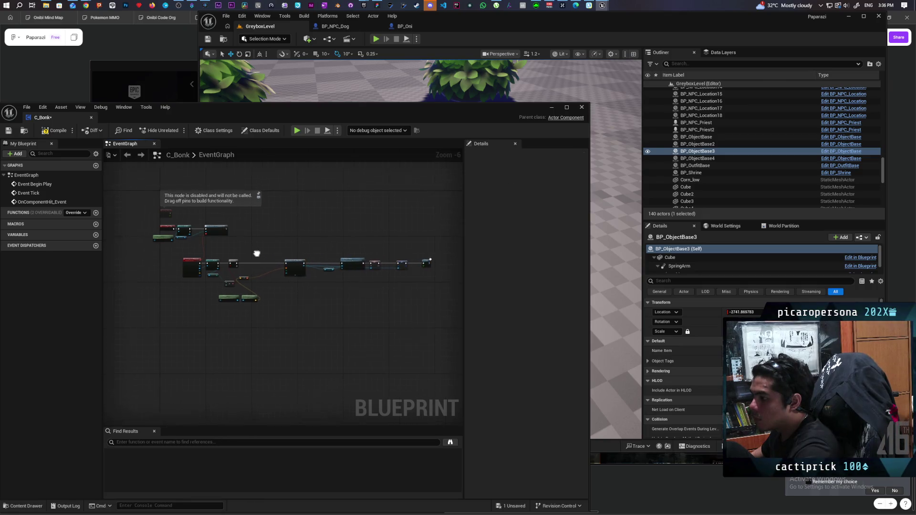
click(277, 289)
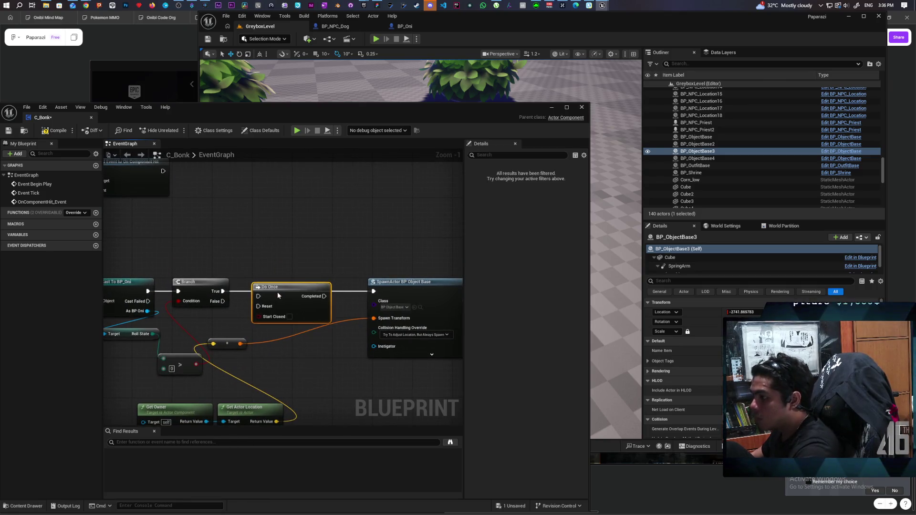
drag(319, 291, 374, 291)
scroll(179, 222, down, 3)
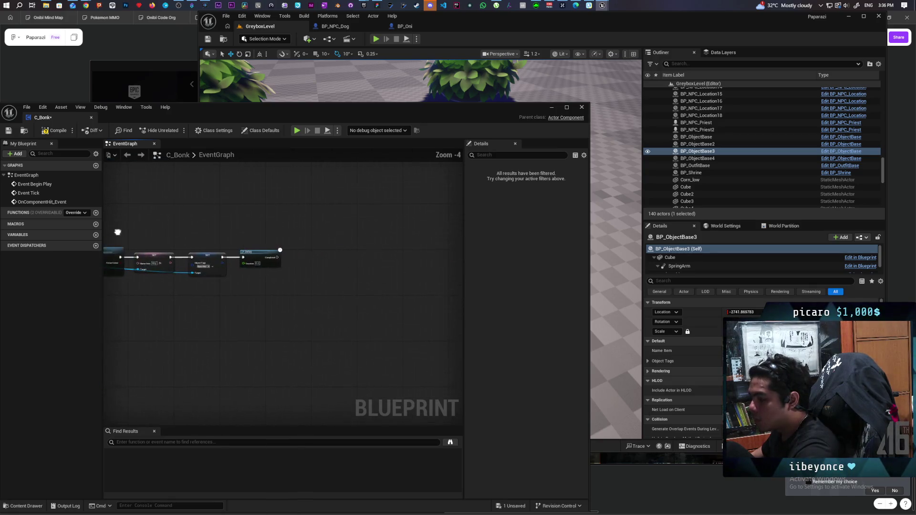
scroll(289, 275, up, 2)
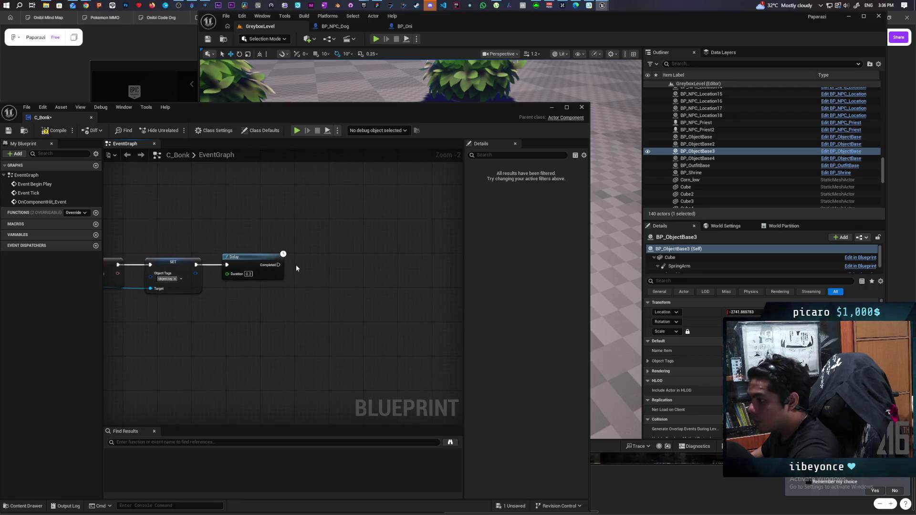
Add a Destroy Component node run by the Delay's Completed pin, then compile C_Bonk
right_click(295, 267)
text(destroy)
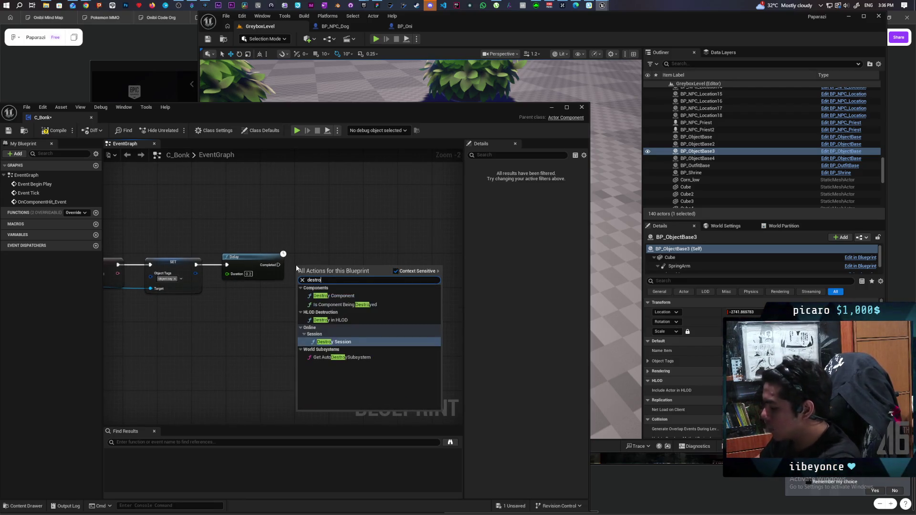
click(334, 296)
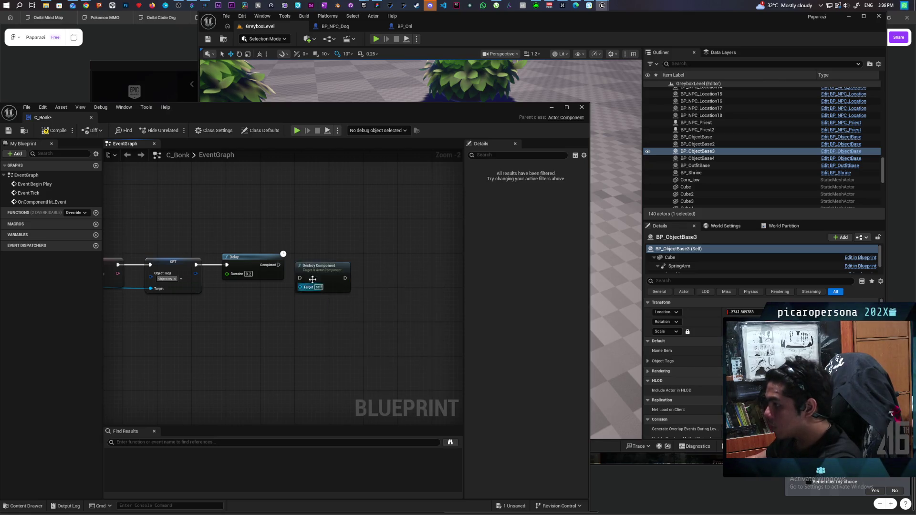
mouse_move(279, 265)
mouse_down()
mouse_move(300, 278)
mouse_move(314, 262)
mouse_up()
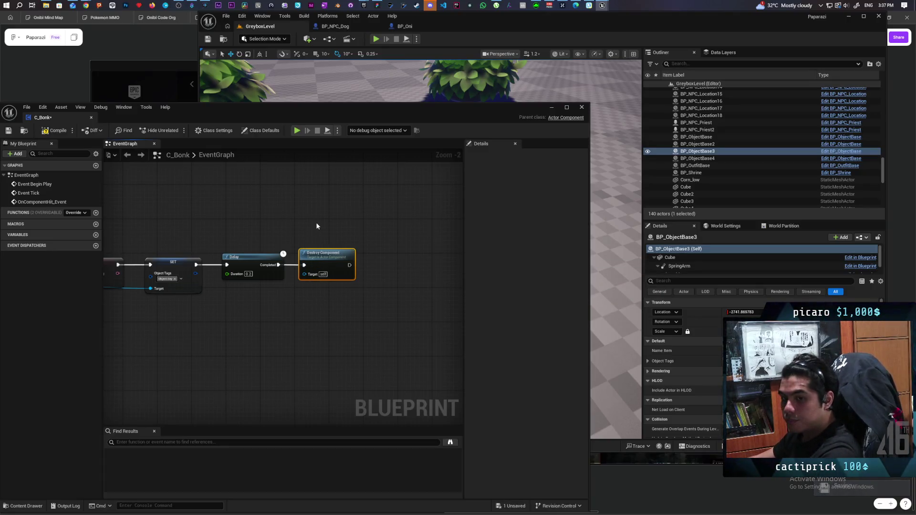
mouse_move(324, 217)
mouse_down()
mouse_move(359, 215)
mouse_move(347, 226)
mouse_up()
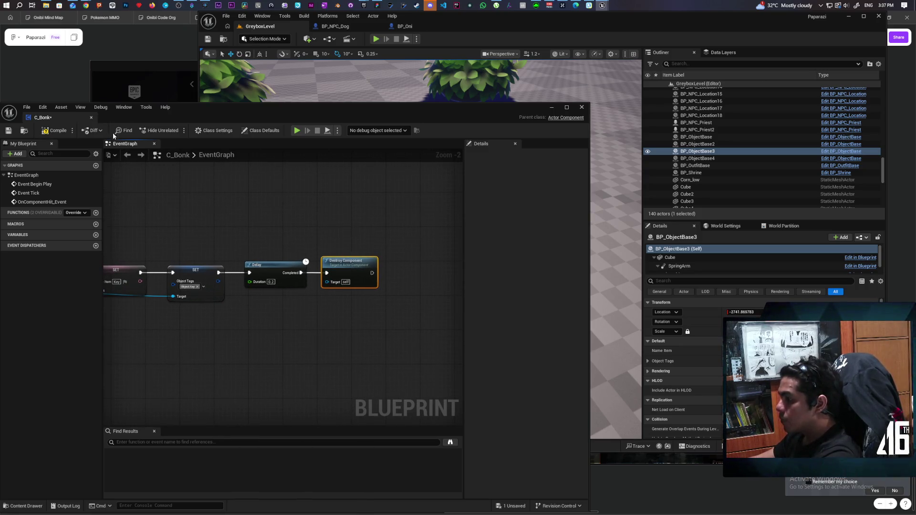
click(54, 130)
Minimize the C_Bonk window and start a GreyboxLevel play test with the game viewport focused
drag(129, 109, 207, 111)
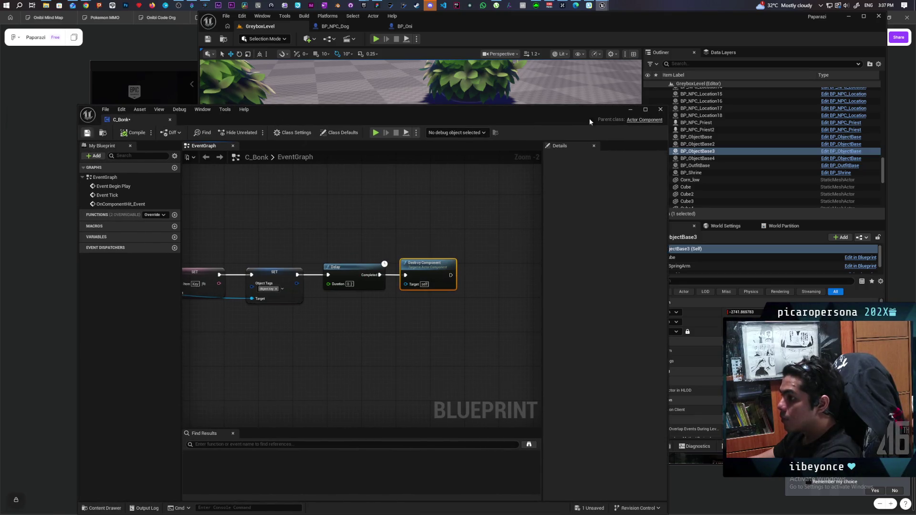
click(630, 110)
click(376, 38)
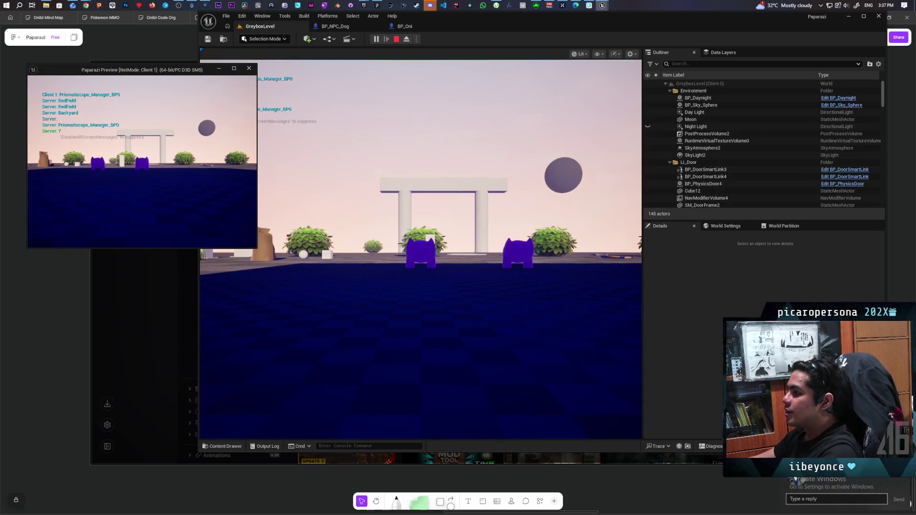
click(420, 249)
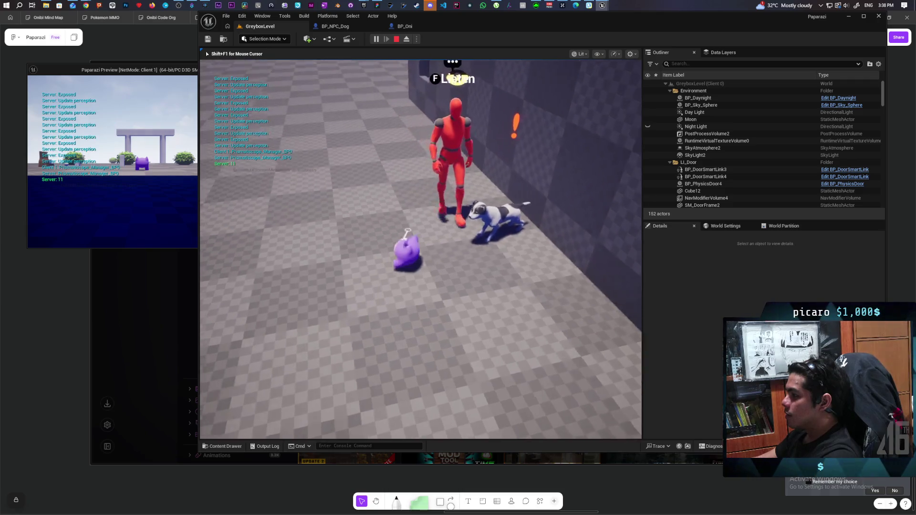
Walk the character away from the red NPC, along the wall into the blue room, then stop play
key(s)
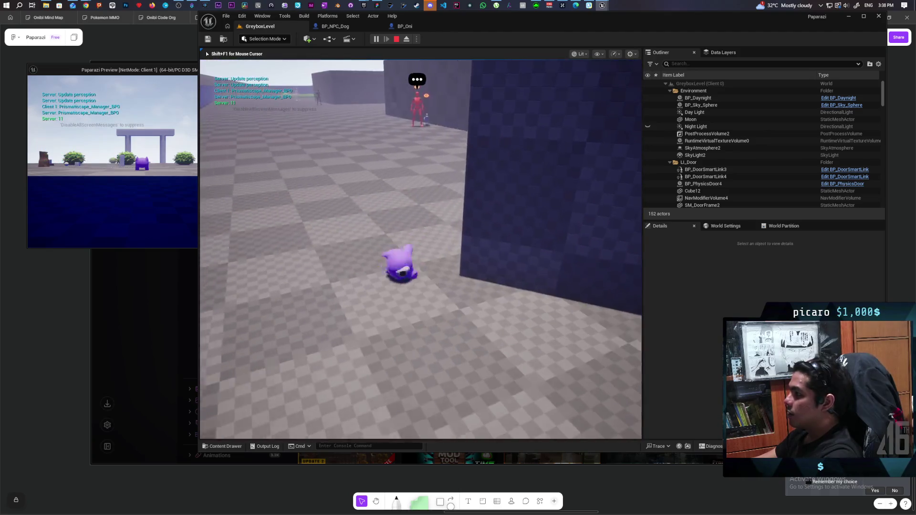
key(w)
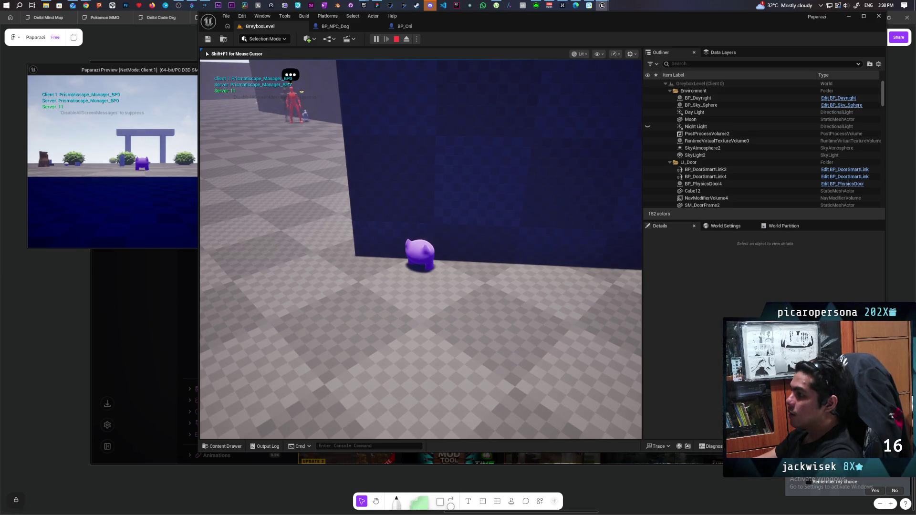
key(d)
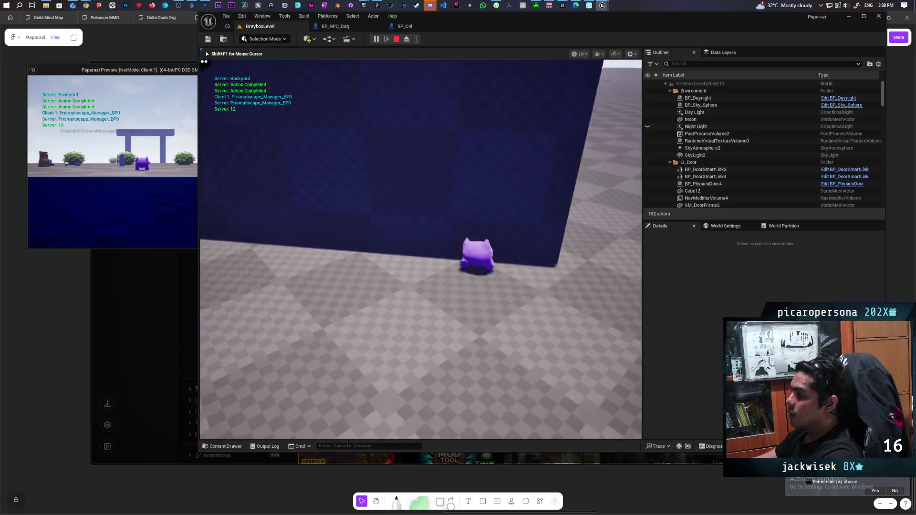
key(d)
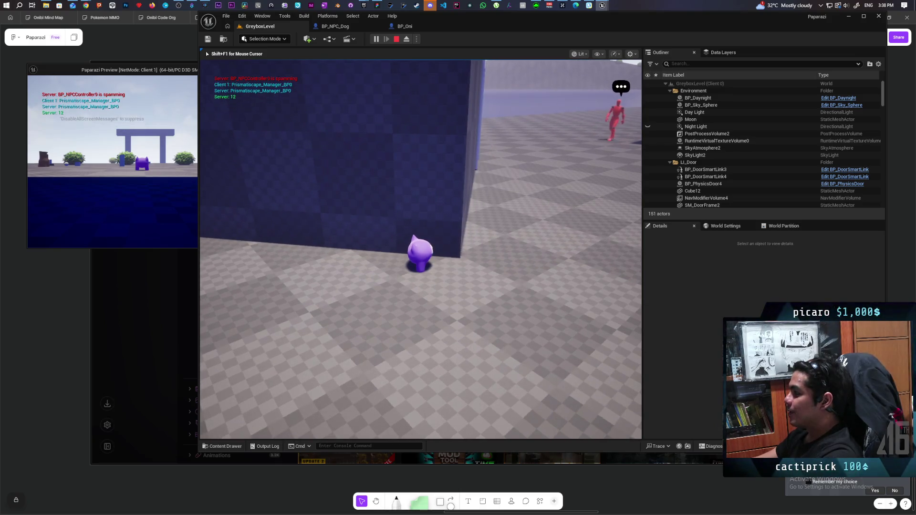
key(a)
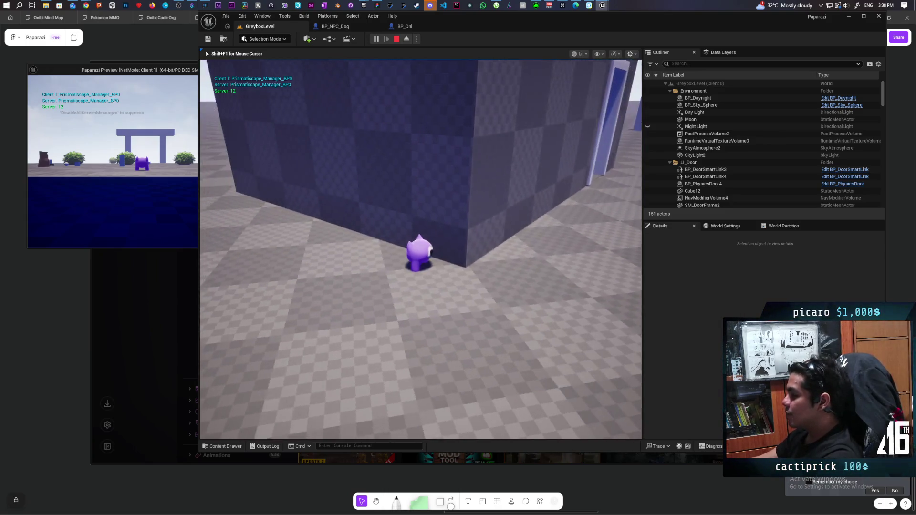
key(w)
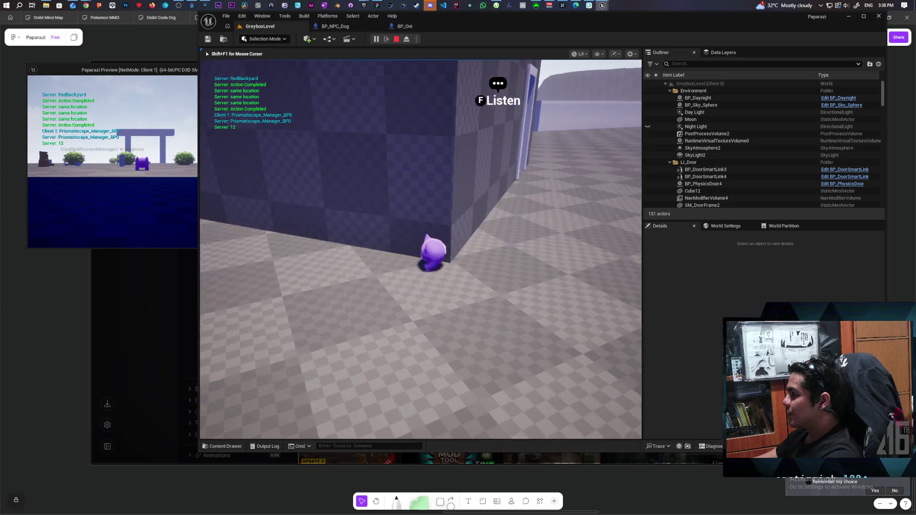
key(w)
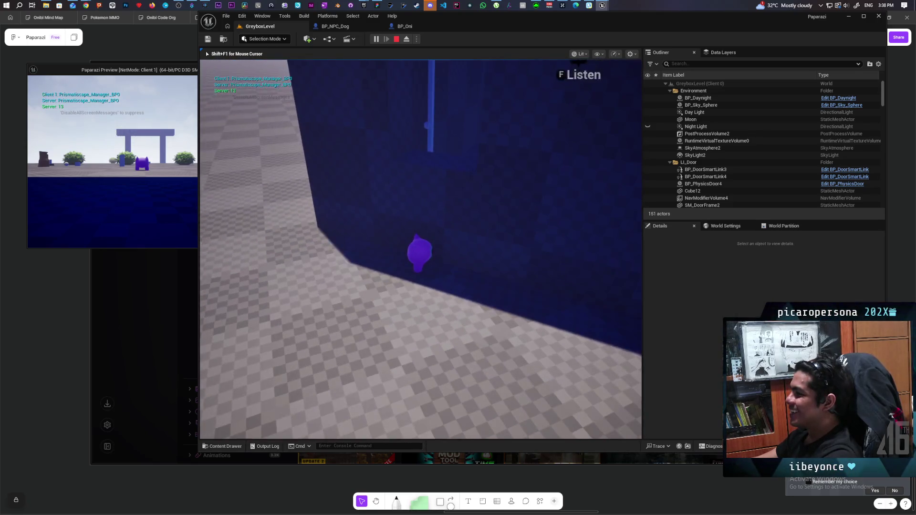
key(f)
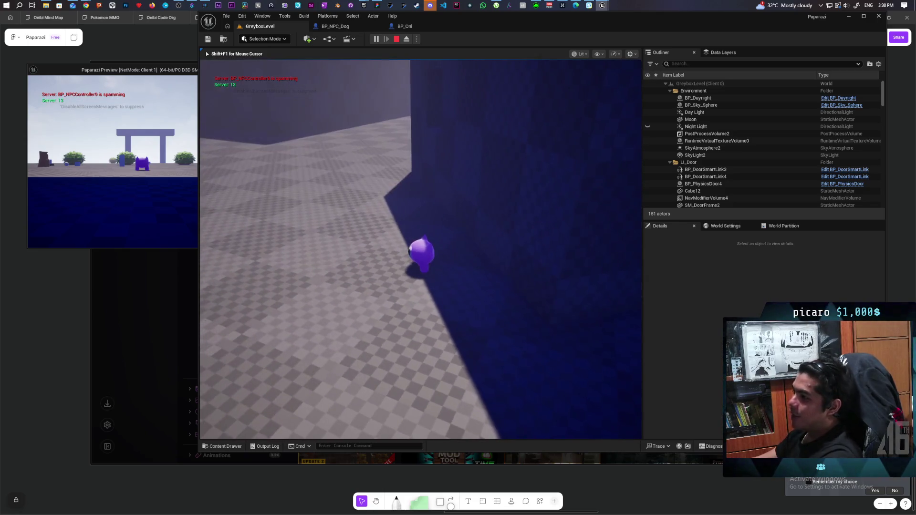
key(Escape)
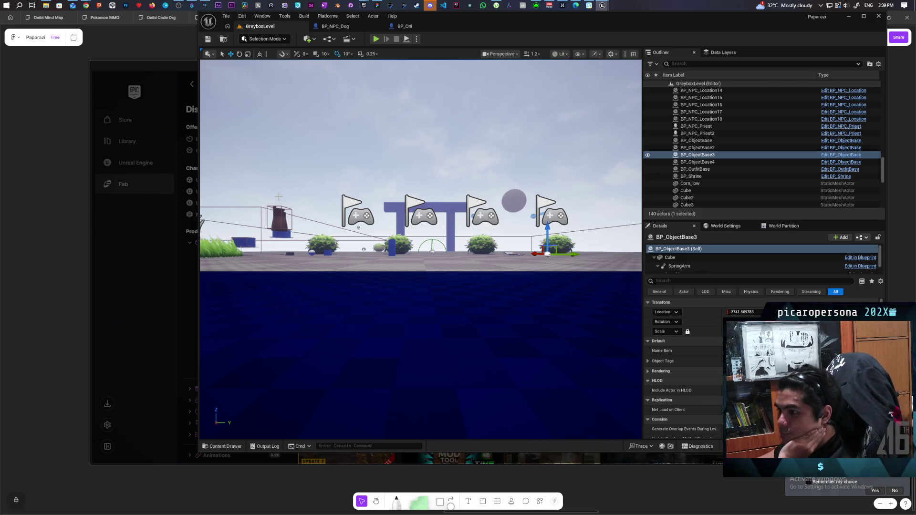
Check BP_NPC_Dog's collision class defaults, then switch to the BP_Oni event graph
click(337, 27)
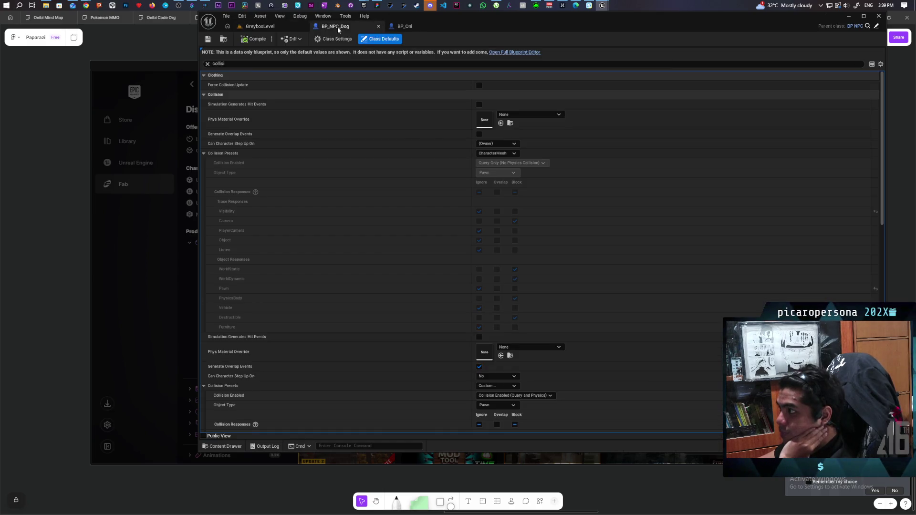
click(417, 29)
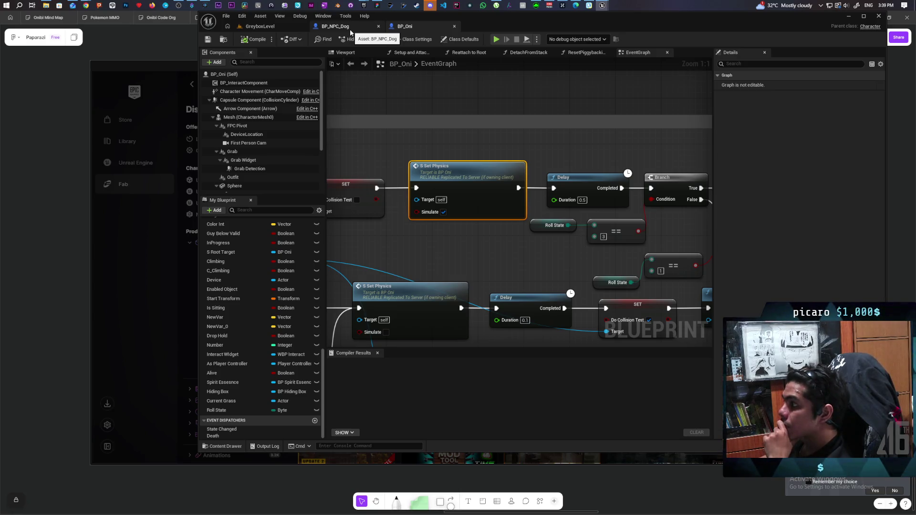
In C_Bonk, insert a Switch Has Authority node right after Event Begin Play
mouse_move(603, 5)
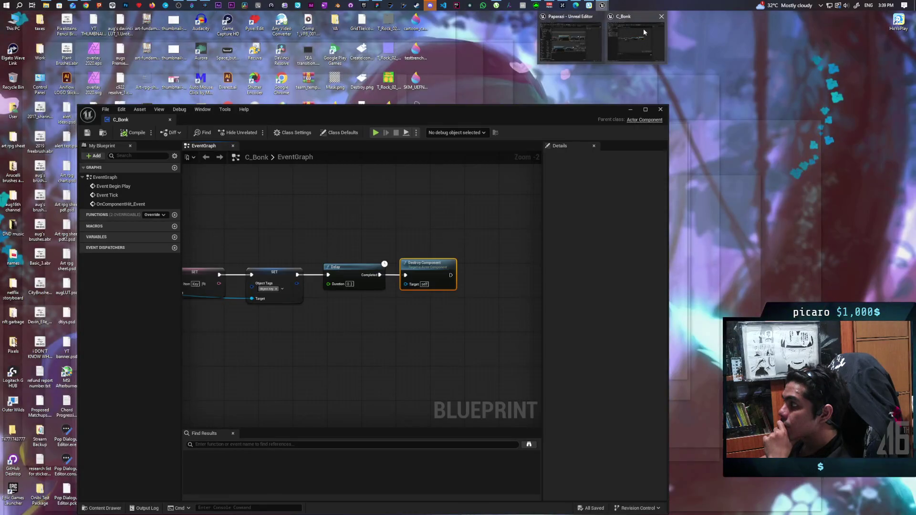
click(644, 32)
scroll(367, 236, down, 3)
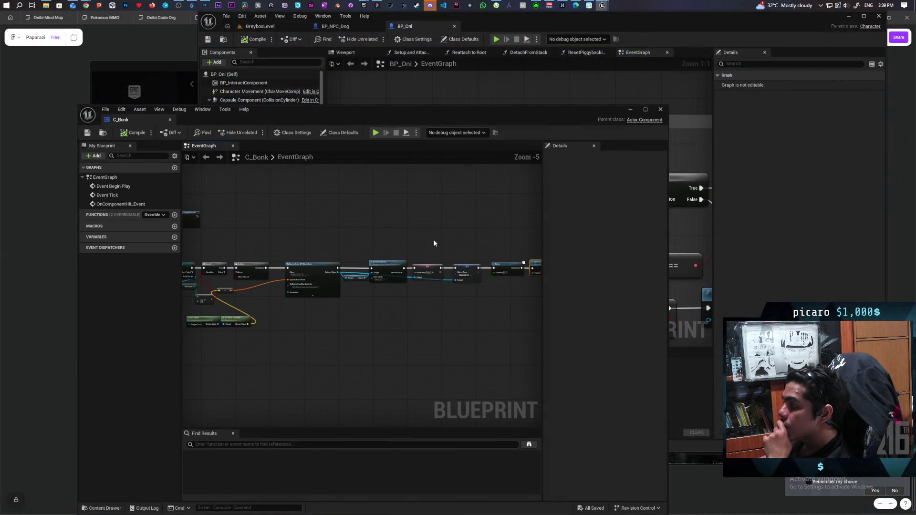
scroll(319, 230, up, 3)
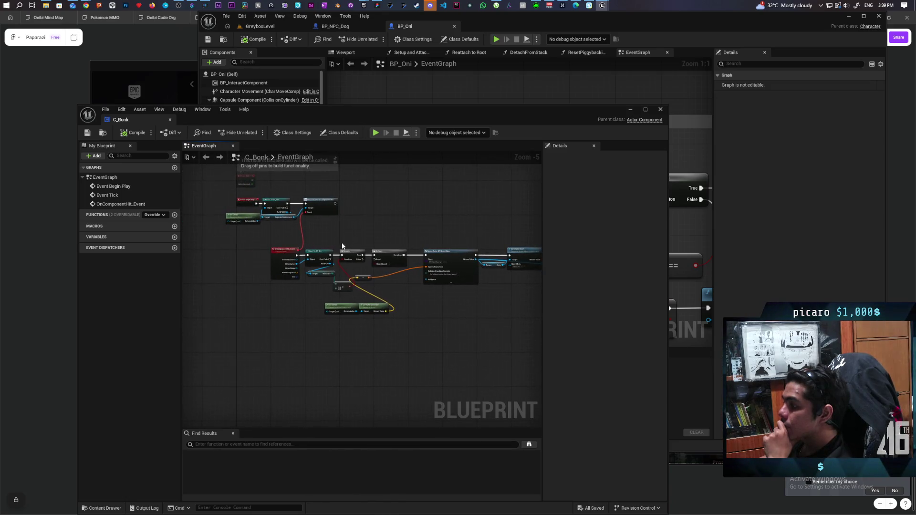
scroll(256, 261, up, 1)
mouse_move(256, 259)
mouse_down()
mouse_move(281, 276)
mouse_move(282, 266)
mouse_move(282, 319)
mouse_move(432, 320)
mouse_up()
drag(348, 282, 252, 279)
right_click(294, 266)
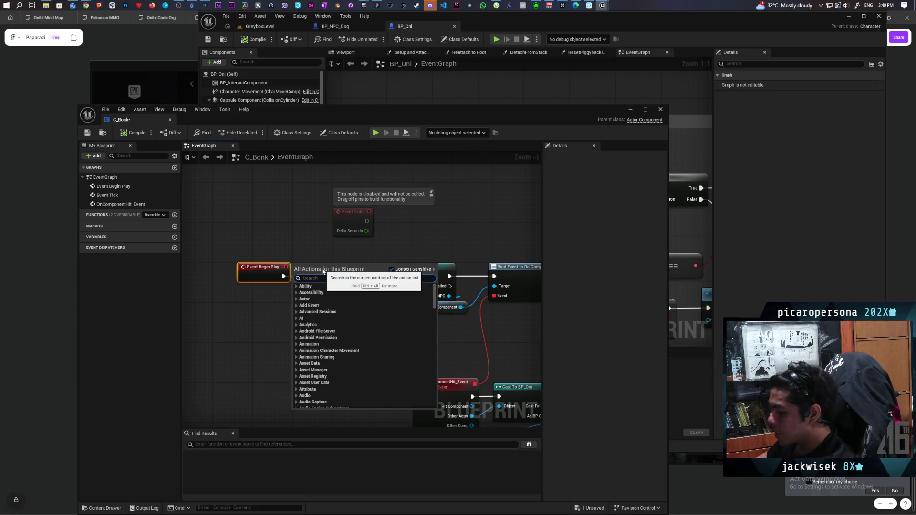
text(has authori)
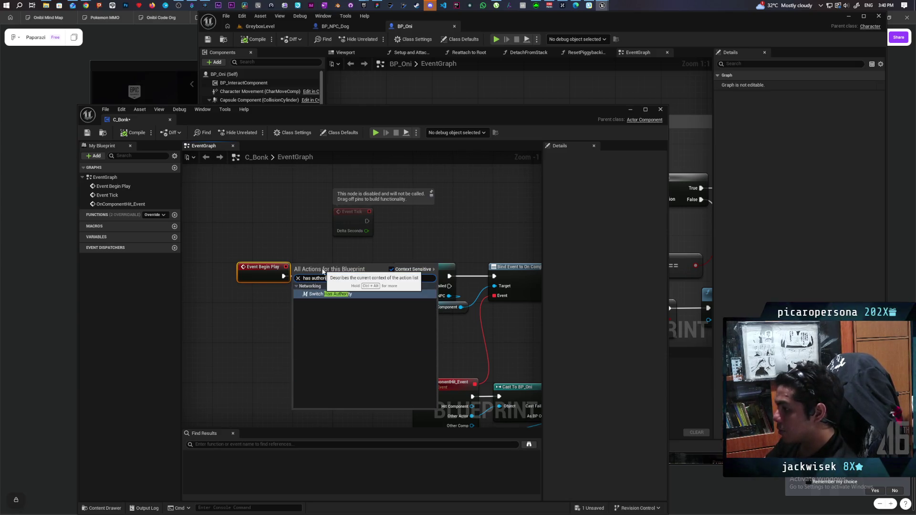
key(Return)
mouse_move(322, 269)
mouse_down()
mouse_move(309, 271)
mouse_move(378, 277)
mouse_move(337, 283)
mouse_up()
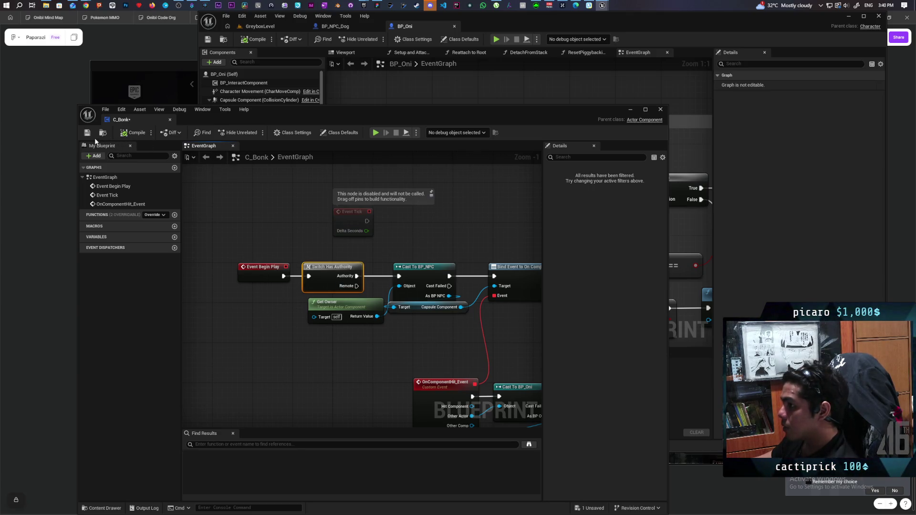
Return to the GreyboxLevel view and start another play test with Alt+P
click(273, 50)
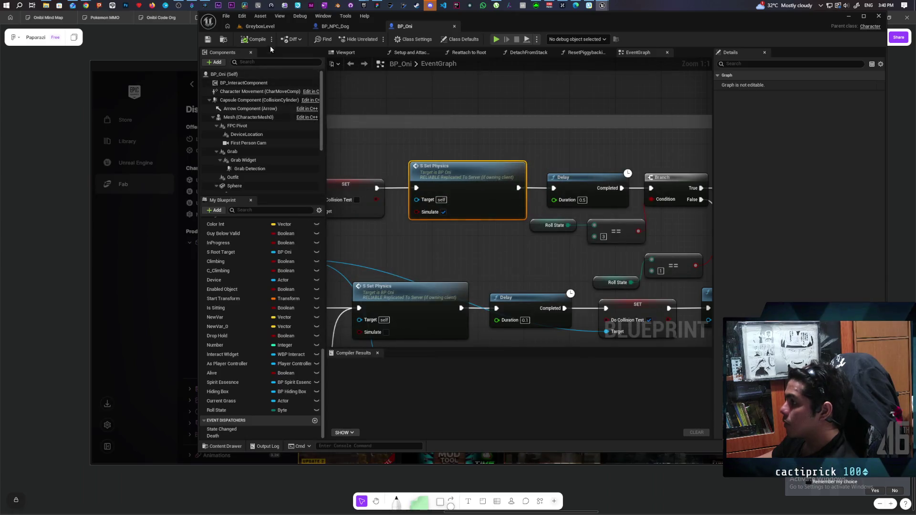
click(280, 27)
key(alt+p)
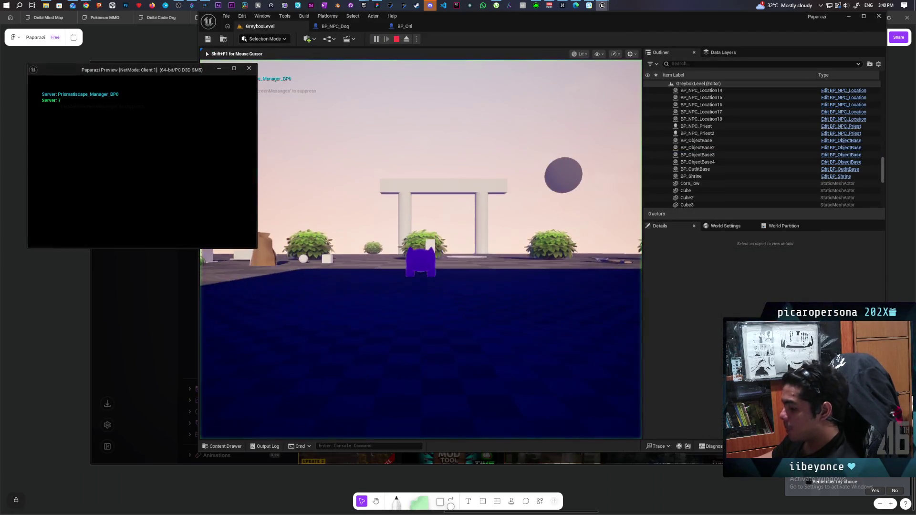
Switch to the running play test and end it once a bump spawns one extra actor
key(alt+Tab)
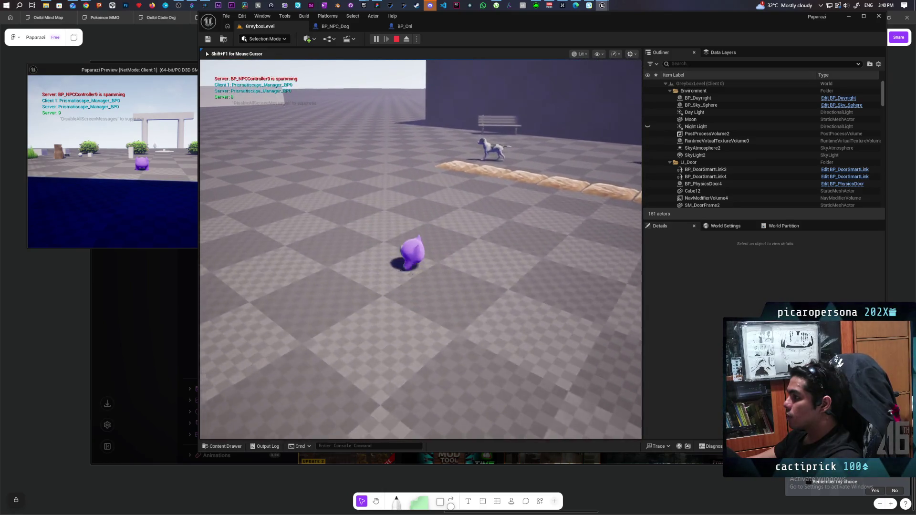
key(Escape)
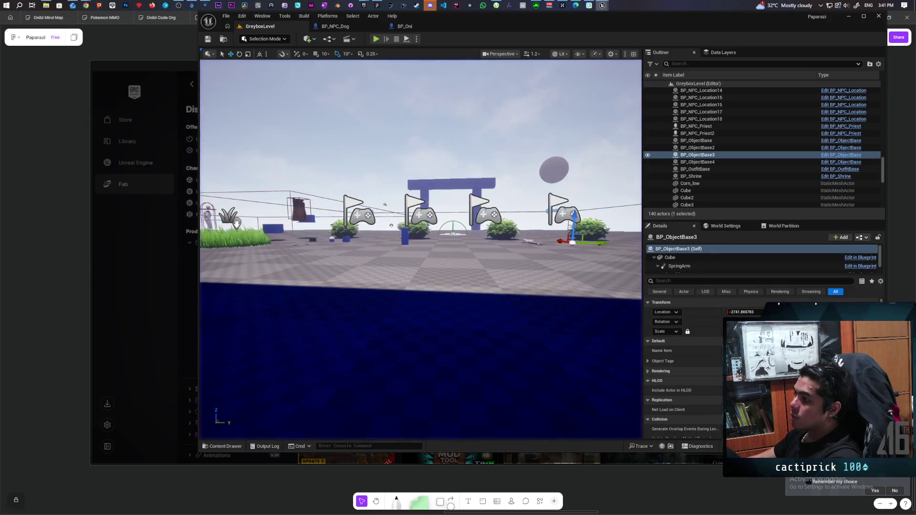
Select the bush actor Sphere8 and bring BP_Bush's On Component Hit chain into view
click(417, 296)
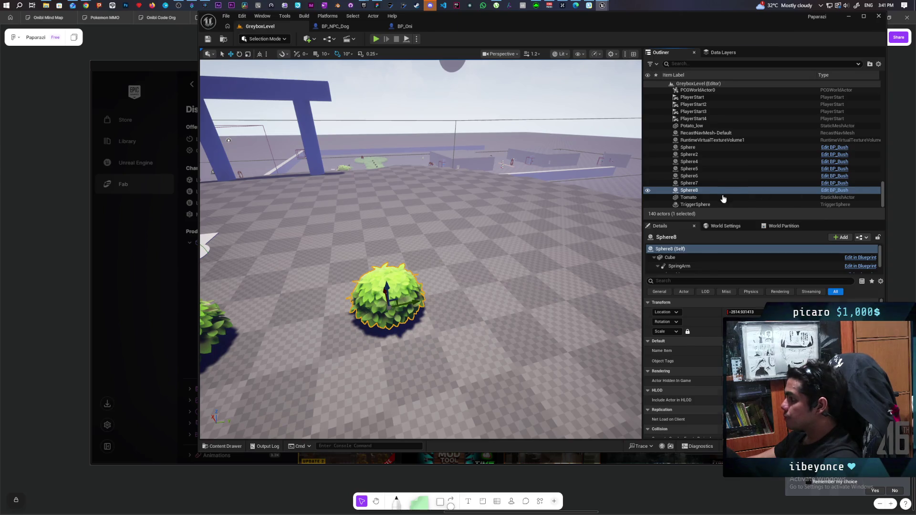
scroll(502, 176, down, 4)
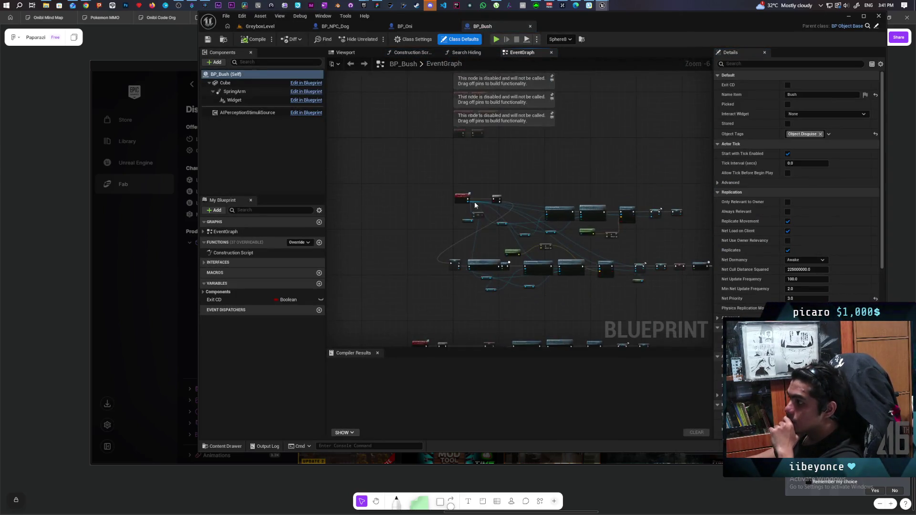
scroll(476, 205, up, 5)
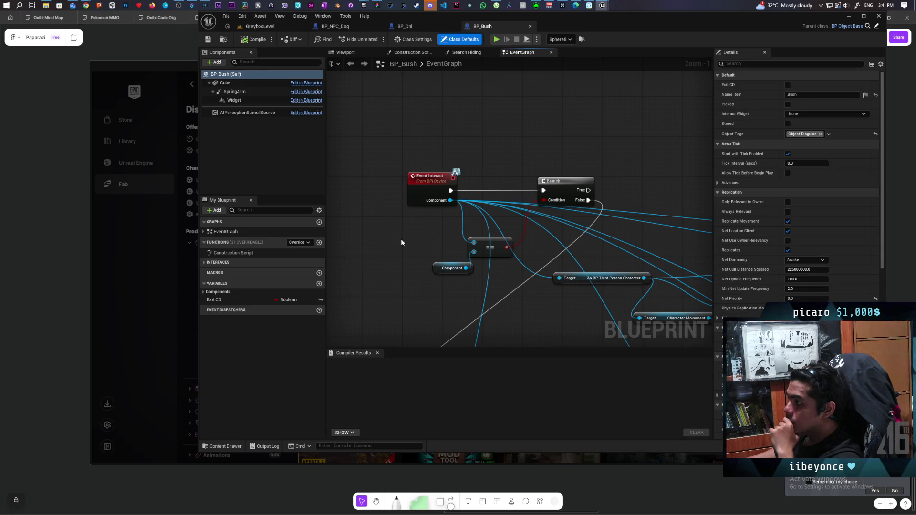
scroll(401, 241, down, 4)
scroll(402, 242, up, 4)
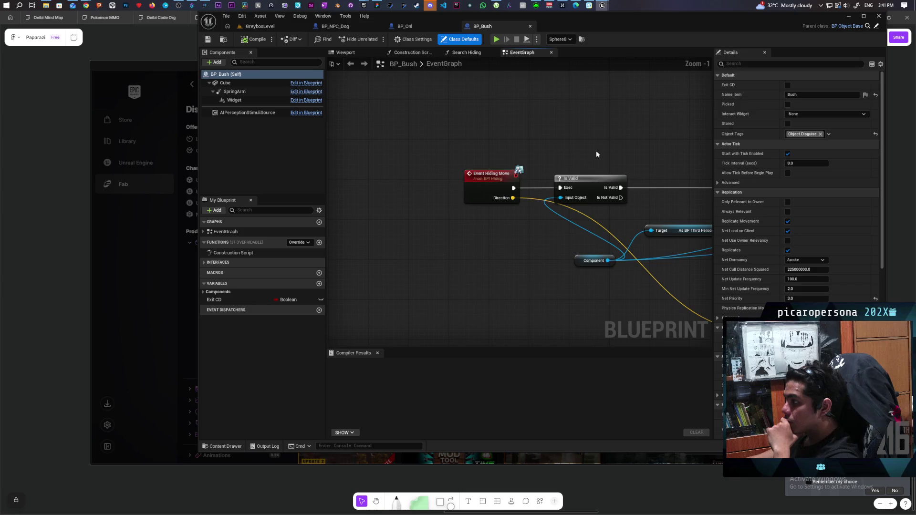
scroll(595, 155, down, 4)
scroll(459, 240, up, 4)
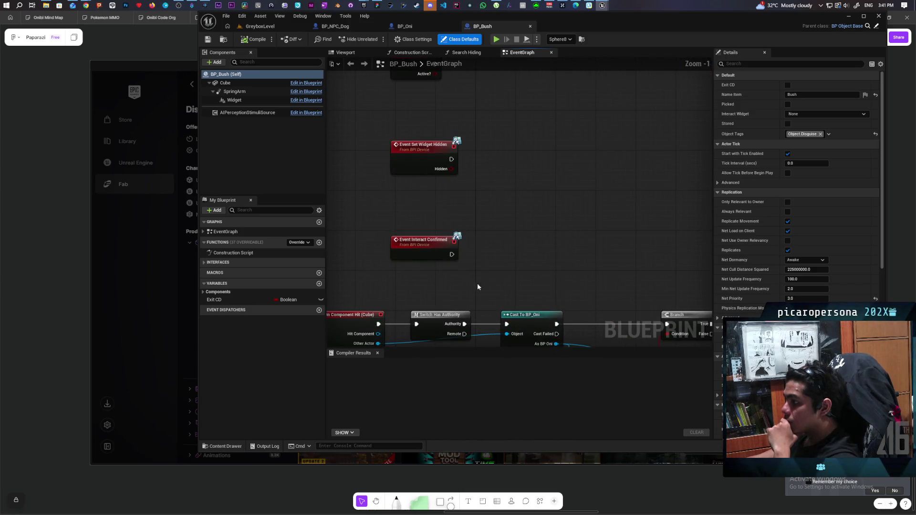
scroll(477, 286, down, 2)
drag(527, 269, 538, 138)
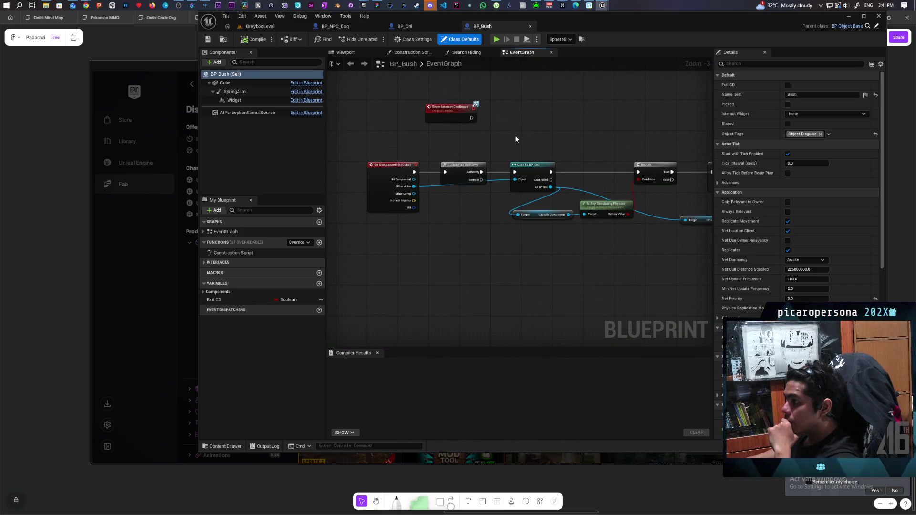
scroll(449, 225, up, 1)
mouse_move(449, 224)
mouse_down()
mouse_move(440, 255)
mouse_move(382, 251)
mouse_move(622, 250)
mouse_up()
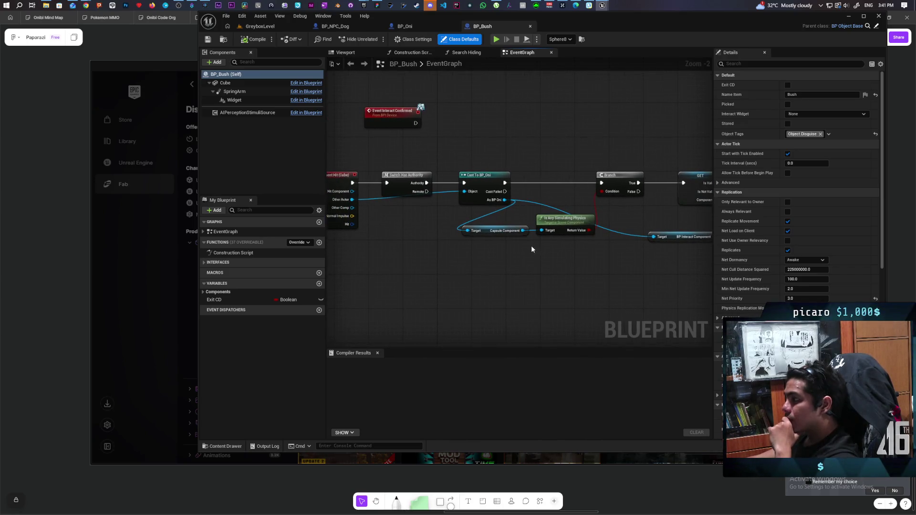
Box-select the Cast To BP_Oni and Is Any Simulating Physics check nodes
drag(511, 262, 544, 226)
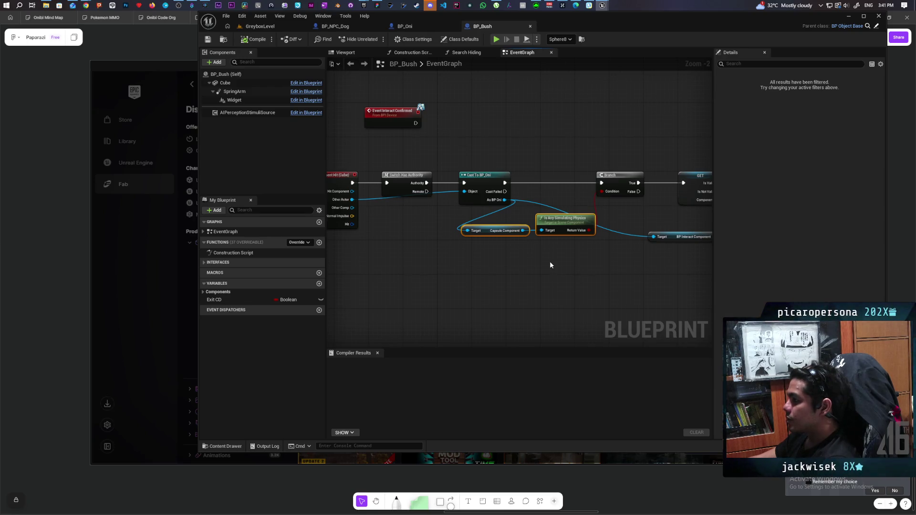
mouse_move(508, 265)
mouse_down()
mouse_move(596, 264)
mouse_move(486, 256)
mouse_move(582, 253)
mouse_move(370, 249)
mouse_move(491, 245)
mouse_up()
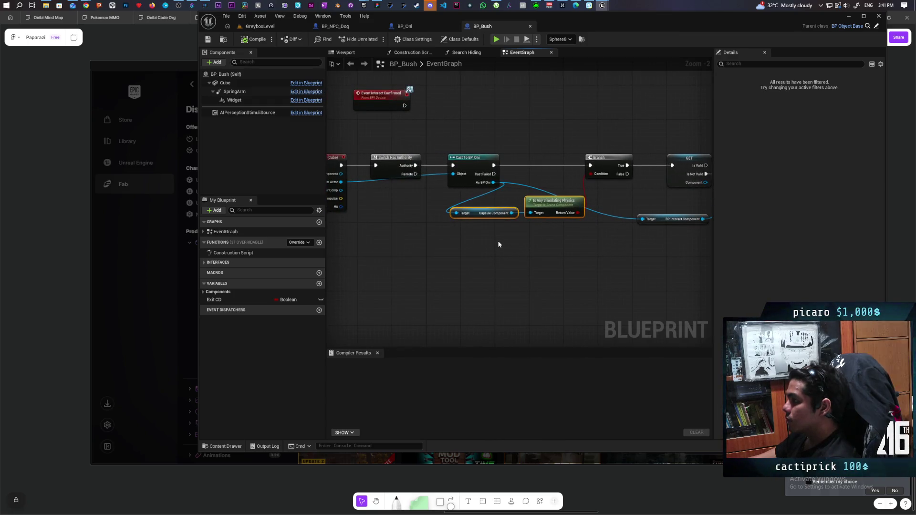
drag(451, 233, 467, 234)
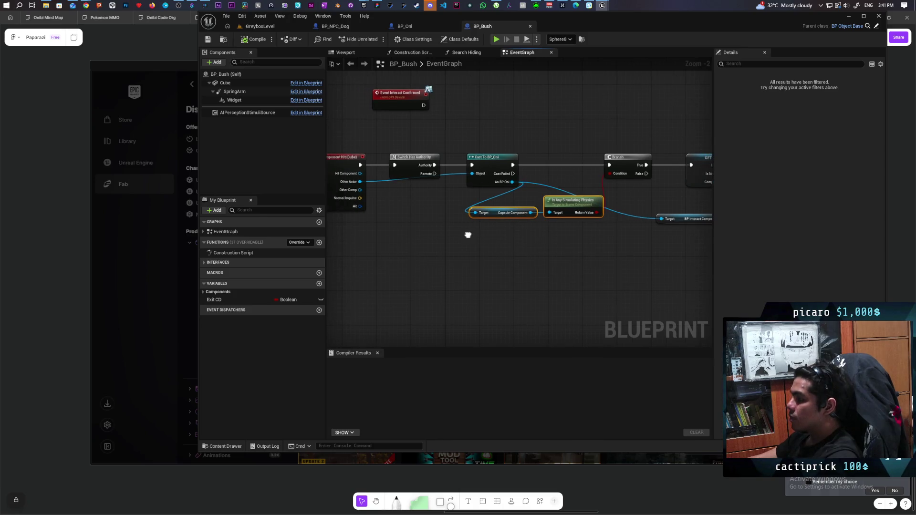
drag(490, 125, 599, 248)
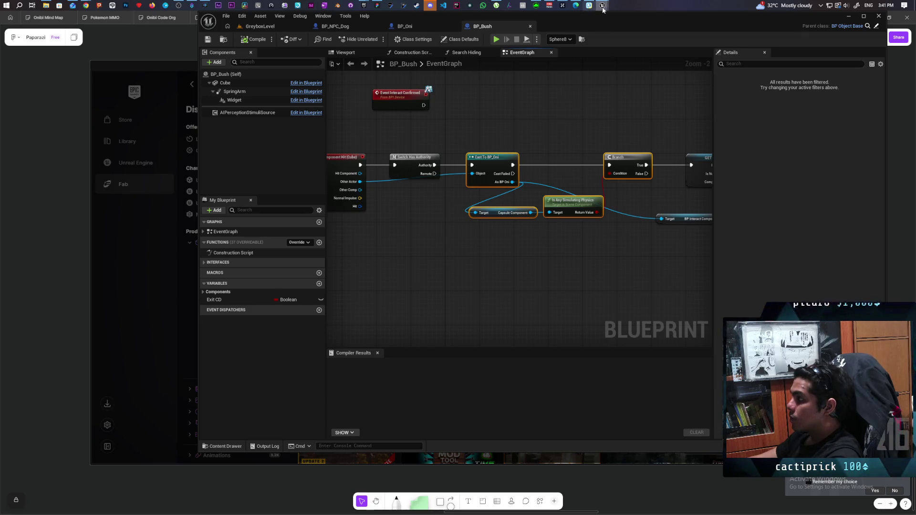
mouse_move(601, 9)
mouse_move(625, 44)
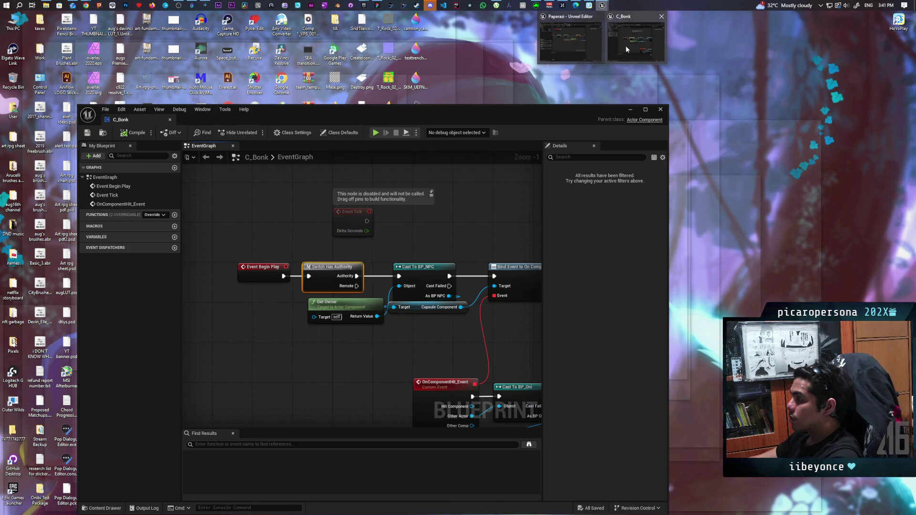
Paste the BP_Oni physics-check nodes into C_Bonk's graph and move Get Owner/Get Actor Location right
click(626, 45)
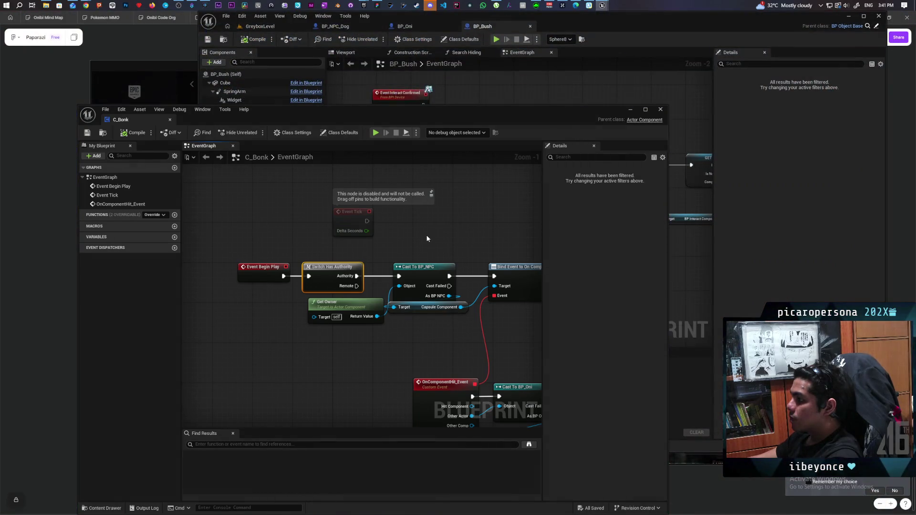
scroll(312, 192, down, 2)
drag(313, 192, 304, 189)
mouse_move(436, 239)
mouse_down()
mouse_move(396, 185)
mouse_move(360, 193)
mouse_up()
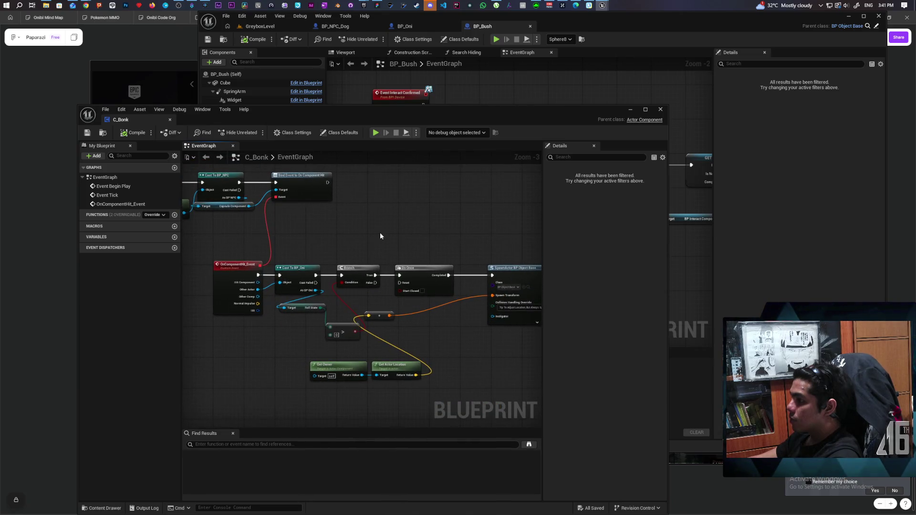
drag(360, 231, 396, 219)
key(ctrl+v)
drag(512, 239, 448, 221)
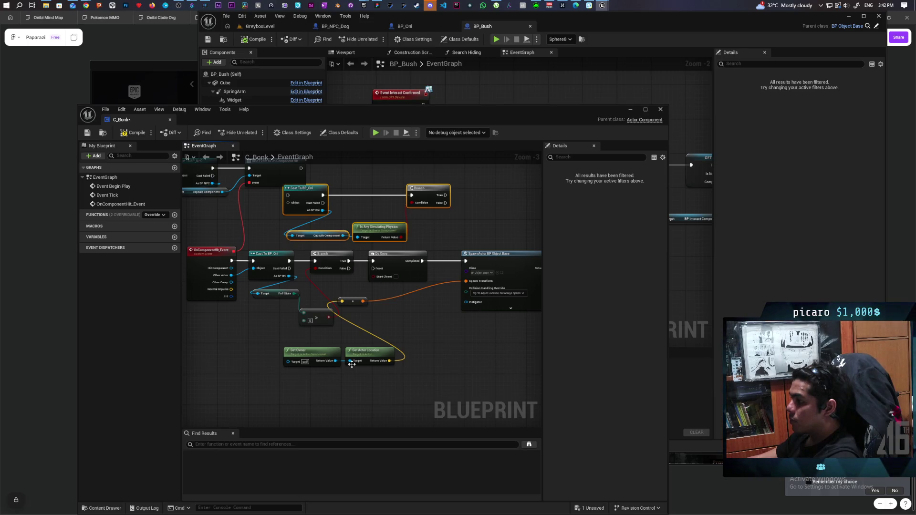
drag(406, 374, 279, 344)
drag(352, 364, 468, 368)
Delete the old BP_Oni cast and Fall State check, placing the pasted nodes beside the hit event
click(352, 301)
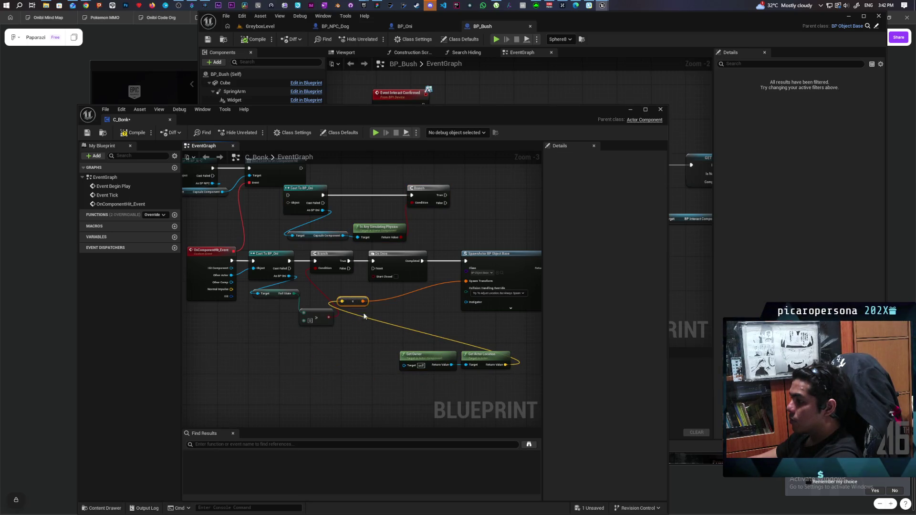
drag(356, 302, 476, 334)
mouse_move(414, 326)
mouse_down()
mouse_move(439, 348)
mouse_move(341, 299)
mouse_move(281, 286)
mouse_up()
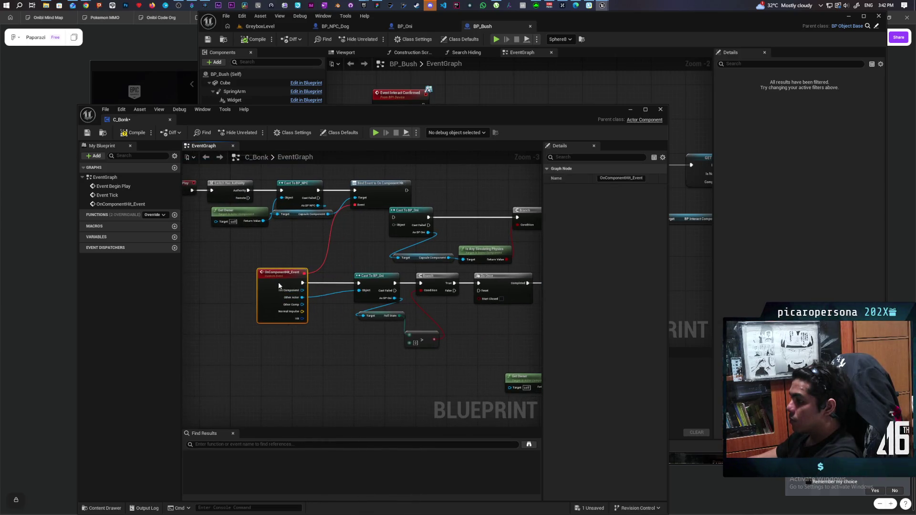
drag(355, 375, 315, 381)
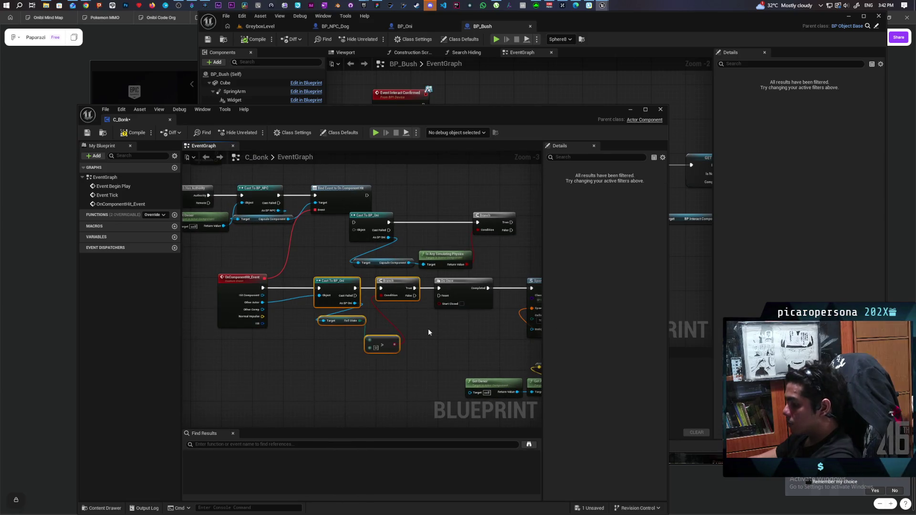
key(Delete)
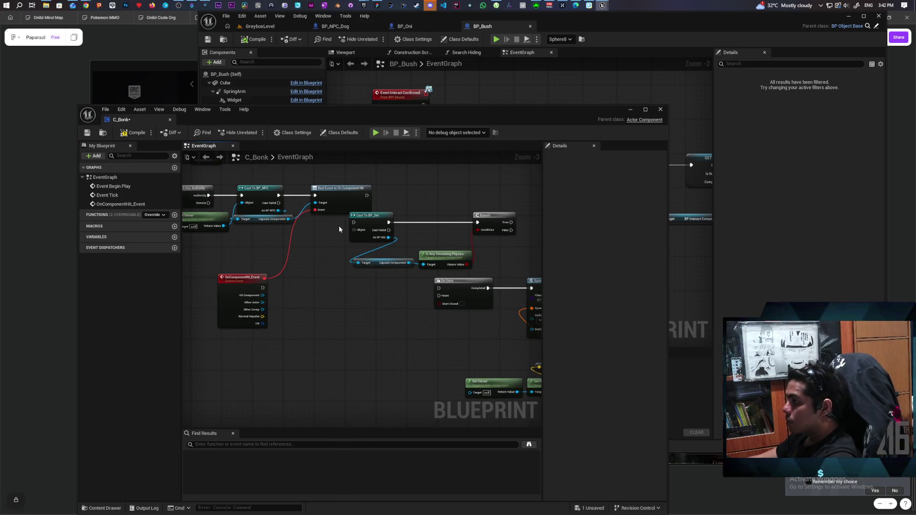
drag(488, 258, 489, 260)
drag(394, 224, 321, 295)
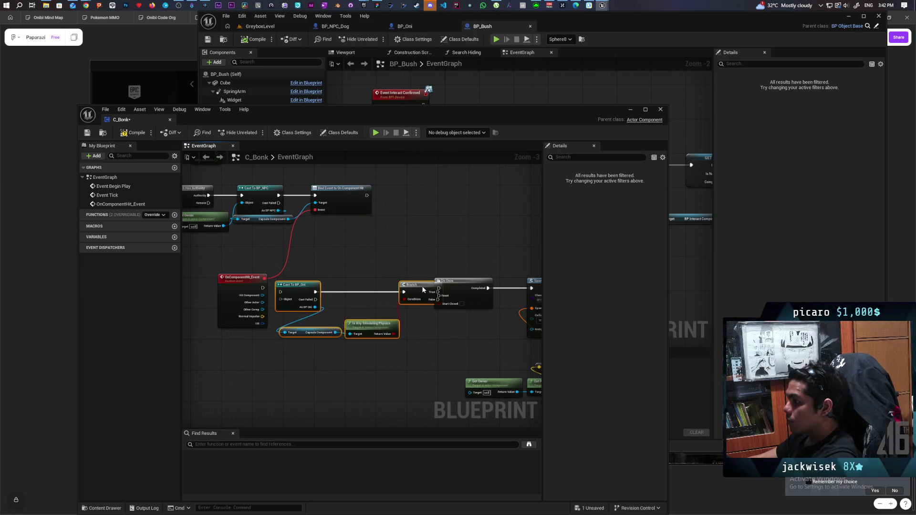
drag(230, 284, 206, 281)
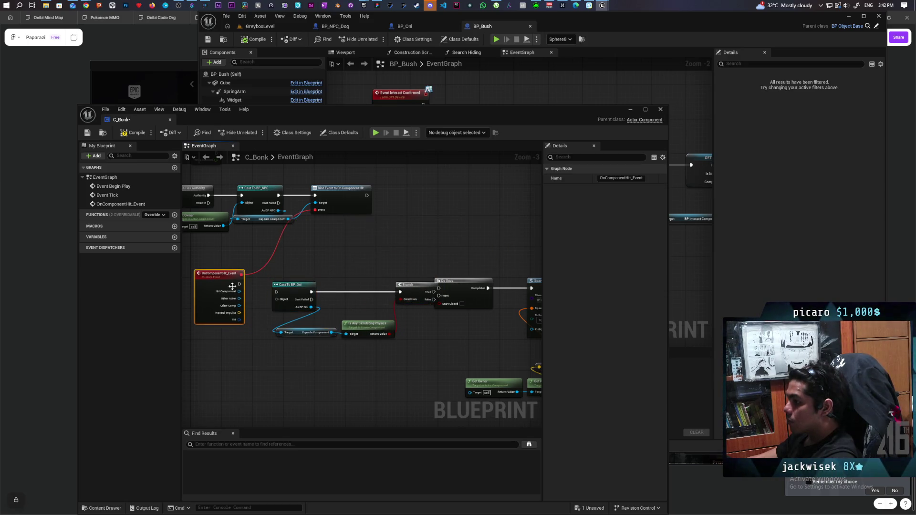
Align the pasted cast, branch and physics nodes with the OnComponentHit event node
drag(279, 280, 407, 362)
drag(415, 290, 399, 282)
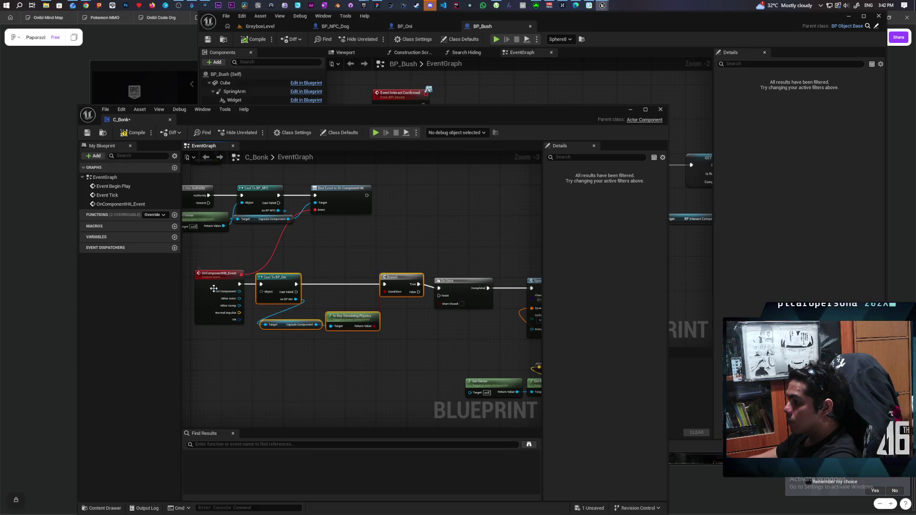
shift+click(215, 289)
drag(215, 289, 216, 292)
click(411, 248)
drag(411, 249, 361, 239)
scroll(379, 243, down, 1)
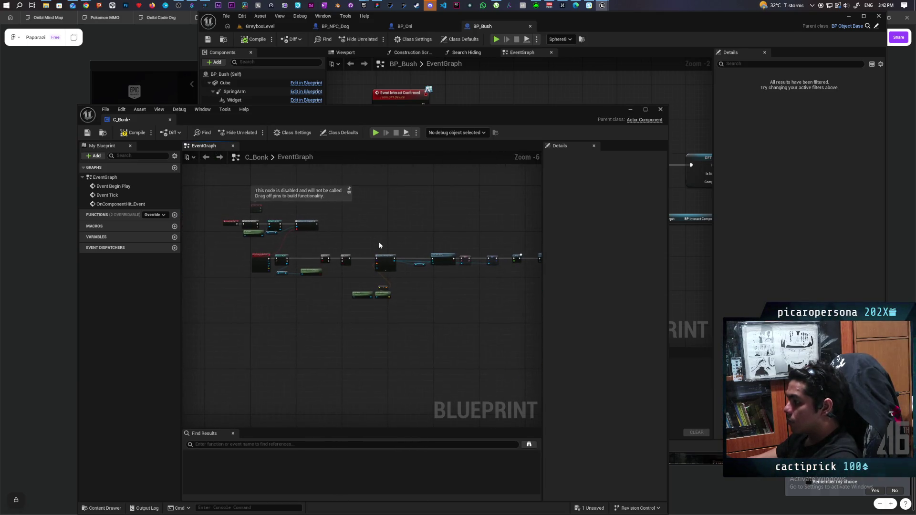
Wire the hit event into the BP_Oni cast's Object pin, then recompile and save C_Bonk error-free
click(123, 133)
click(258, 348)
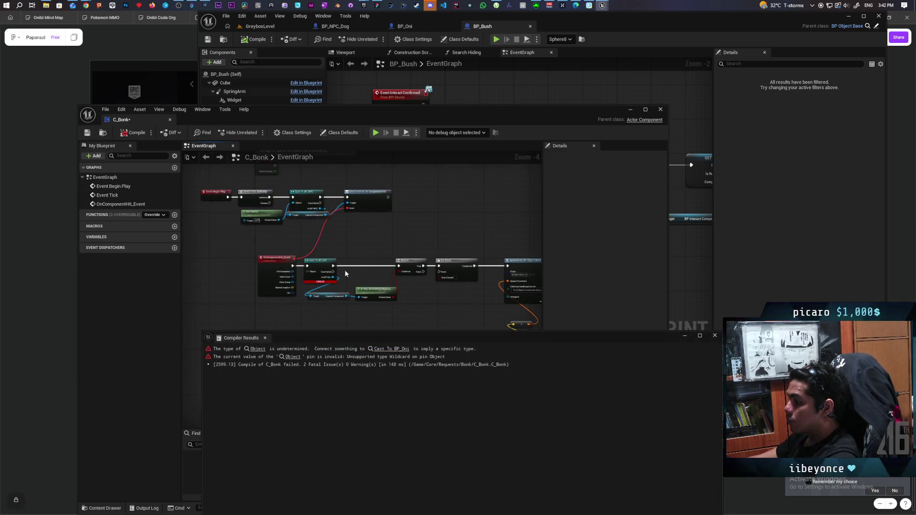
drag(235, 294, 270, 272)
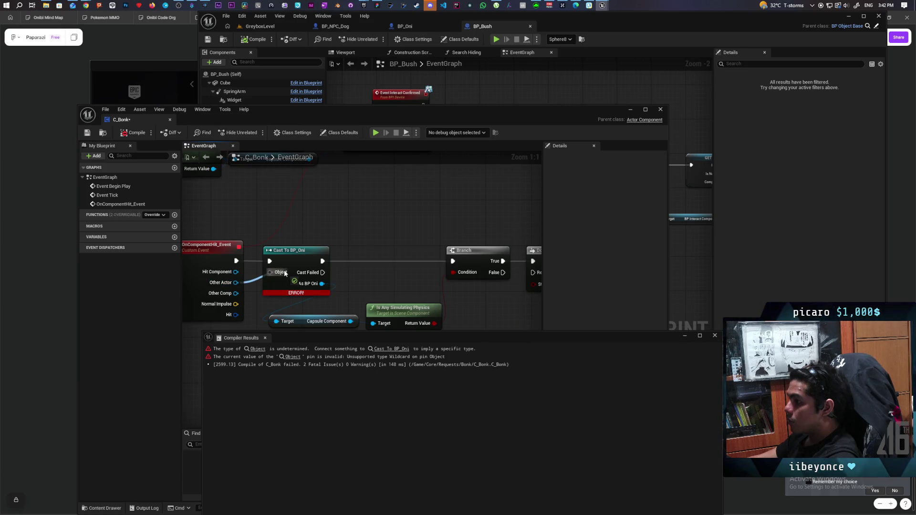
click(127, 134)
click(87, 133)
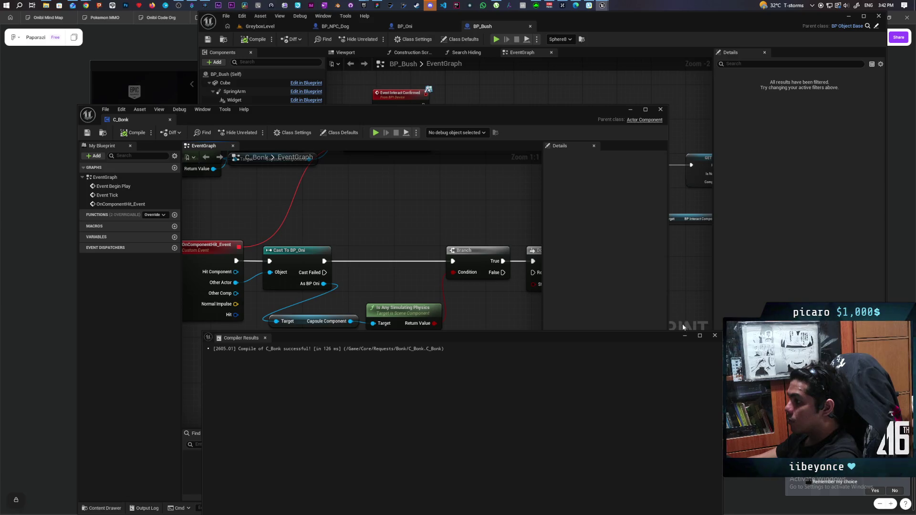
click(686, 336)
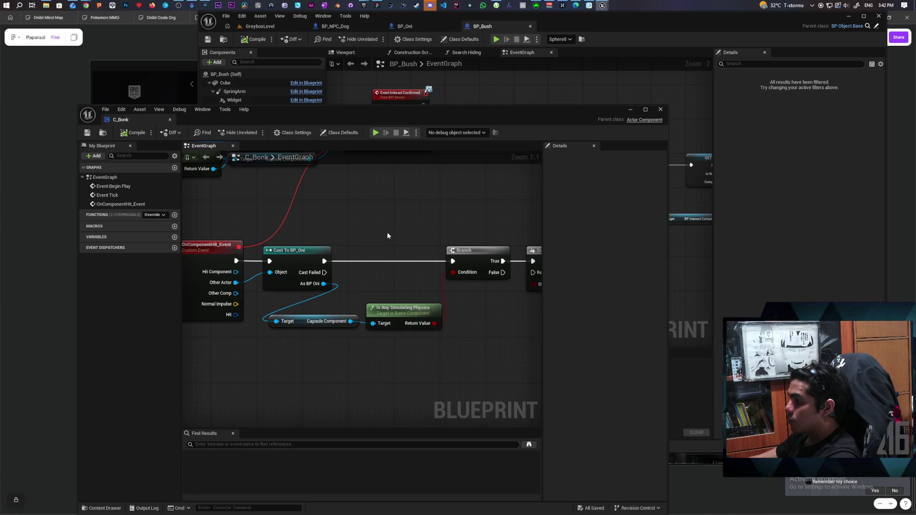
scroll(389, 235, down, 1)
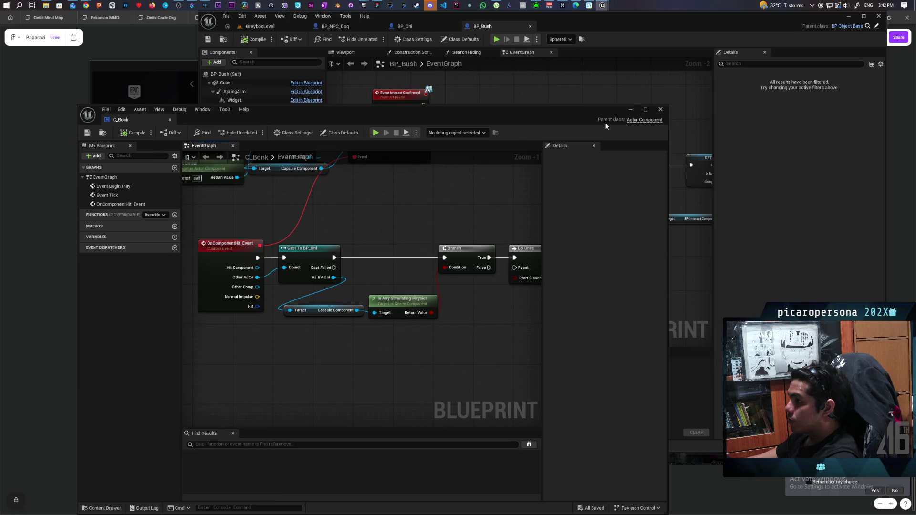
click(631, 113)
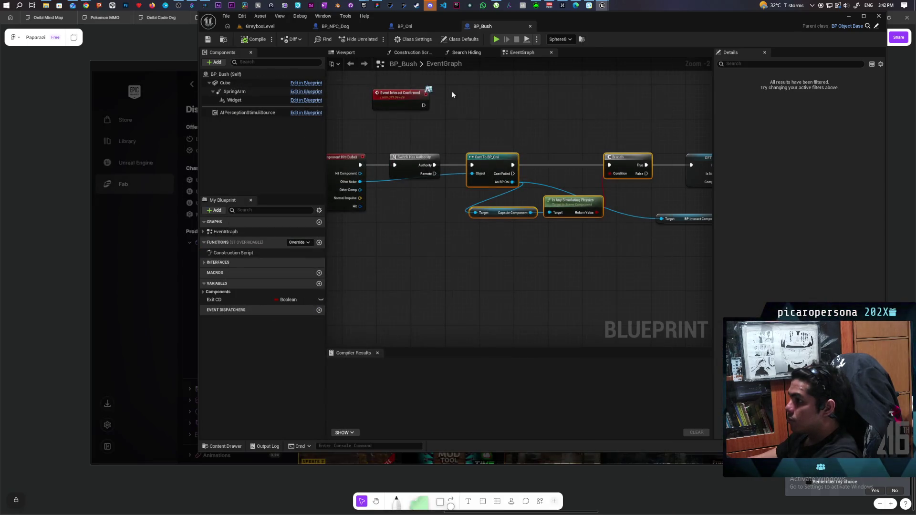
Launch a multiplayer play test and run the purple character across the arena
click(275, 27)
click(376, 38)
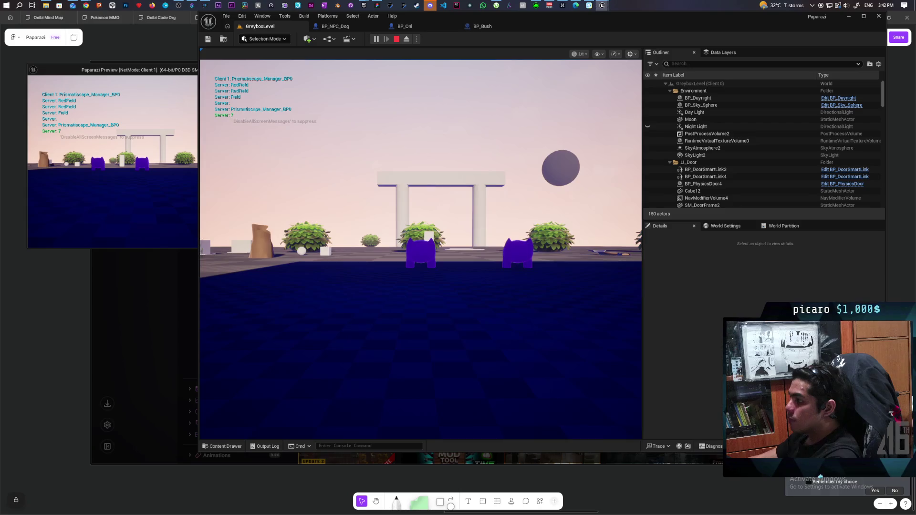
key(w)
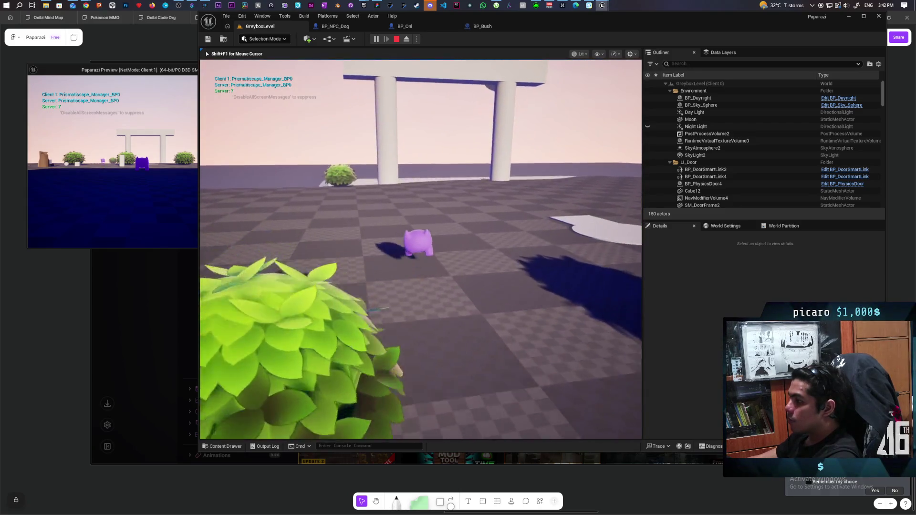
key(s)
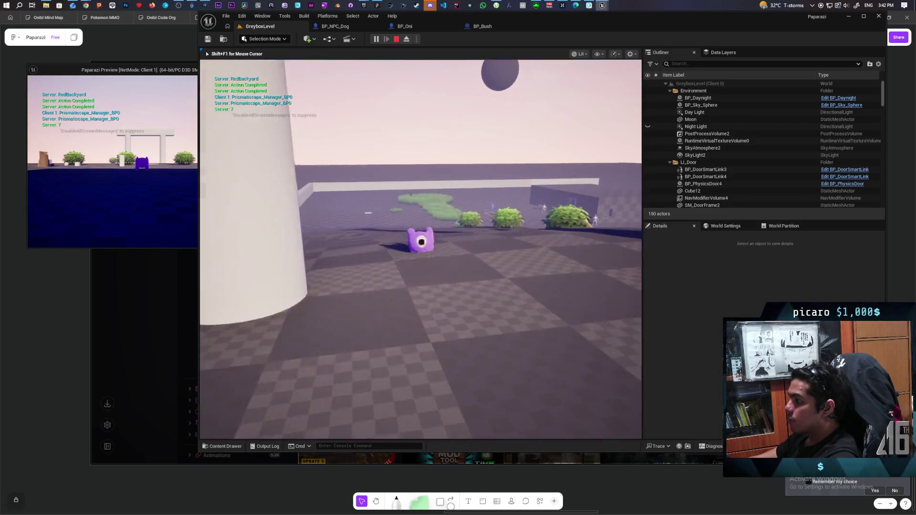
key(w)
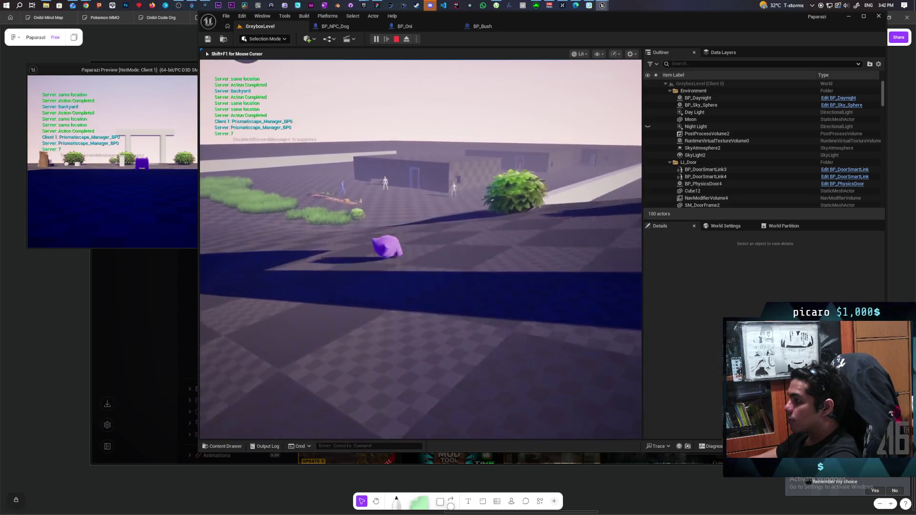
key(w)
key(w)
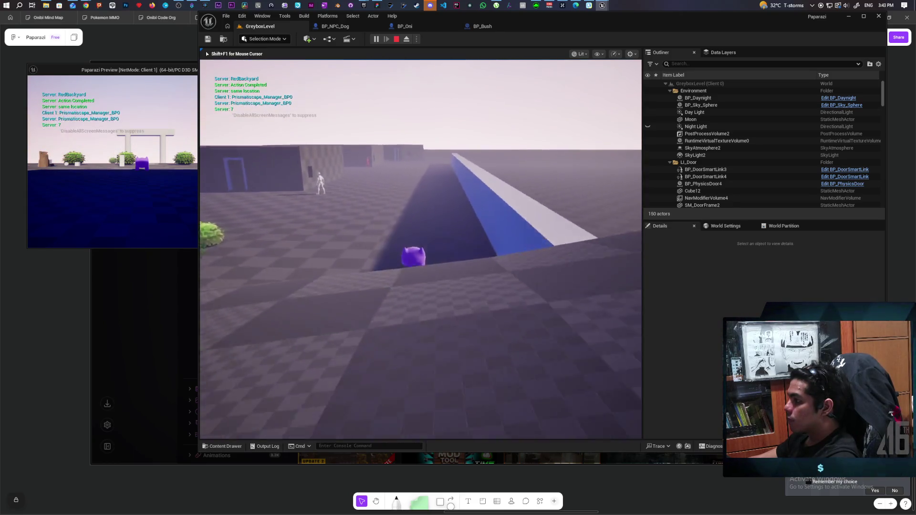
Walk the character up to the red NPC and dog, back away, and stop the session
key(w)
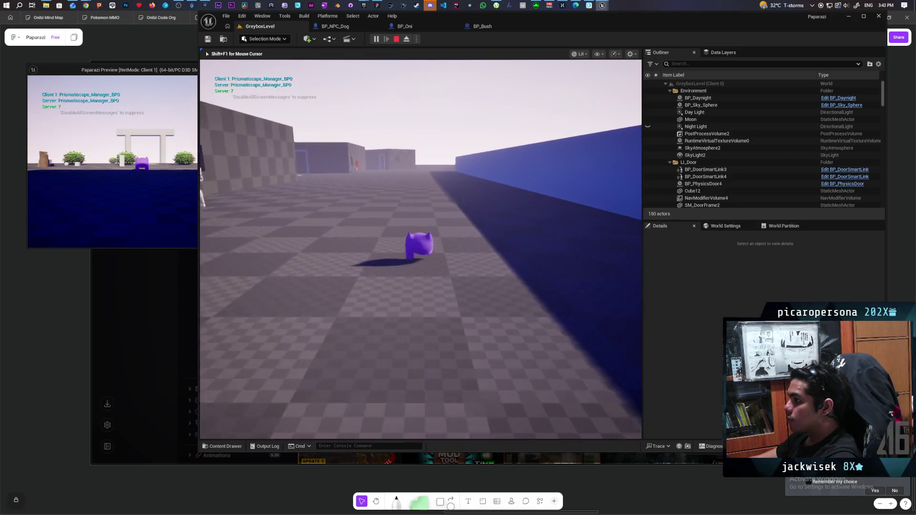
key(w)
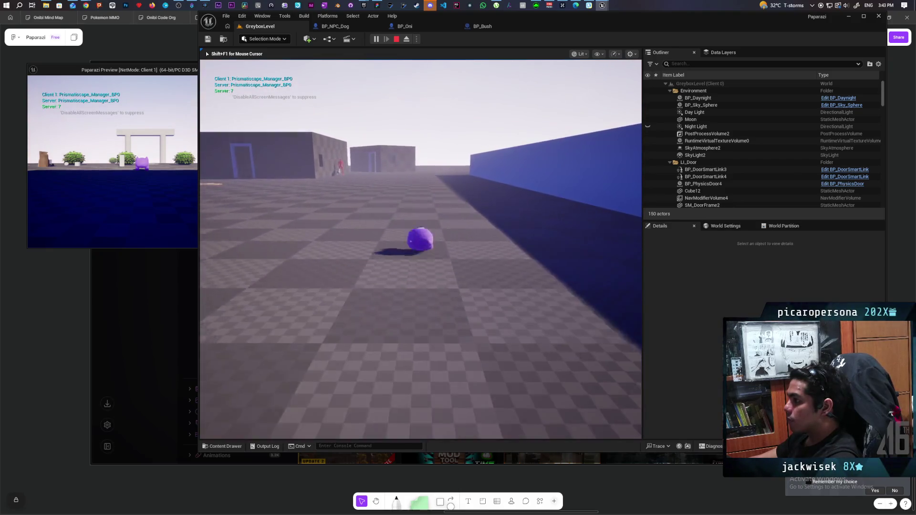
key(w)
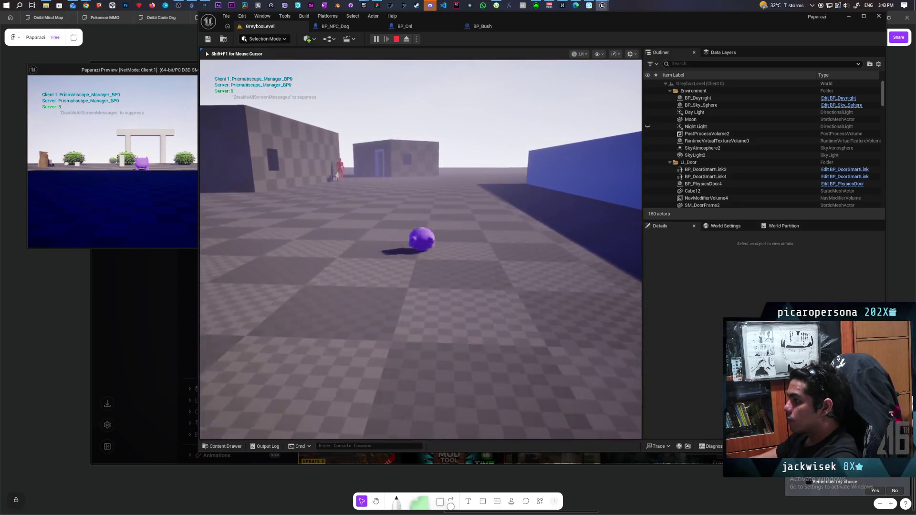
key(w)
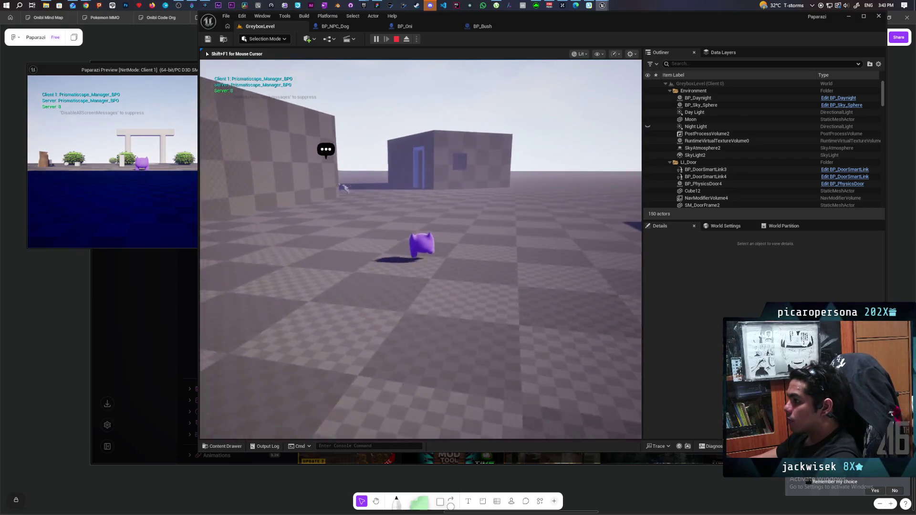
key(w)
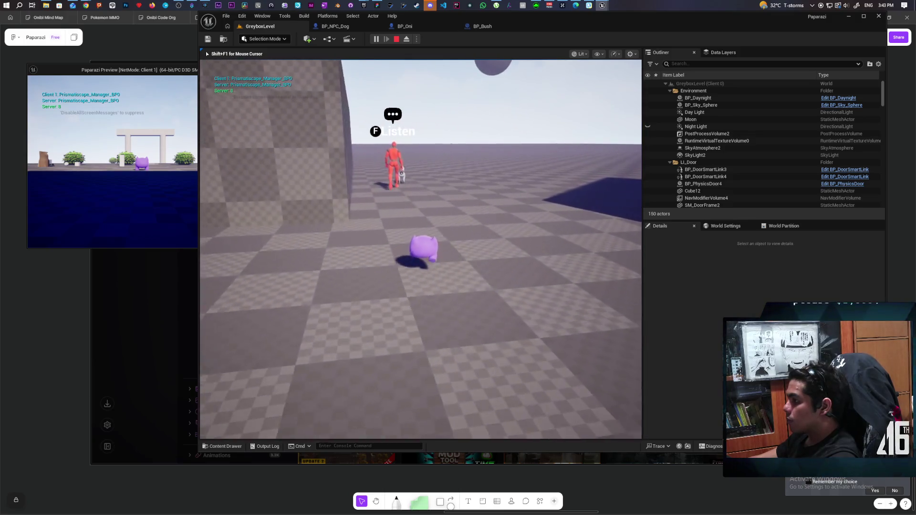
key(w)
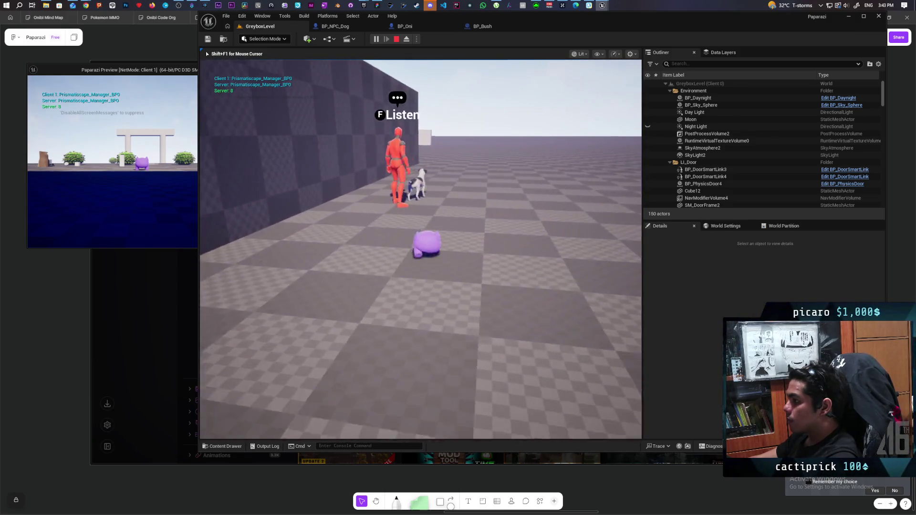
key(w)
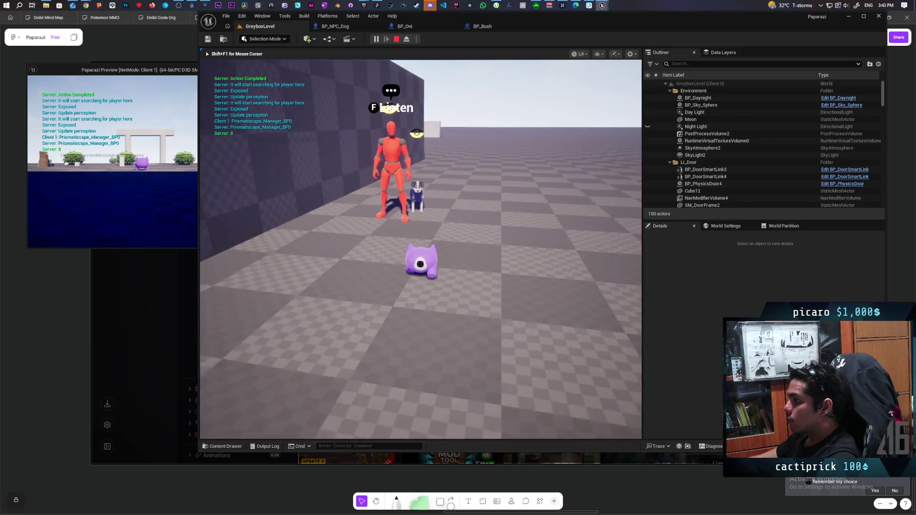
key(s)
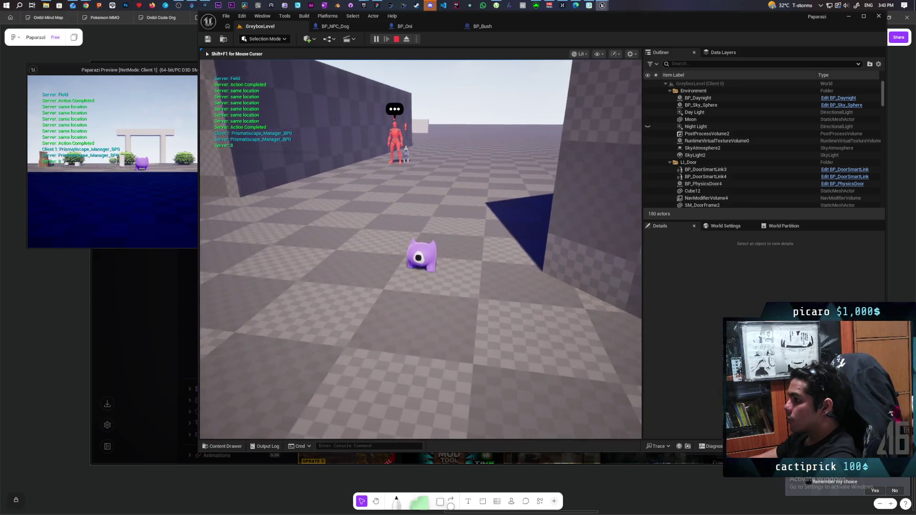
key(Escape)
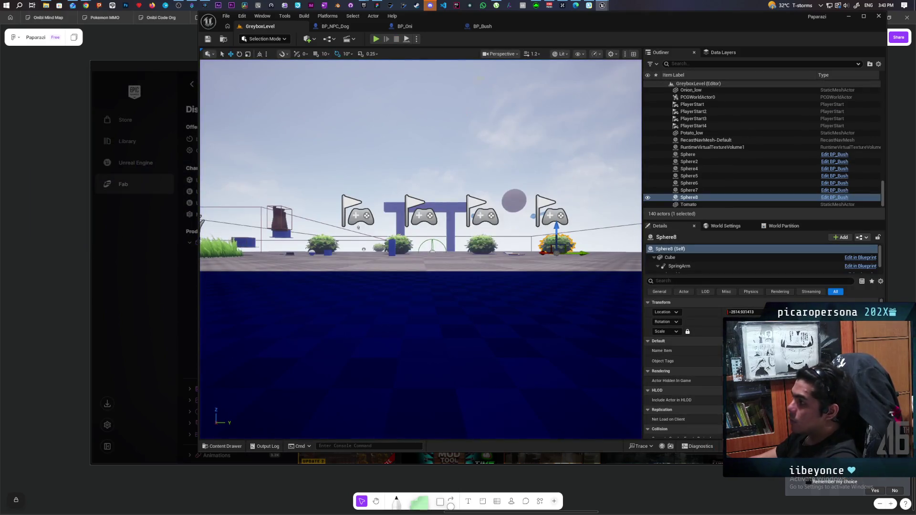
drag(451, 223, 451, 242)
click(353, 30)
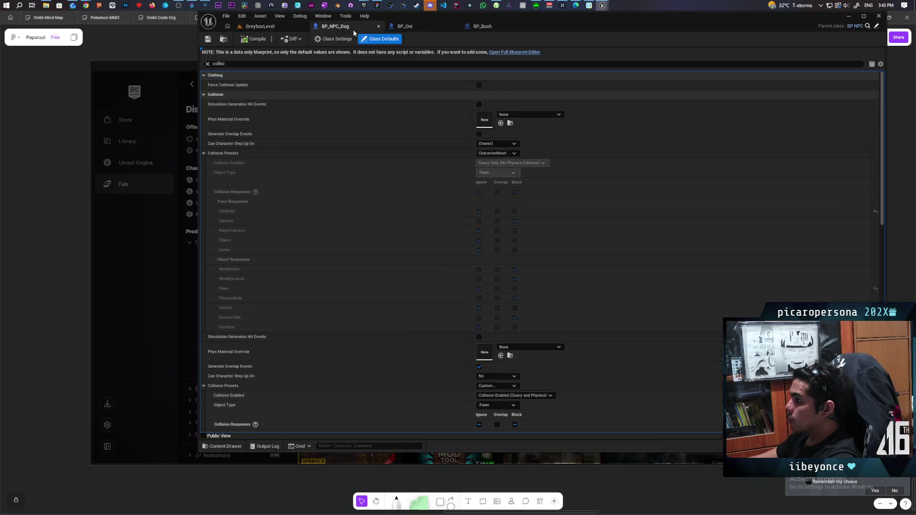
click(285, 30)
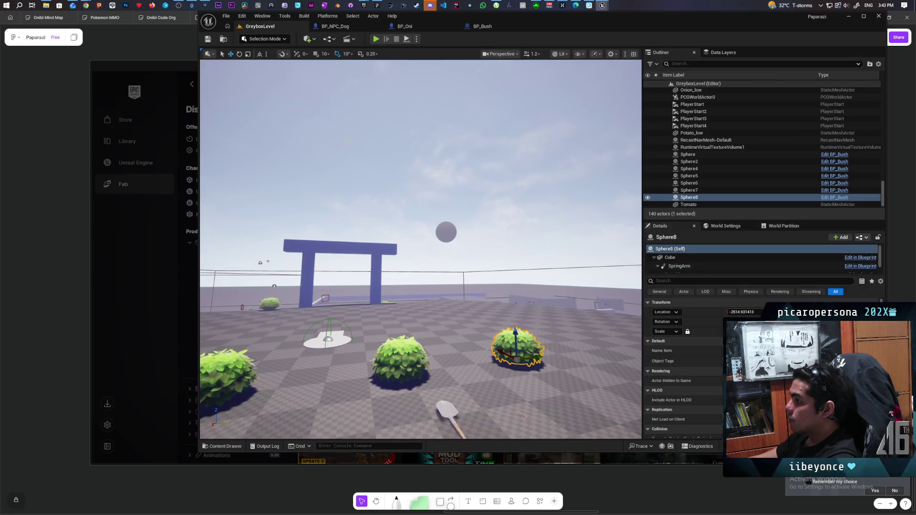
click(407, 354)
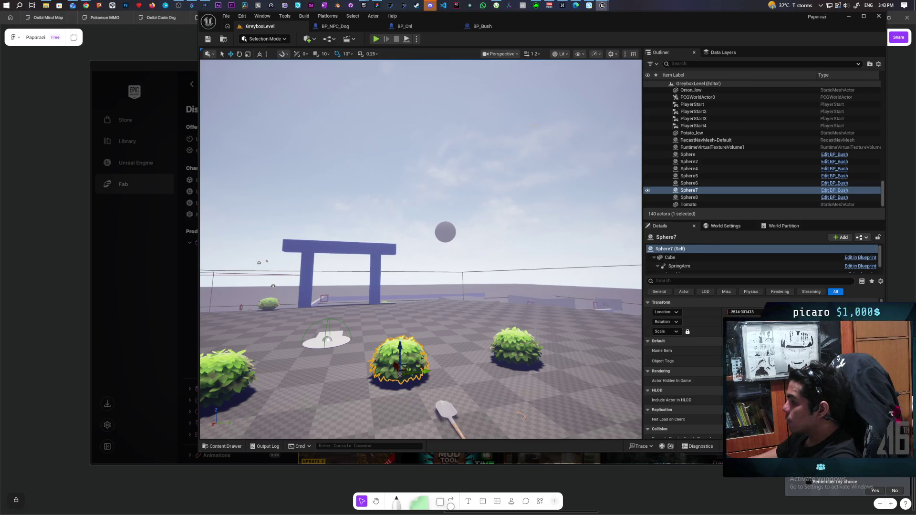
click(489, 28)
click(240, 86)
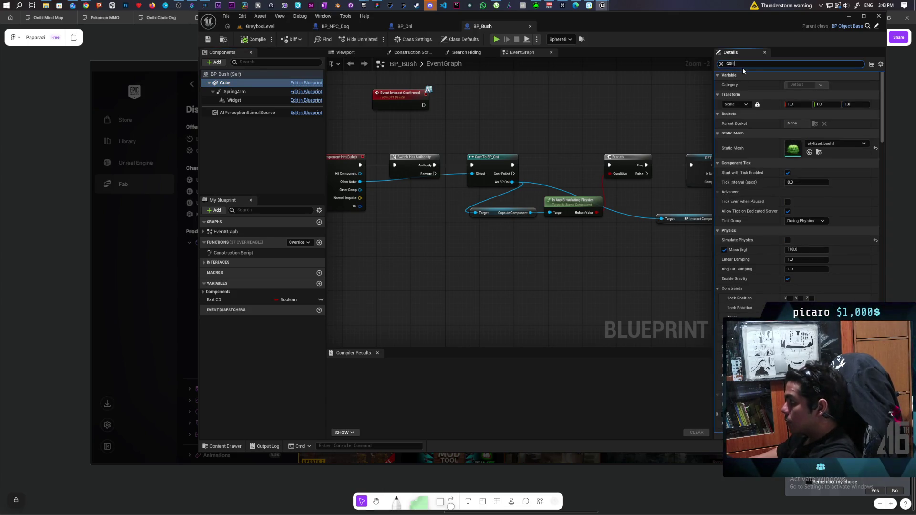
text(li)
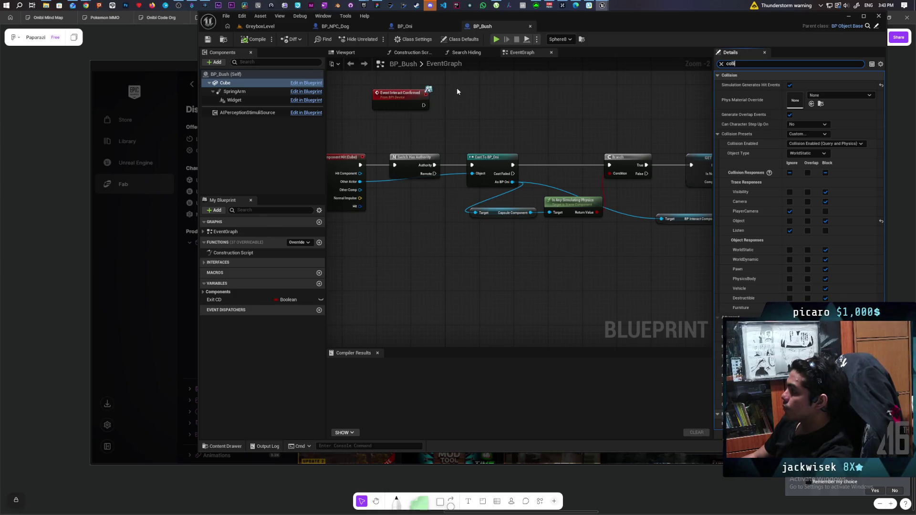
click(325, 26)
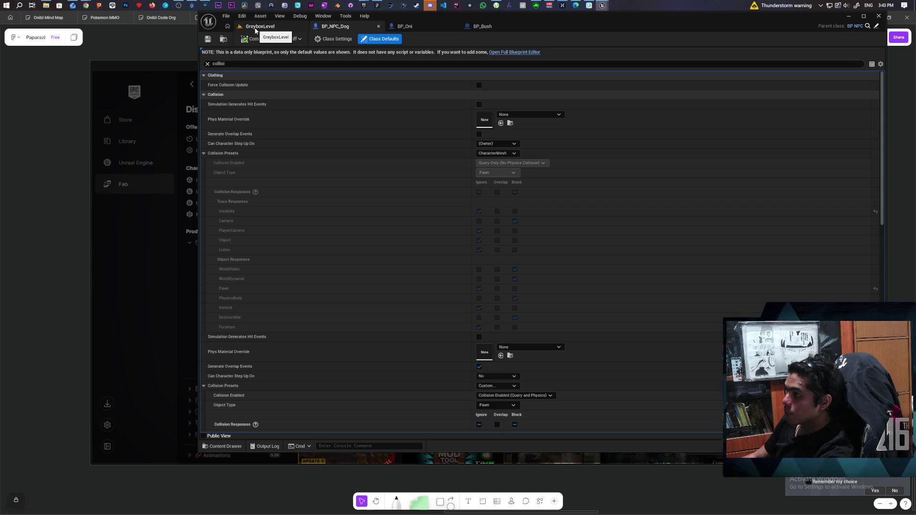
click(271, 28)
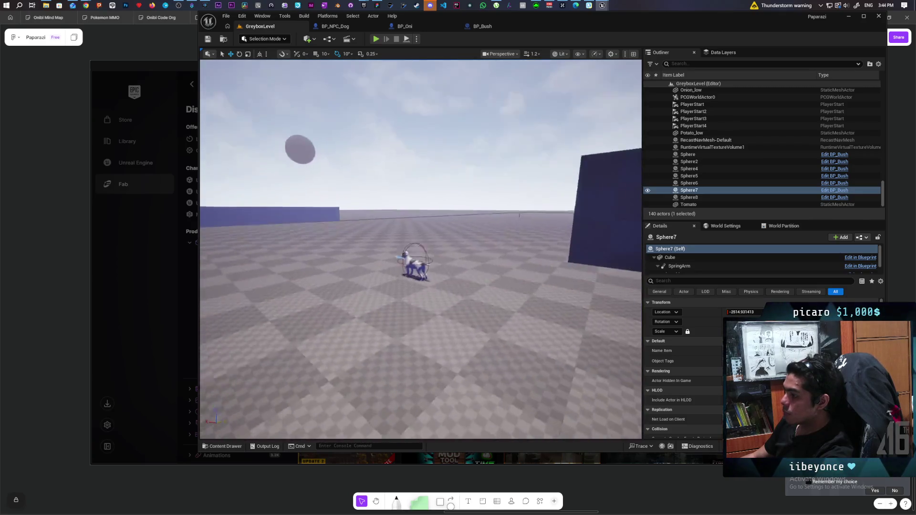
Tick Simulation Generates Hit Events on BP_NPC_Dog's Capsule Component and save the level
click(412, 293)
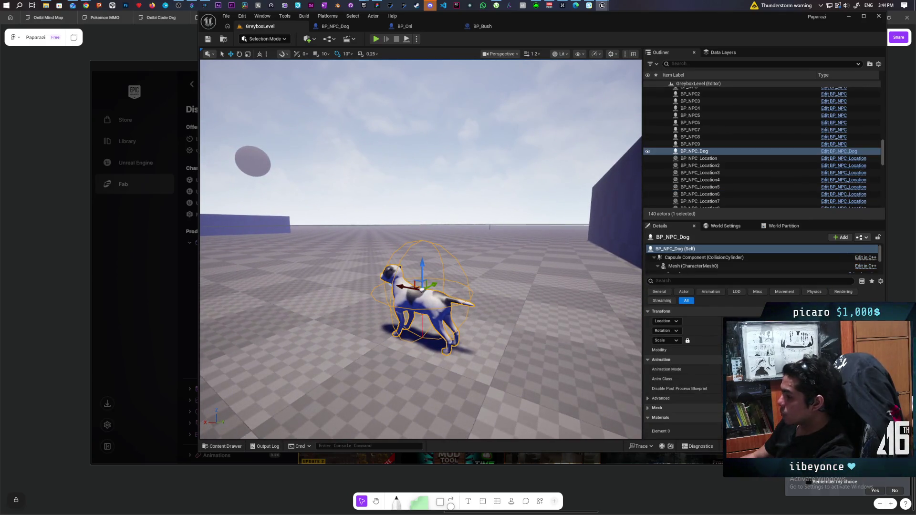
click(685, 258)
click(668, 281)
text(coll)
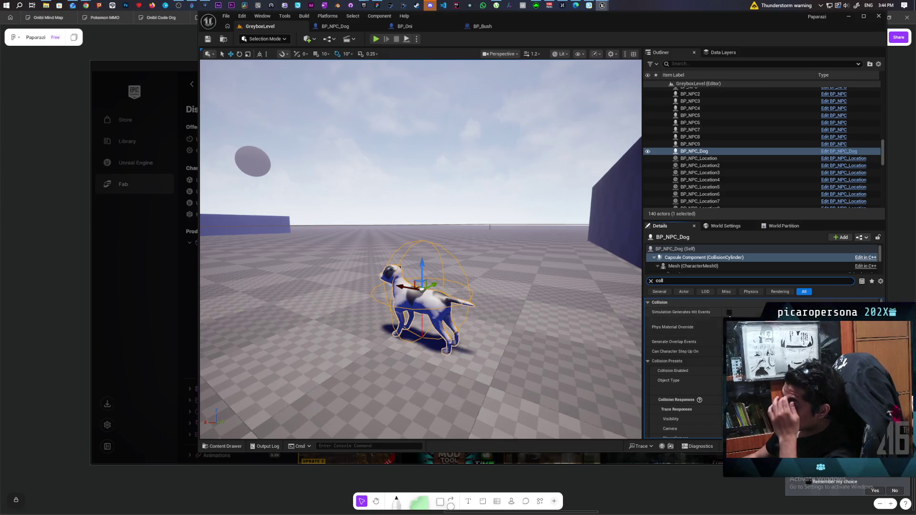
click(729, 312)
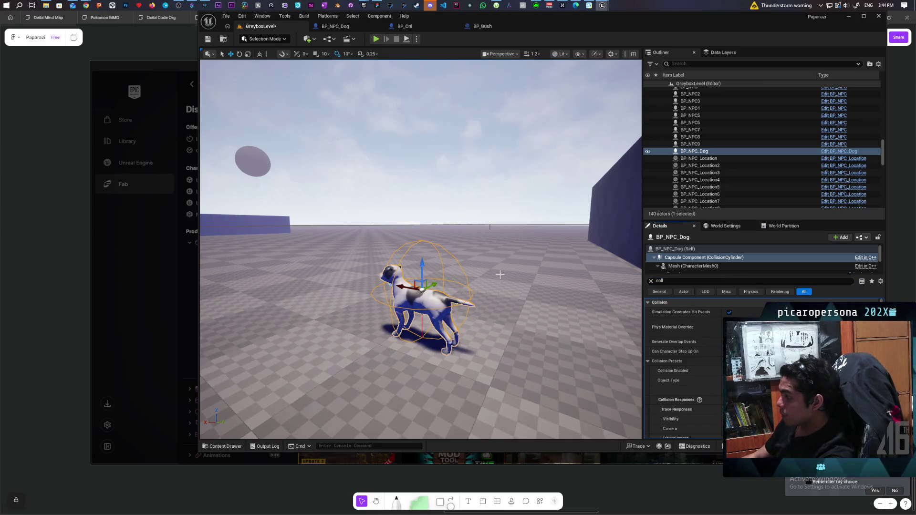
click(209, 42)
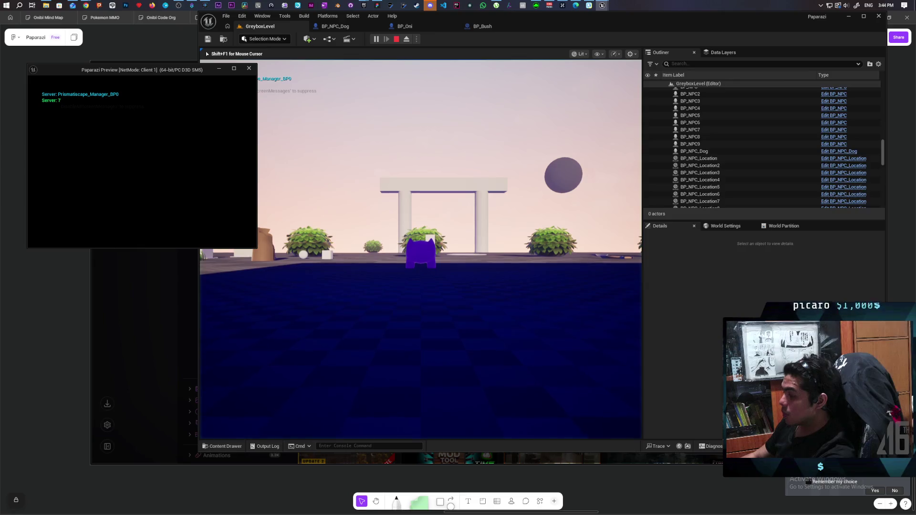
key(alt+Tab)
Take control of the game and run and jump the character toward the buildings
click(291, 109)
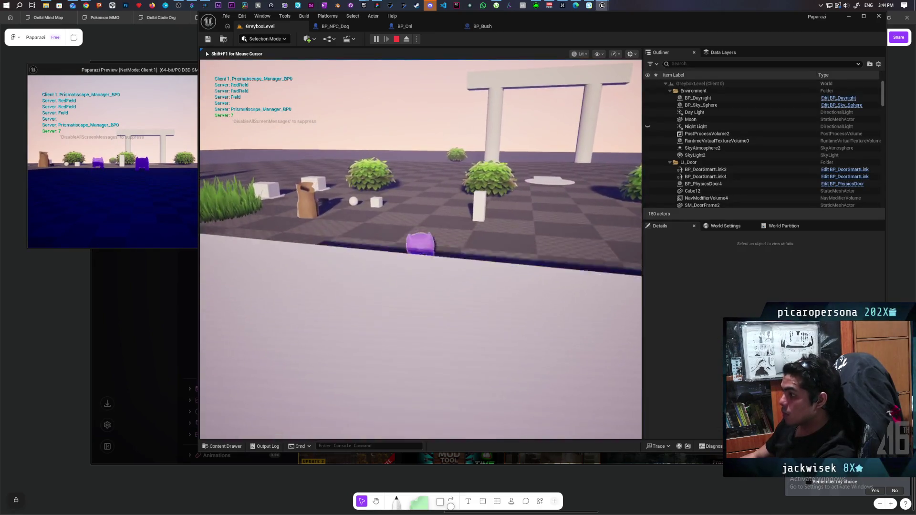
key(w)
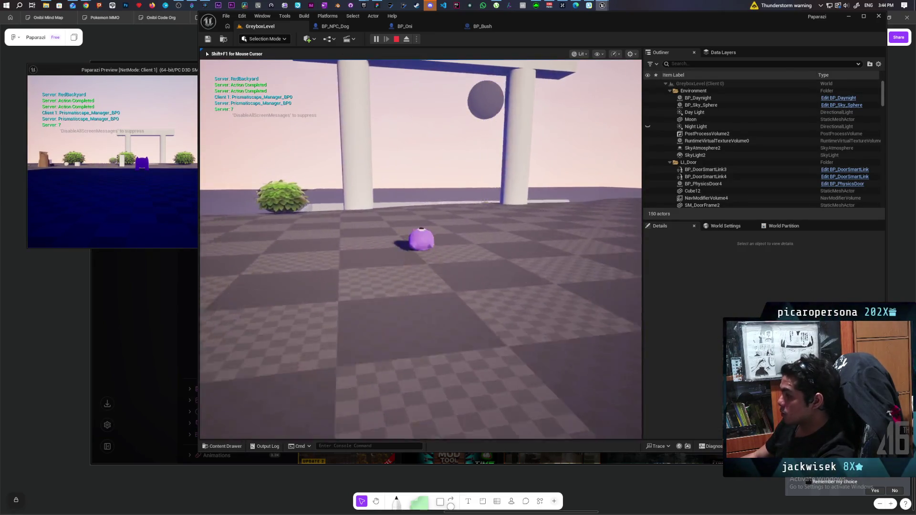
key(d)
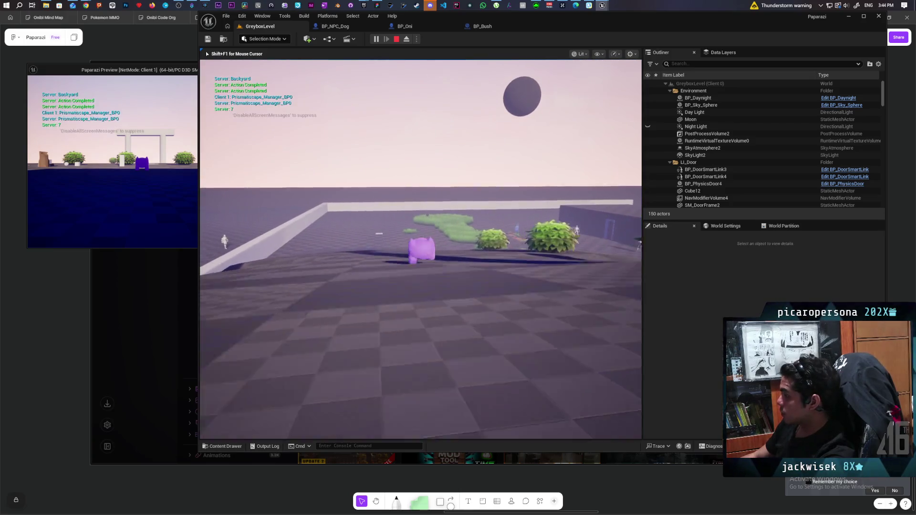
key(w)
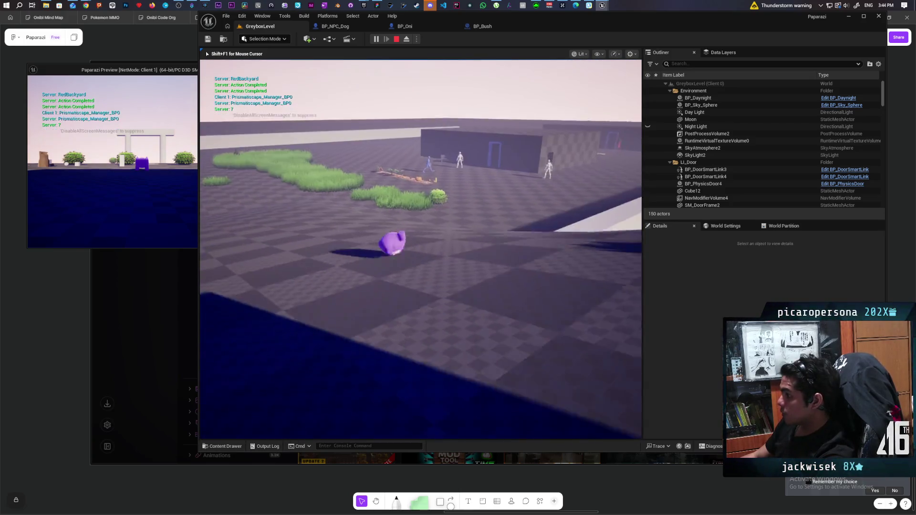
key(w)
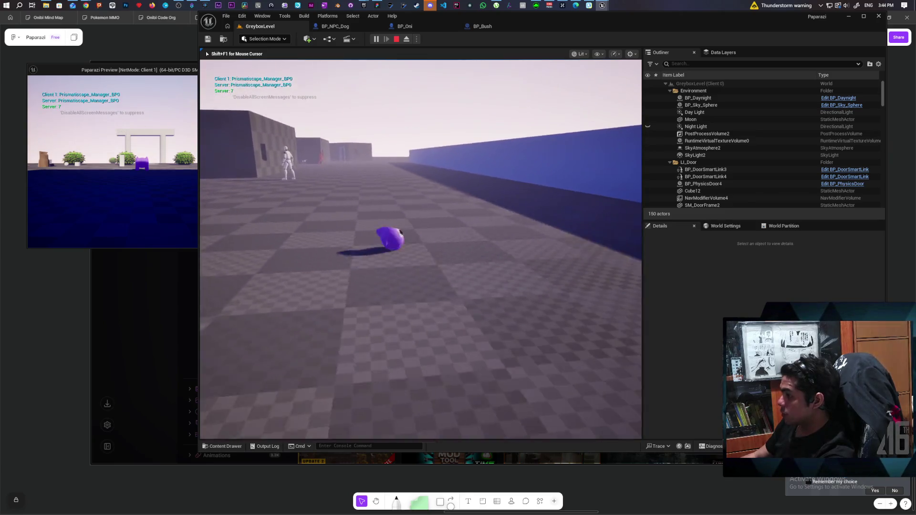
key(w)
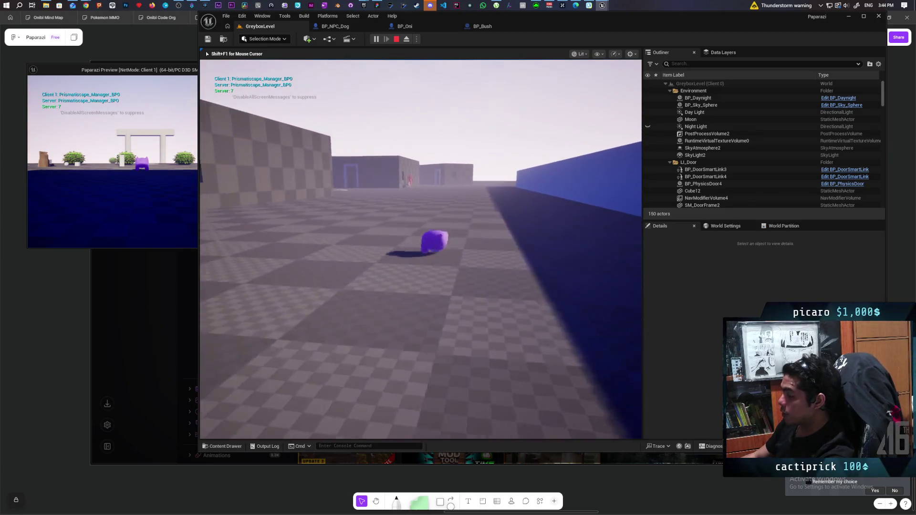
key(space)
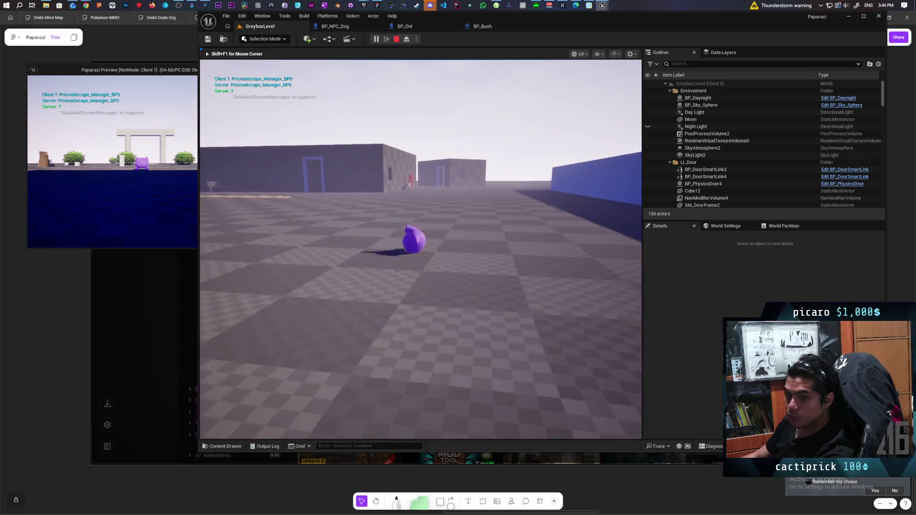
key(space)
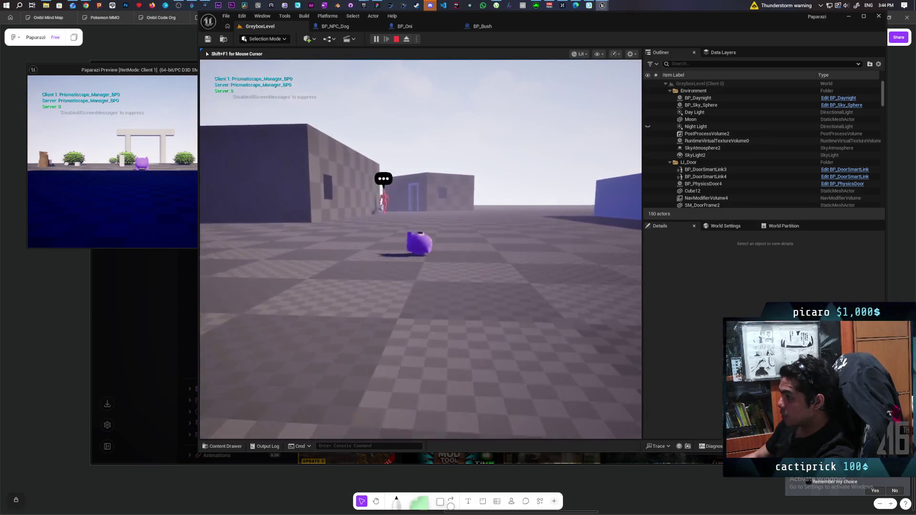
key(space)
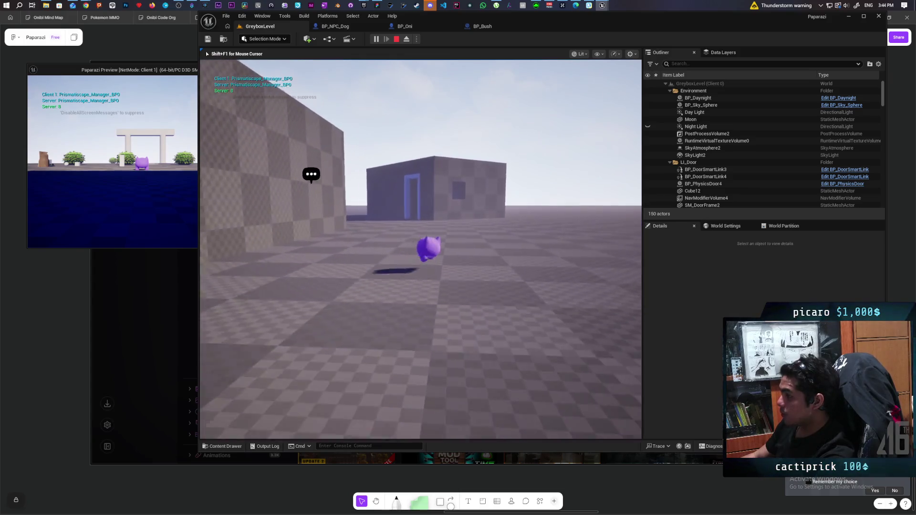
Steer the character past the red NPC and dog along the wall, then stop the session
key(w)
key(w)
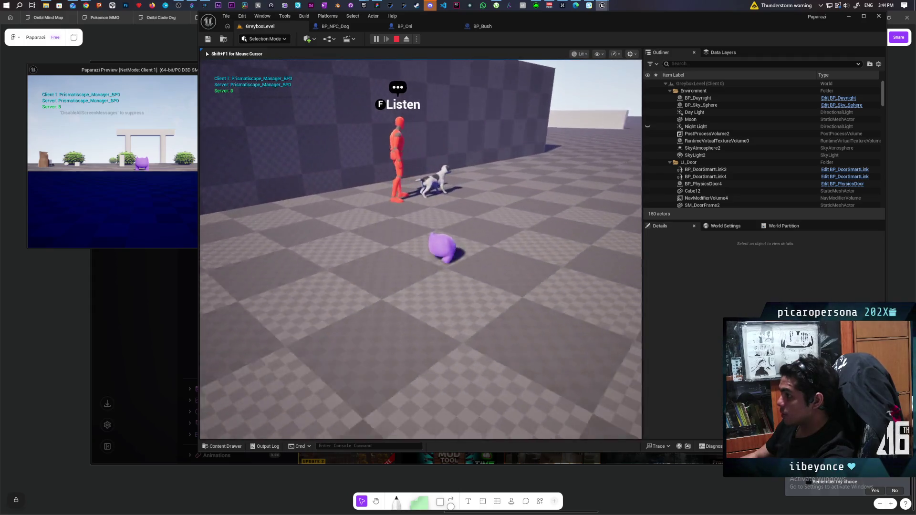
key(a)
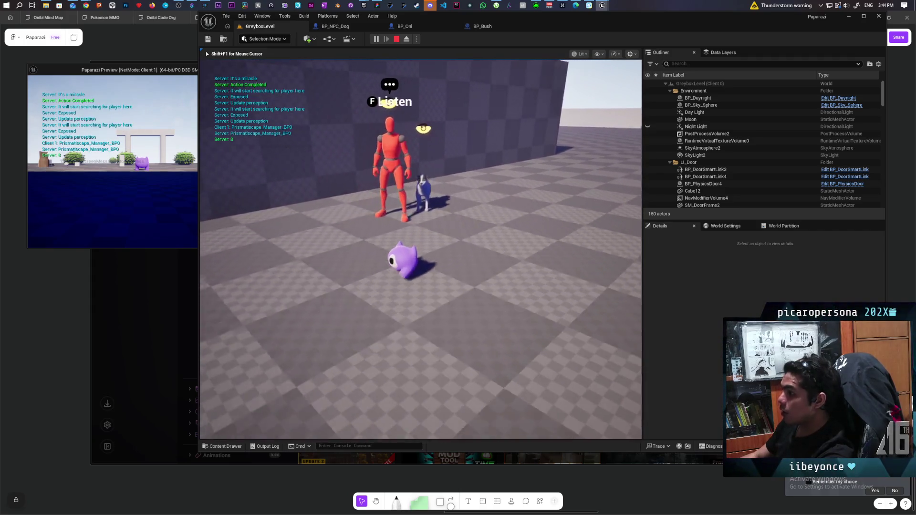
key(f)
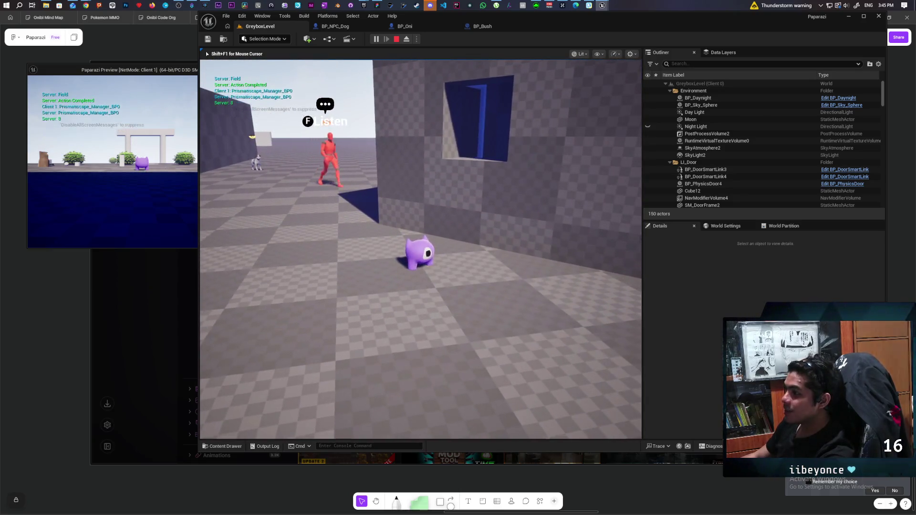
key(w)
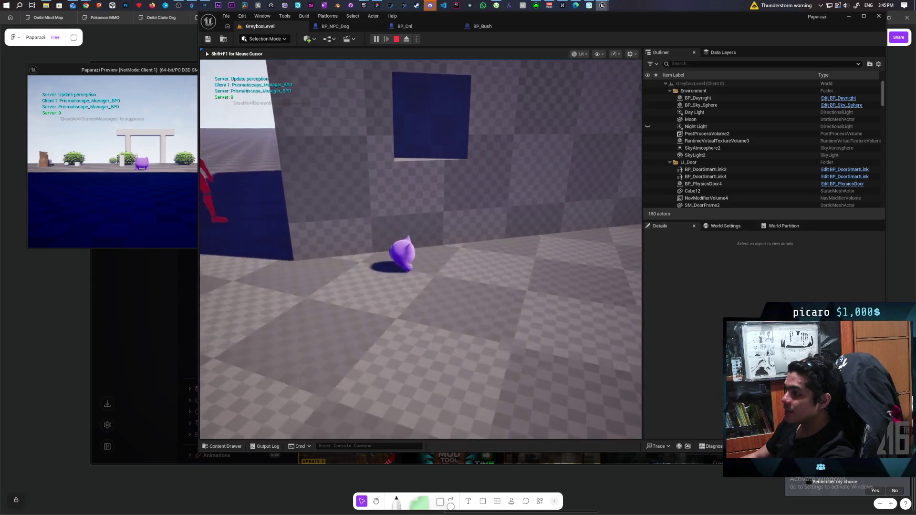
key(w)
key(d)
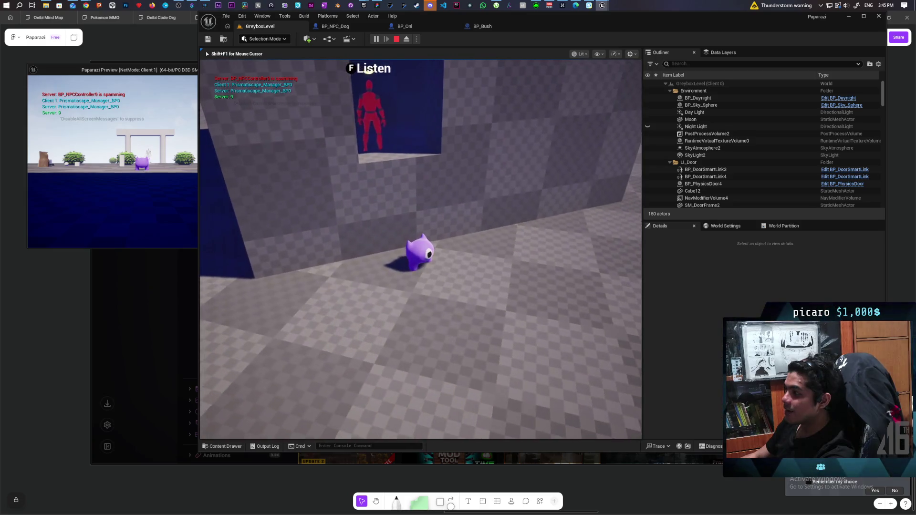
key(f)
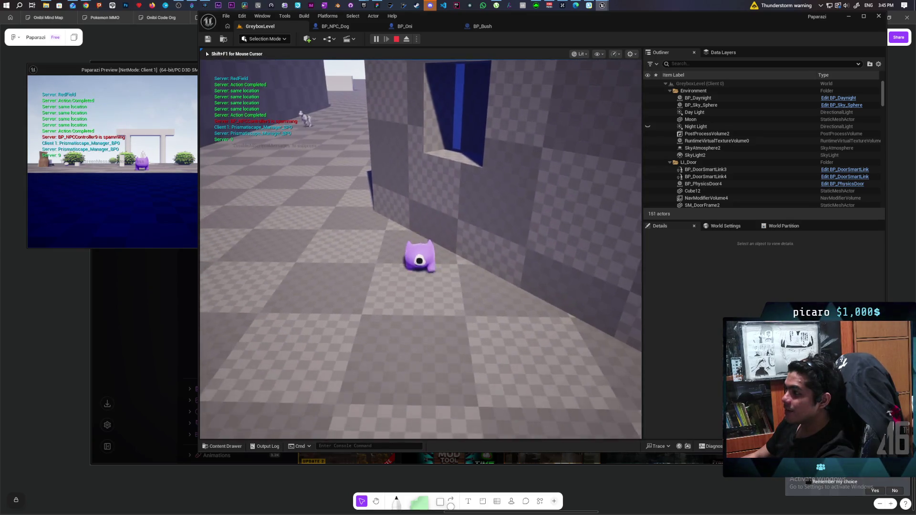
key(w)
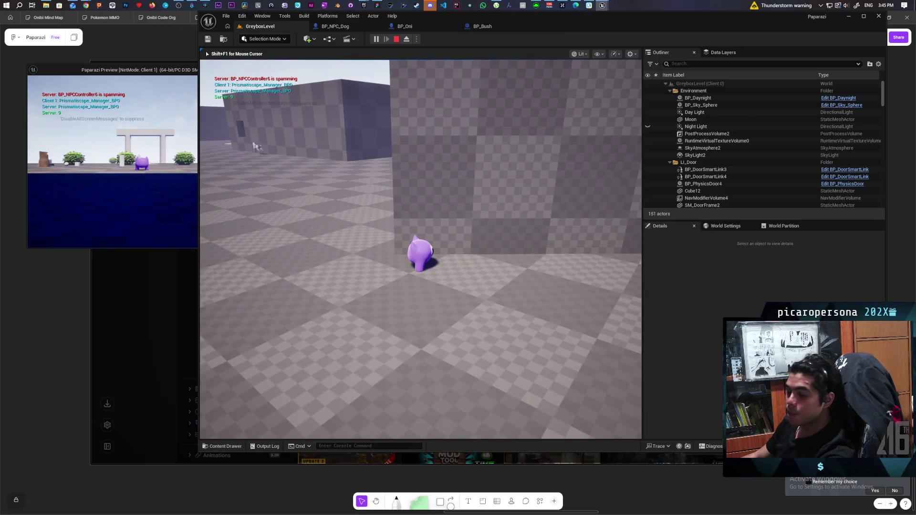
key(shift+F1)
key(Escape)
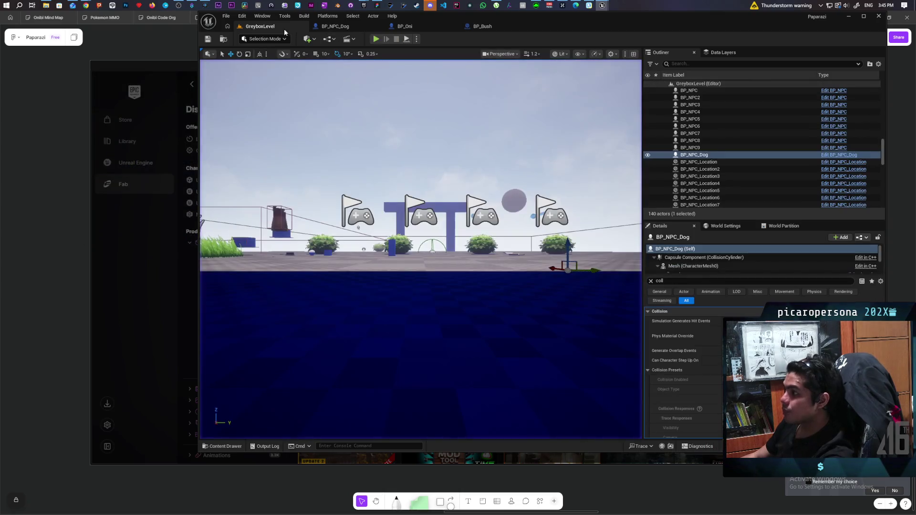
Bring C_Bonk's Cast To BP_NPC, Bind Event and Do Once nodes into view
mouse_move(603, 5)
click(635, 38)
scroll(419, 216, down, 1)
mouse_move(419, 216)
mouse_down()
mouse_move(378, 264)
mouse_move(418, 337)
mouse_up()
scroll(474, 327, up, 2)
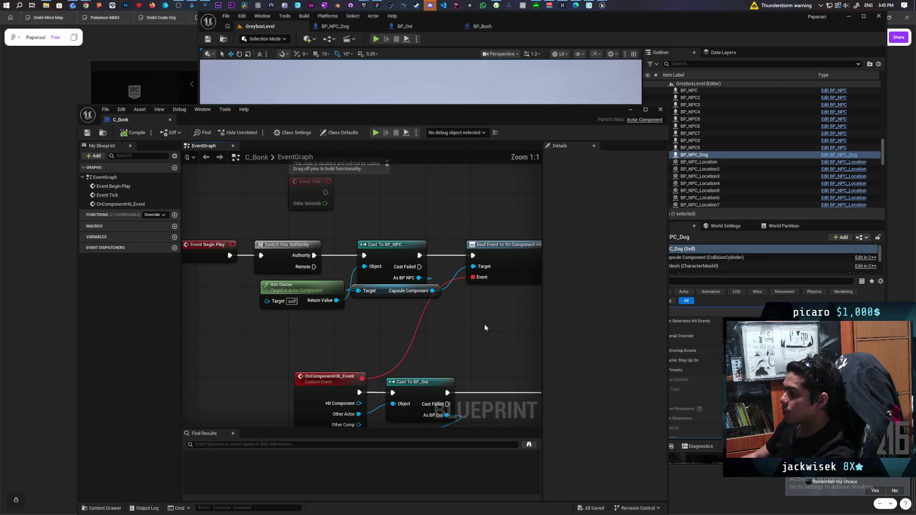
drag(485, 327, 339, 319)
Add an On Component Hit Event from Capsule Component and hook it into the Bind Event node
drag(293, 286, 339, 339)
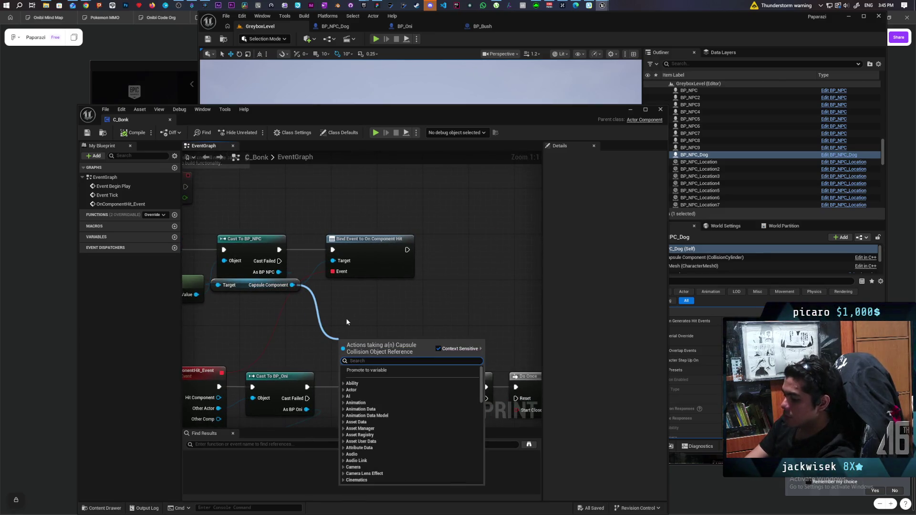
text(set hit)
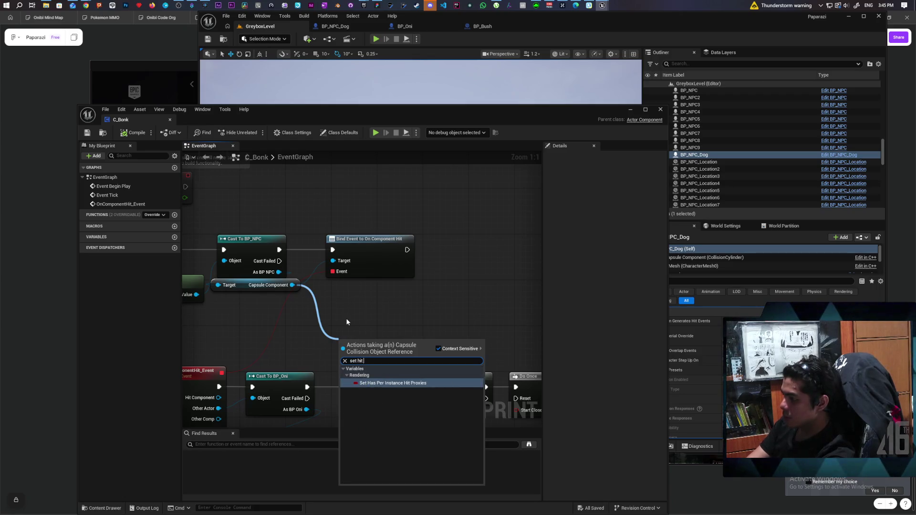
key(BackSpace)
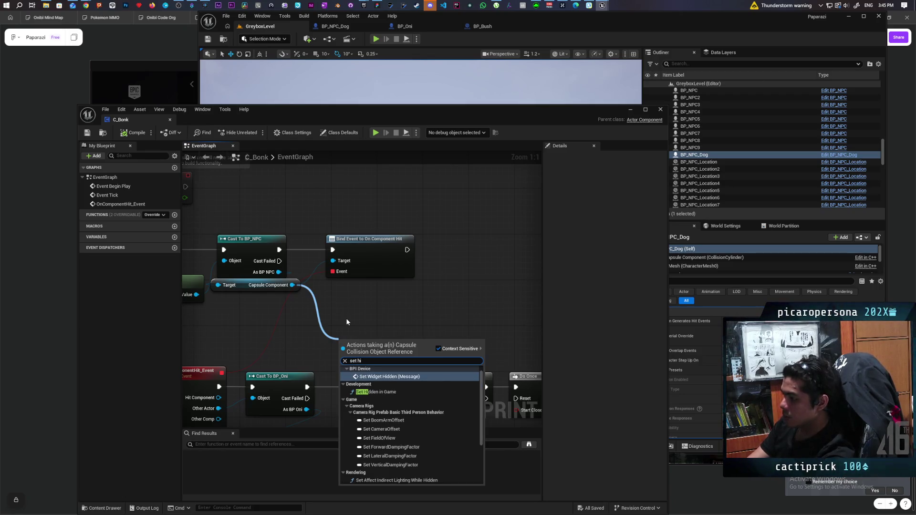
key(BackSpace)
key(BackSpace)
key(BackSpace)
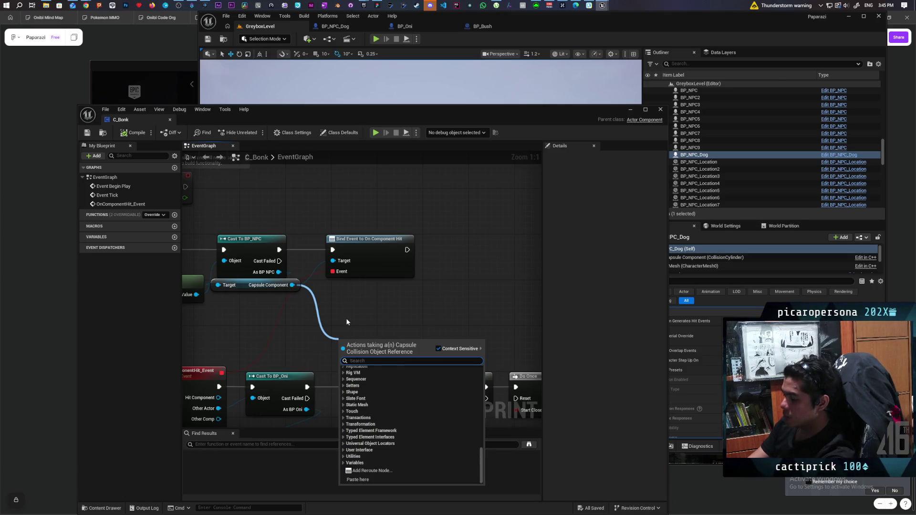
text(simulate)
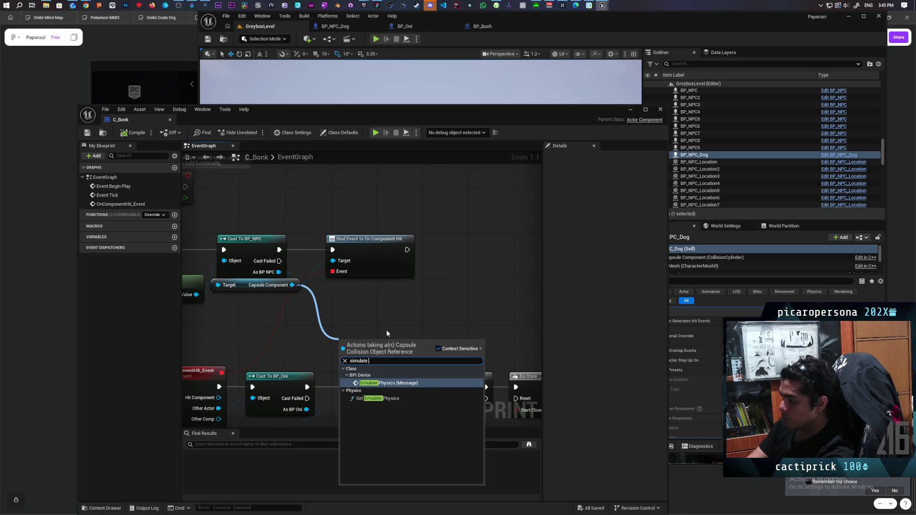
text( hit)
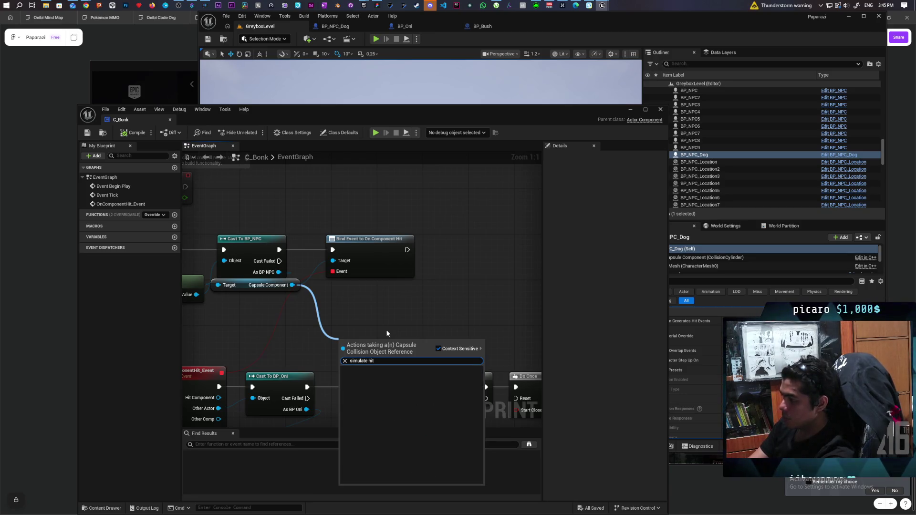
key(ctrl+a)
text(hit eve)
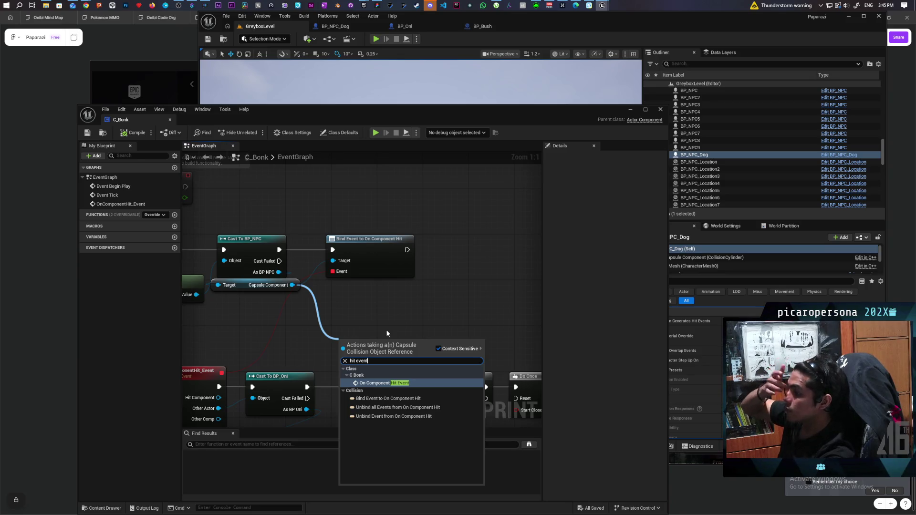
key(Return)
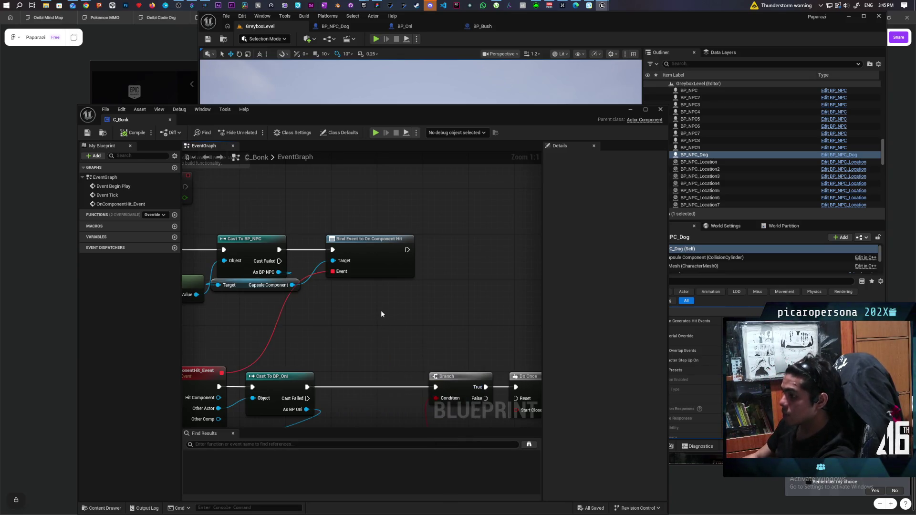
mouse_move(383, 311)
mouse_down()
mouse_move(457, 282)
mouse_move(375, 258)
mouse_up()
Review the Do Once and SpawnActor nodes, then close the C_Bonk Blueprint editor
scroll(436, 277, down, 2)
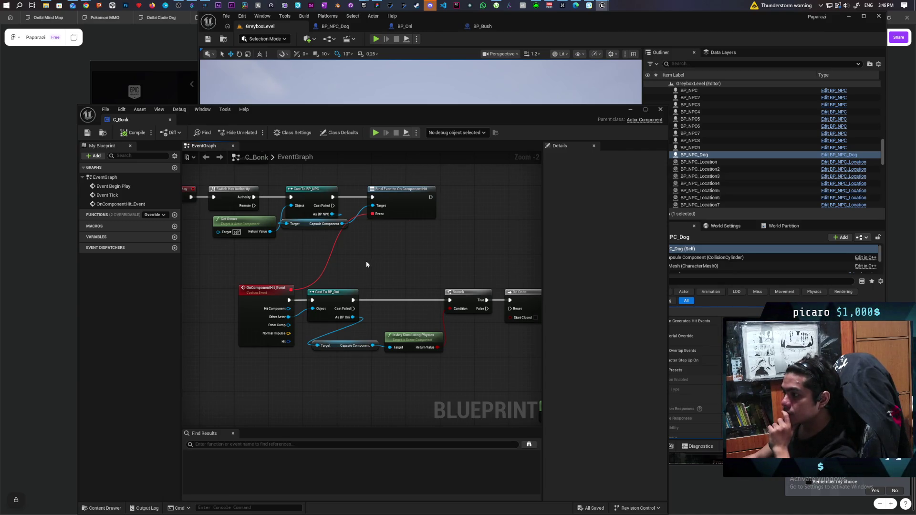
mouse_move(451, 260)
mouse_down()
mouse_move(352, 235)
mouse_move(262, 238)
mouse_up()
scroll(214, 219, down, 1)
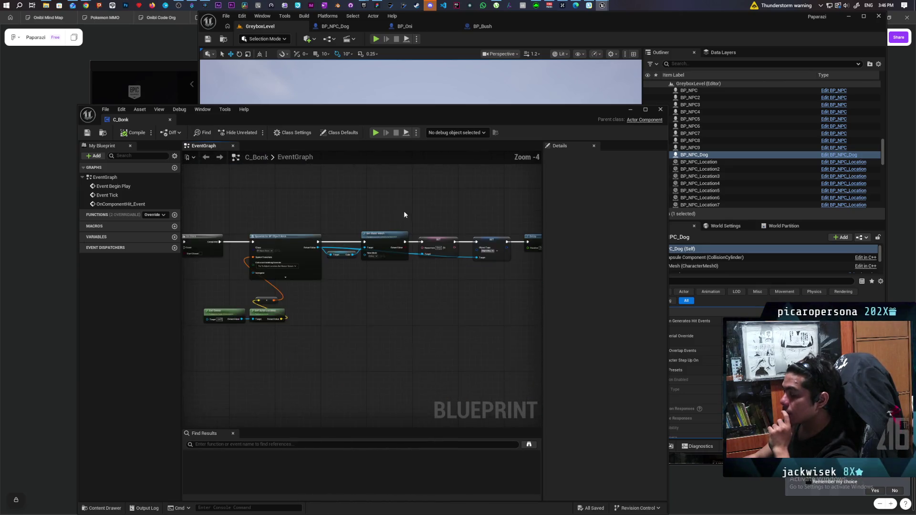
scroll(403, 211, down, 1)
scroll(317, 216, up, 1)
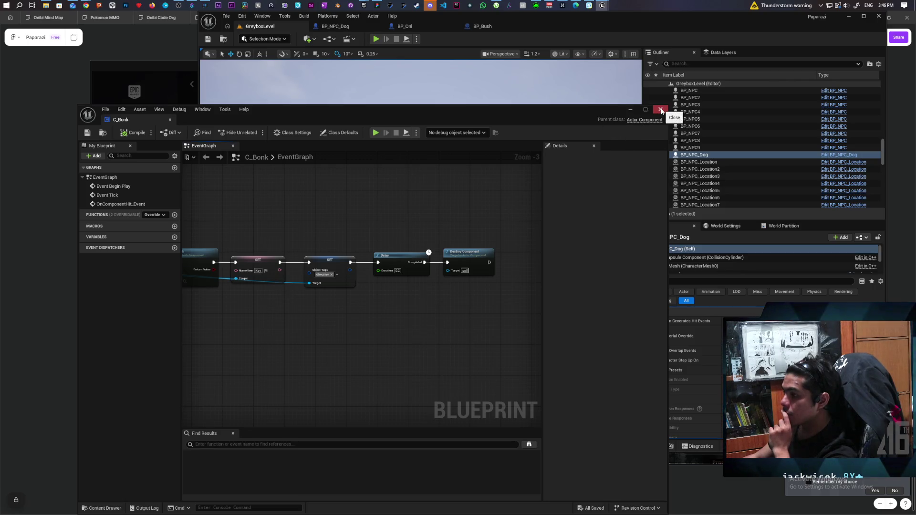
click(661, 109)
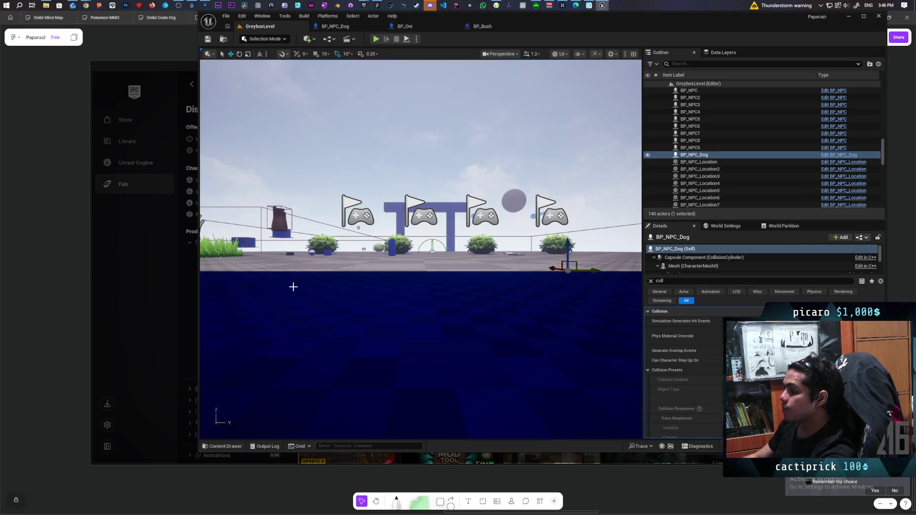
Commit both changed files to main as 'added basic bonk component' and push to origin
key(alt+Tab)
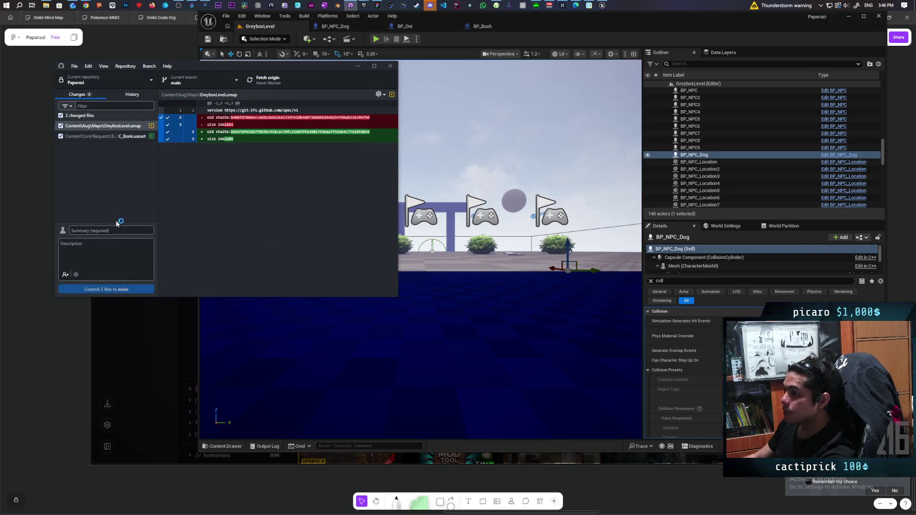
text(adde)
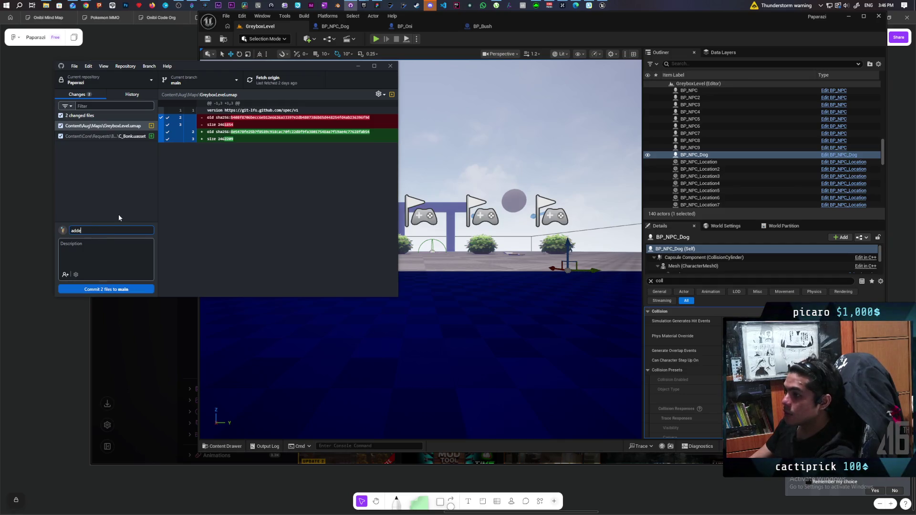
text(d t bonk)
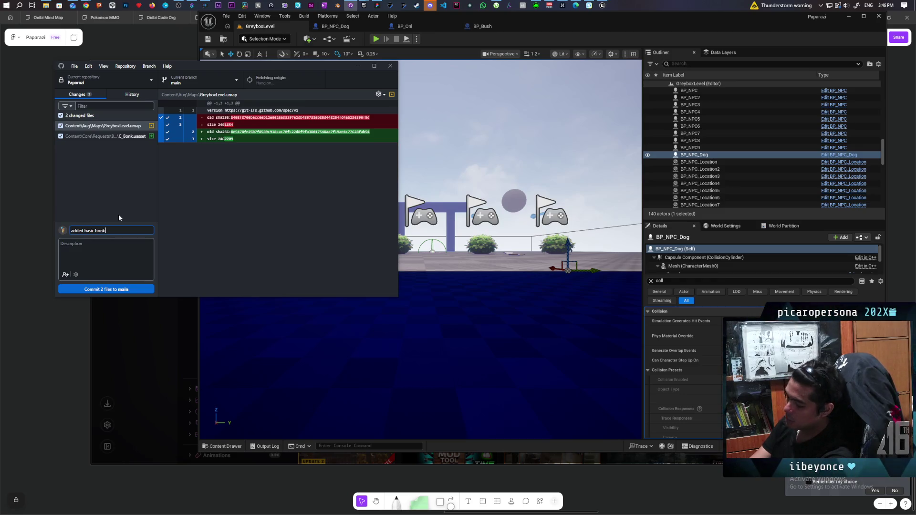
text(nent)
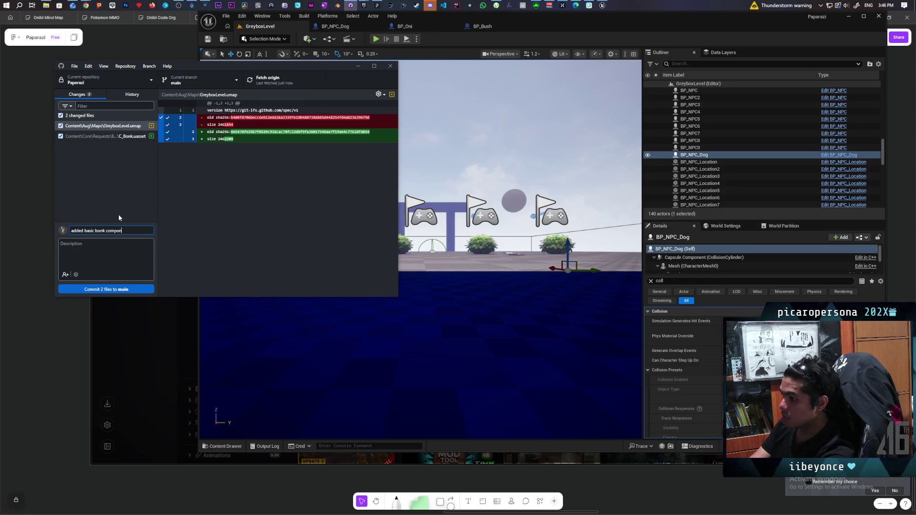
click(118, 290)
key(ctrl+p)
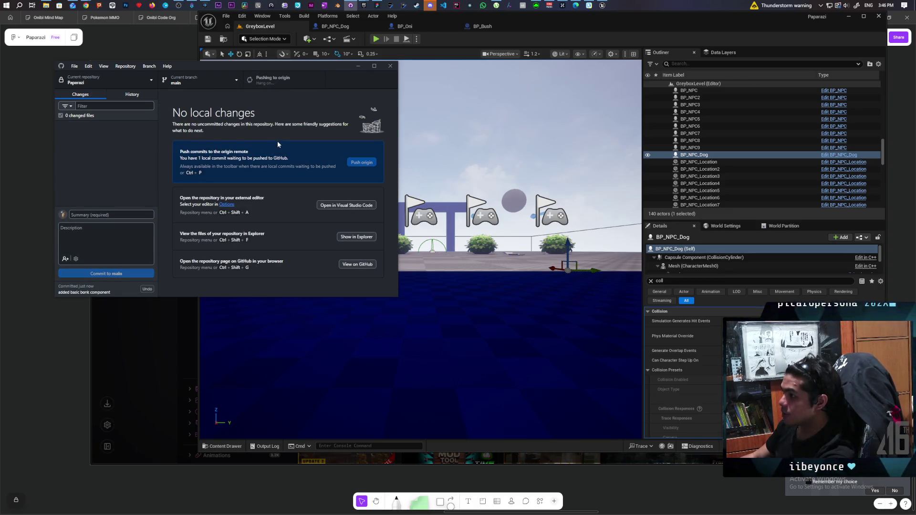
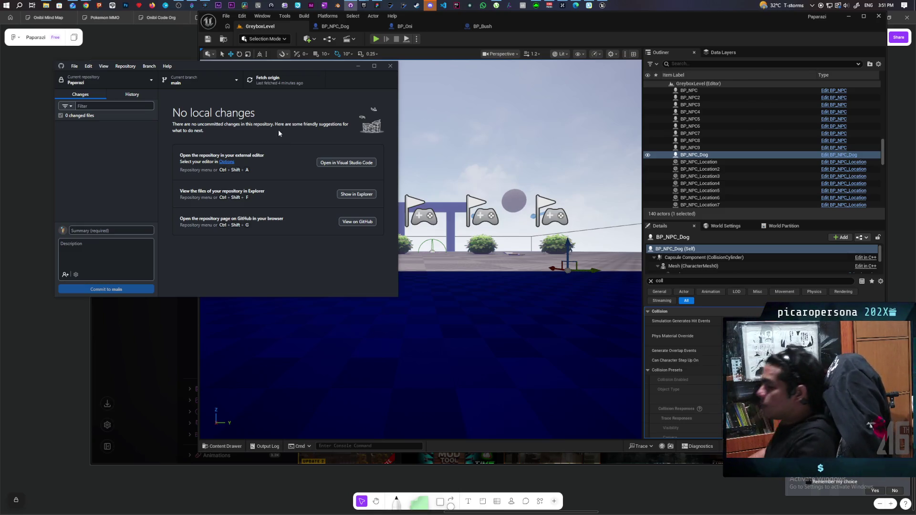
Bring the Unreal editor forward and select the BP_NPC5 character in the level
click(474, 41)
mouse_move(451, 130)
mouse_down()
mouse_move(259, 308)
mouse_move(267, 377)
mouse_move(267, 291)
mouse_move(244, 282)
mouse_up()
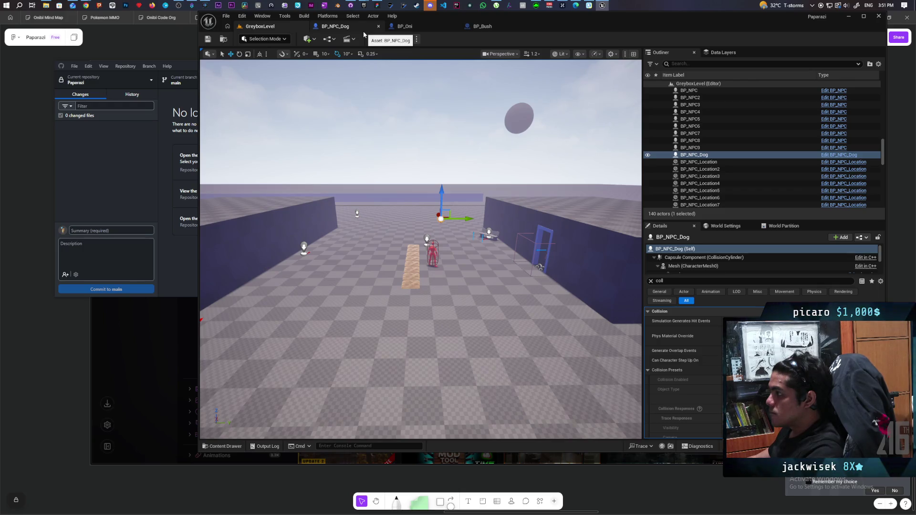
click(435, 252)
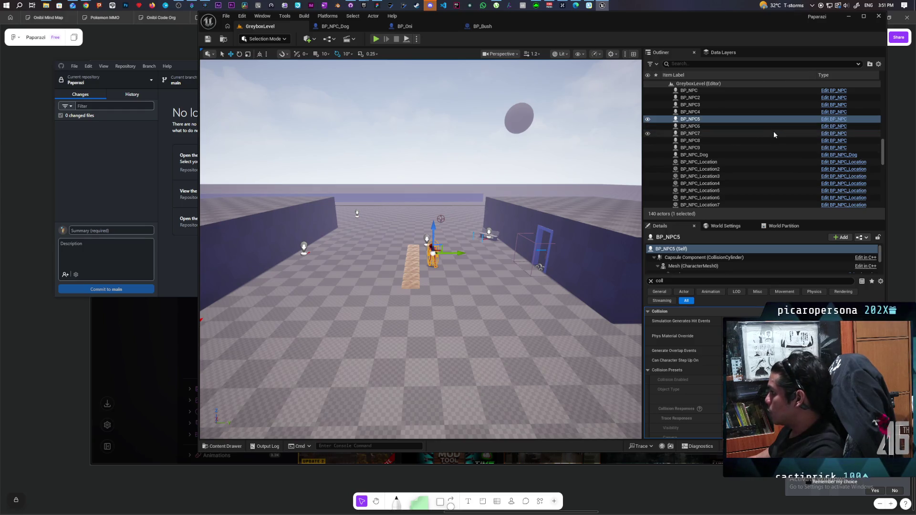
Open the BP_NPC blueprint from ThirdPerson/Blueprints in the Content Drawer
scroll(774, 131, up, 2)
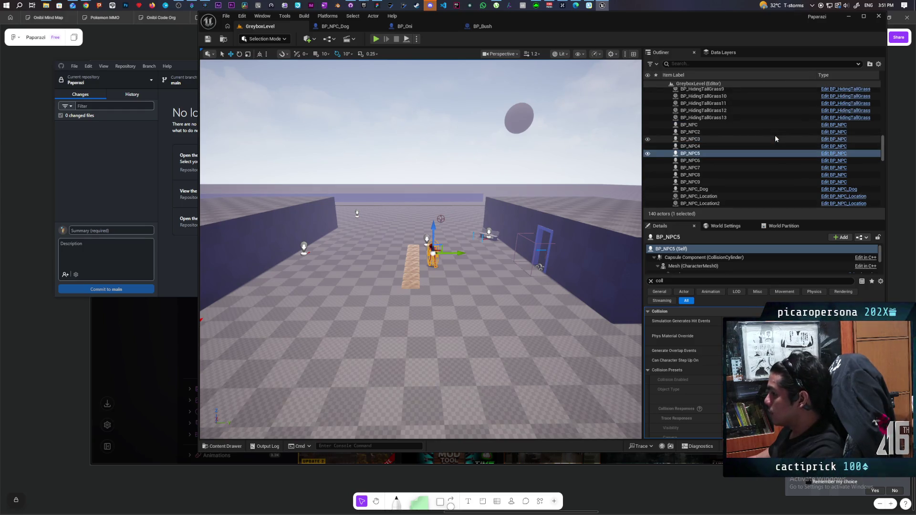
scroll(776, 137, up, 4)
scroll(775, 136, down, 3)
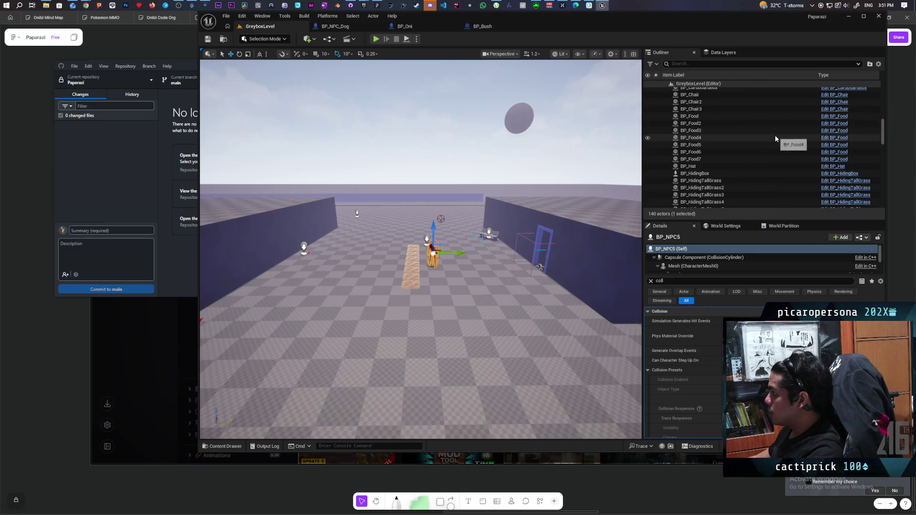
key(ctrl+space)
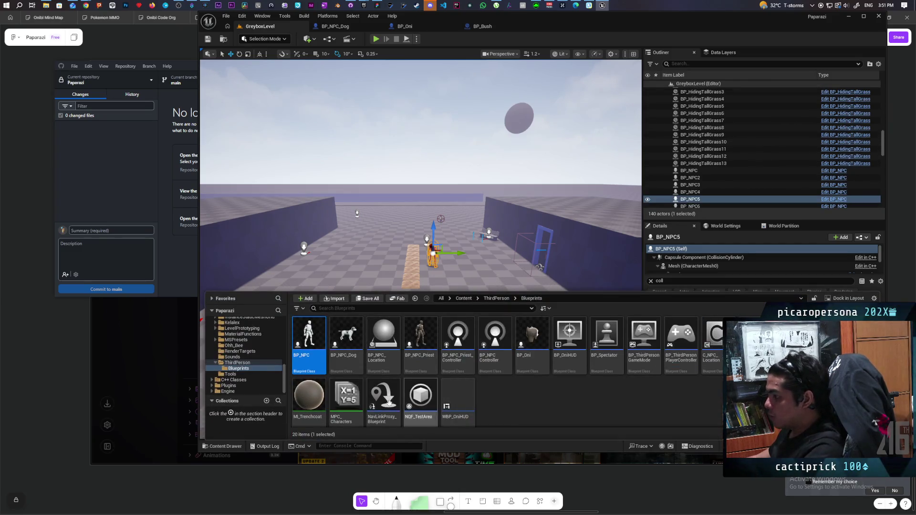
double_click(308, 340)
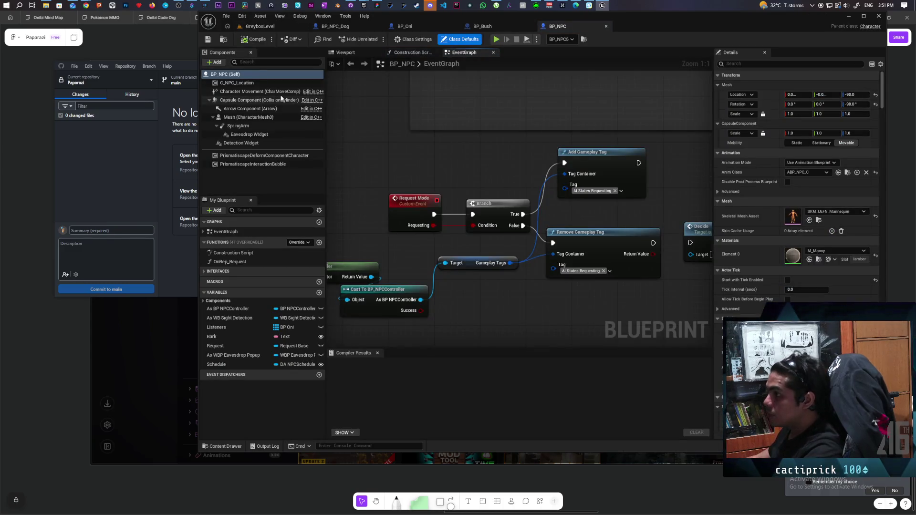
Review the Capsule Component's properties filtered by 'col', then compile and save BP_NPC
click(259, 100)
click(760, 63)
text(collisi)
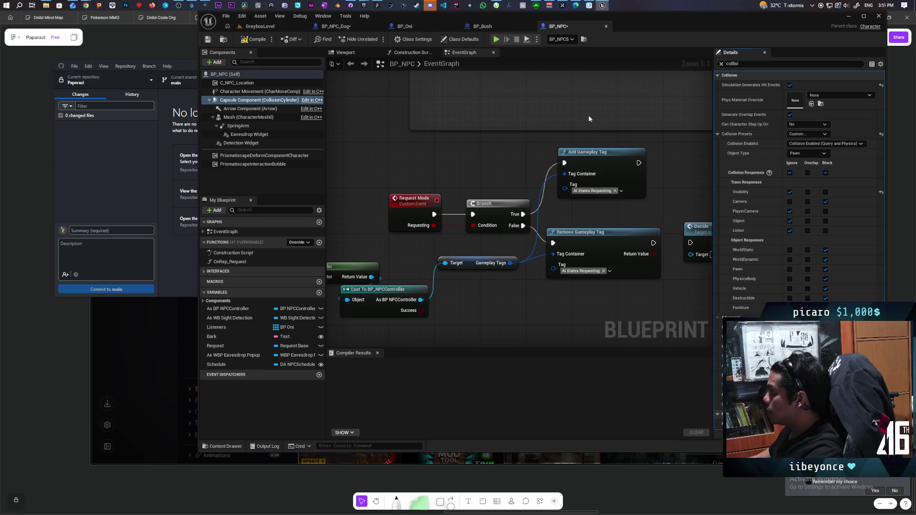
click(253, 39)
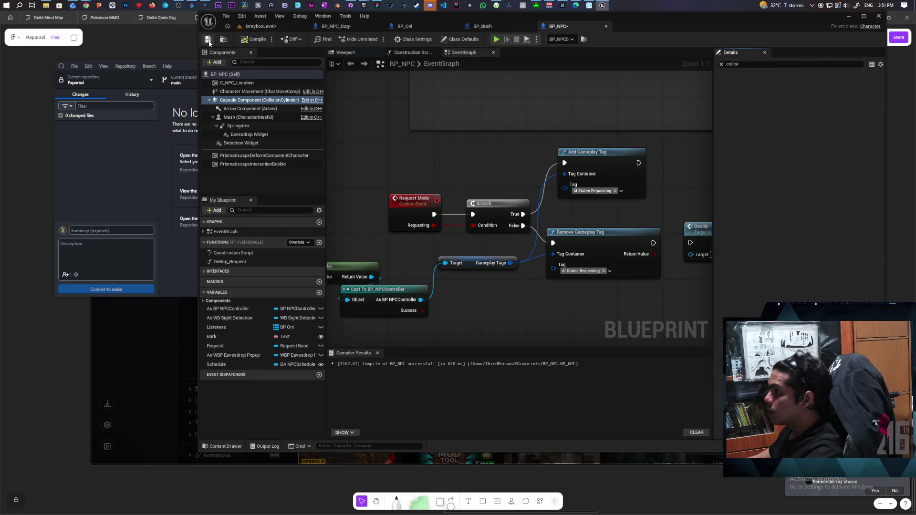
click(209, 41)
Zoom out and centre the event graph on the comment groups, then bring up Capsule Component actions
scroll(421, 154, down, 6)
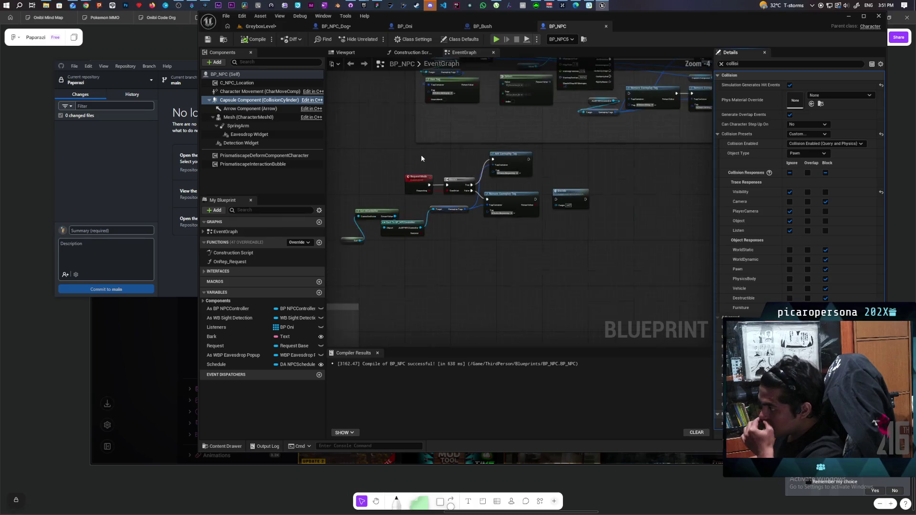
scroll(422, 159, down, 5)
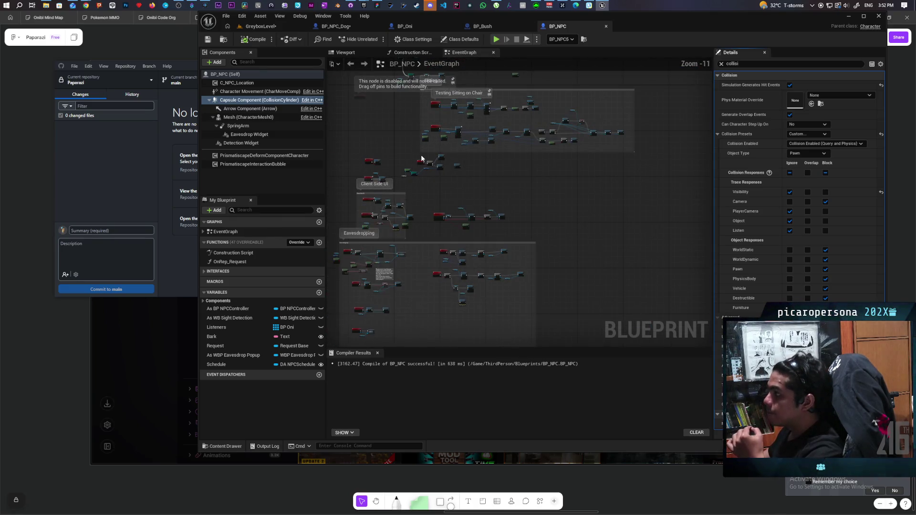
scroll(422, 159, down, 1)
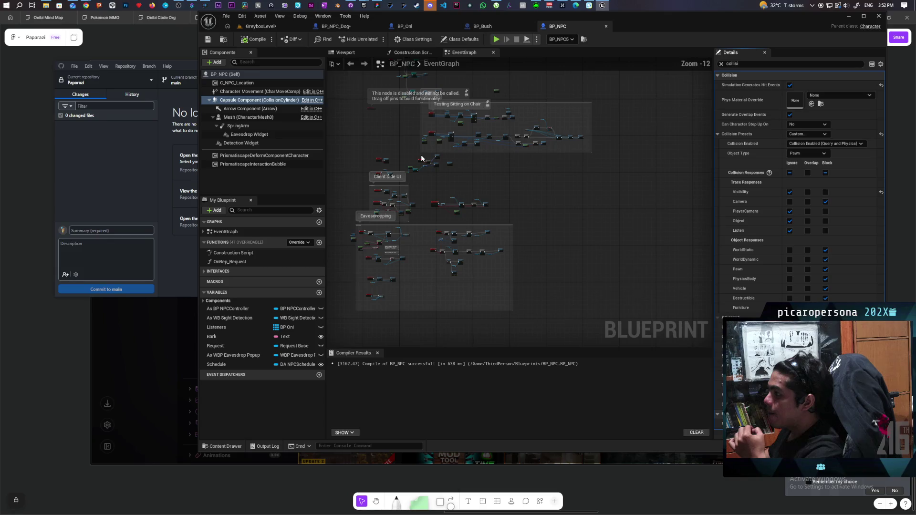
mouse_move(421, 159)
mouse_down()
mouse_move(435, 98)
mouse_move(463, 77)
mouse_up()
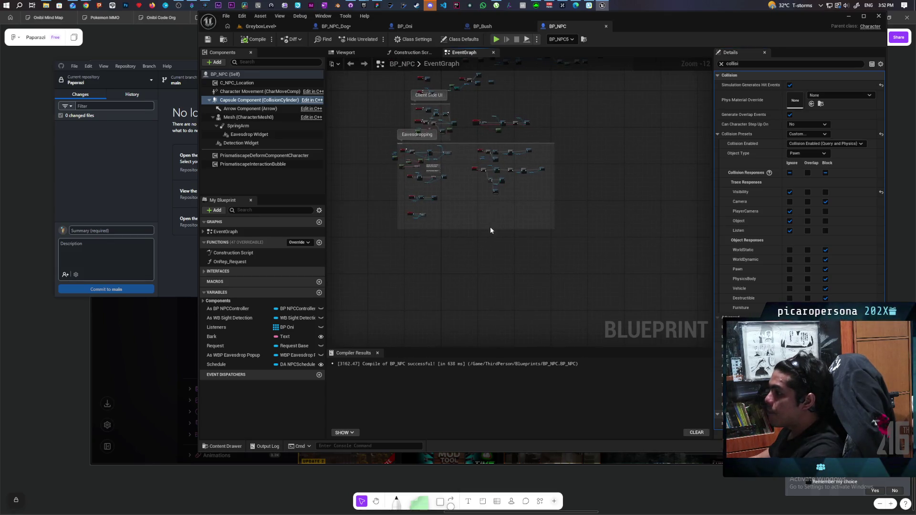
right_click(224, 100)
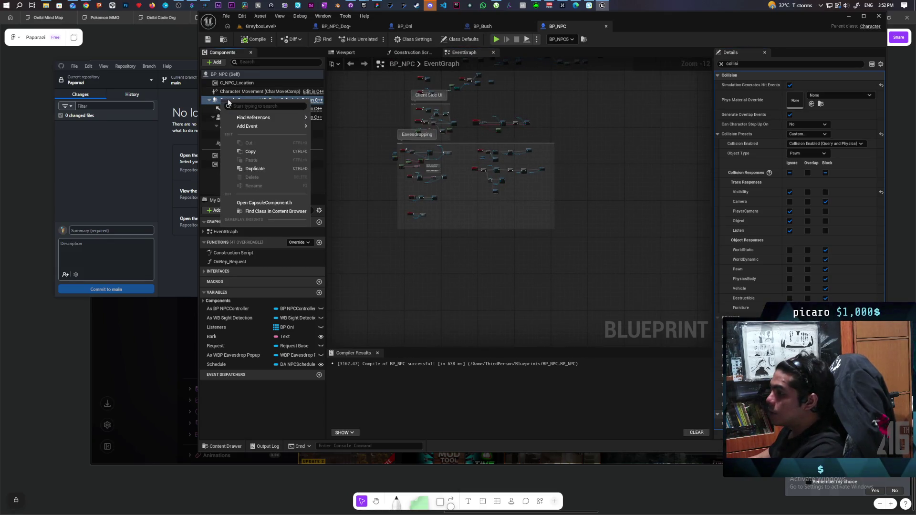
Add an On Component Hit event for the Capsule Component and position it
mouse_move(286, 126)
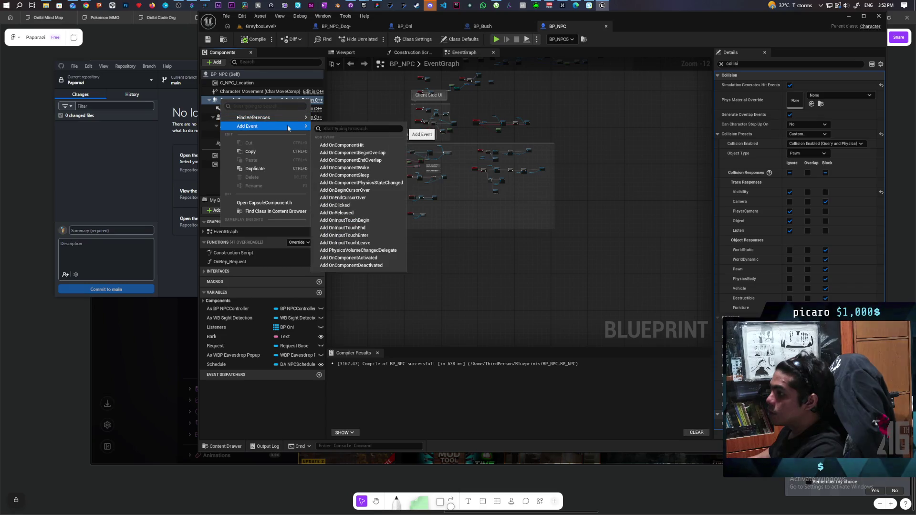
click(391, 146)
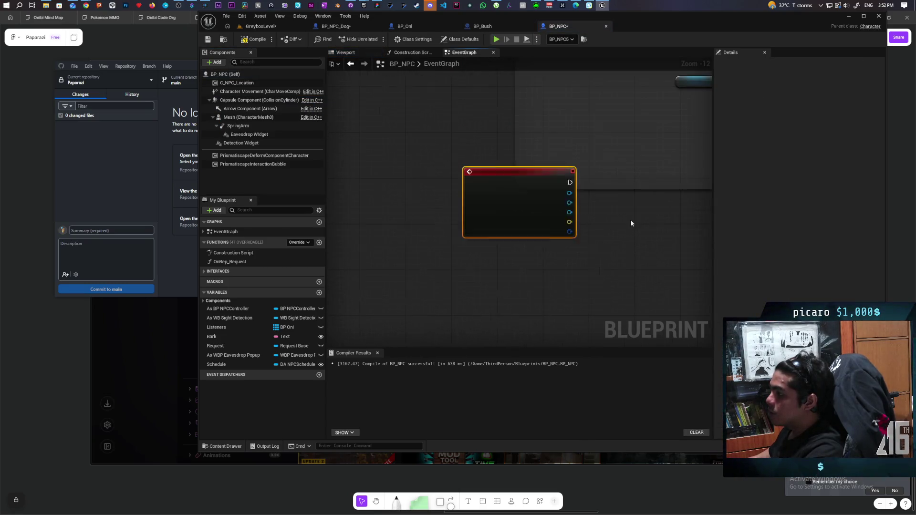
drag(515, 171, 380, 121)
drag(358, 167, 459, 270)
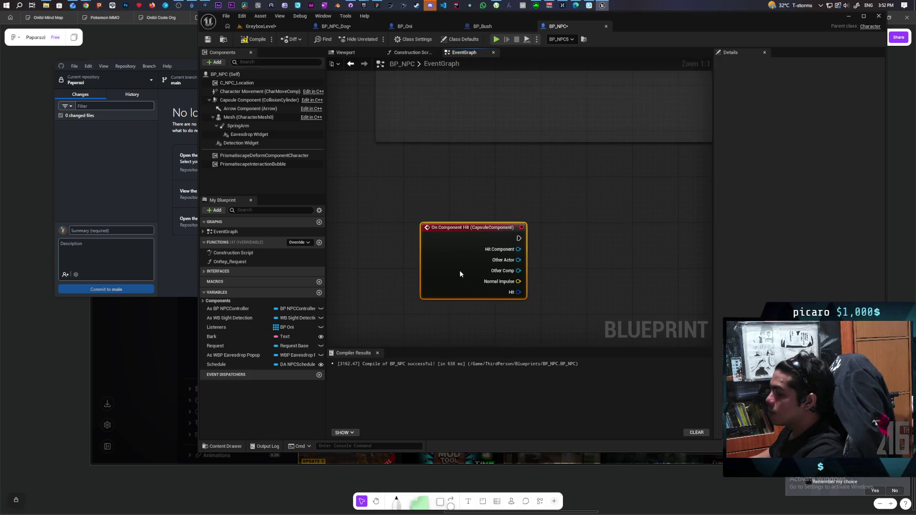
Cast the hit's Other Actor to BP_NPC and compile the blueprint
drag(454, 226, 478, 245)
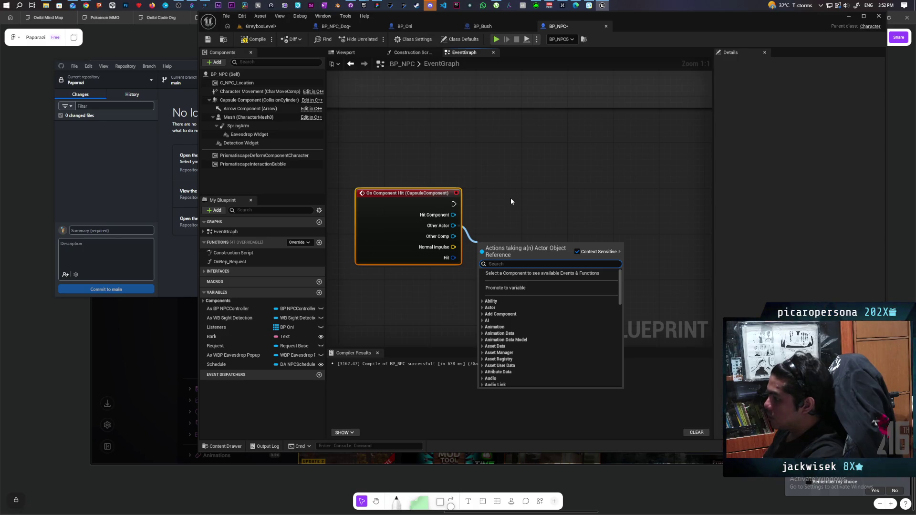
text(cast tbp)
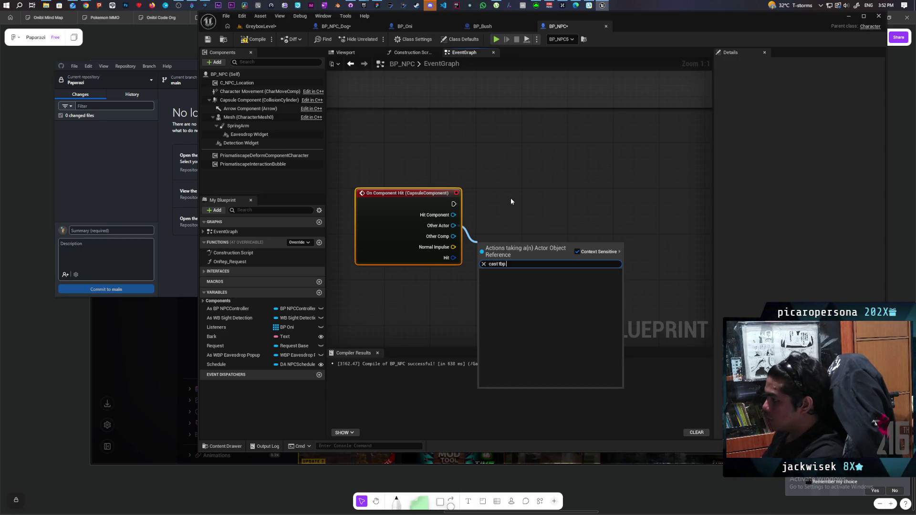
key(BackSpace)
key(BackSpace)
key(BackSpace)
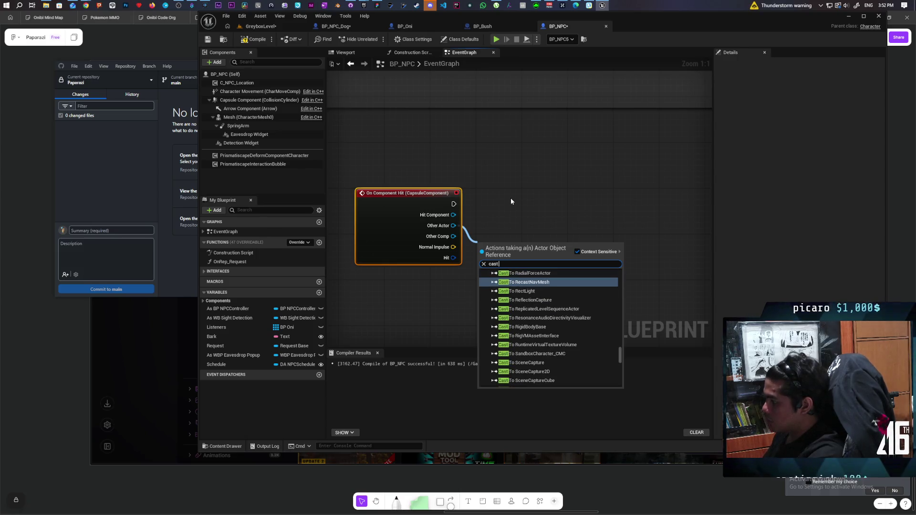
text( b p)
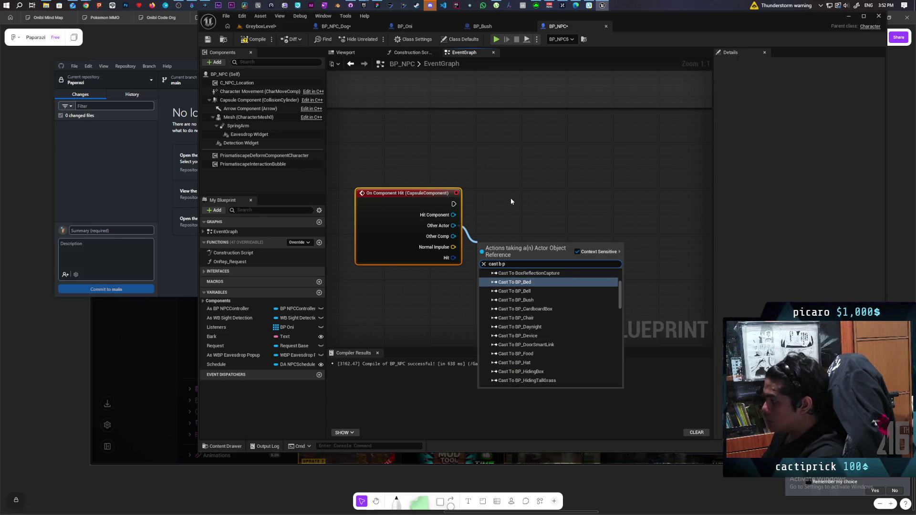
key(BackSpace)
key(BackSpace)
text(p npc)
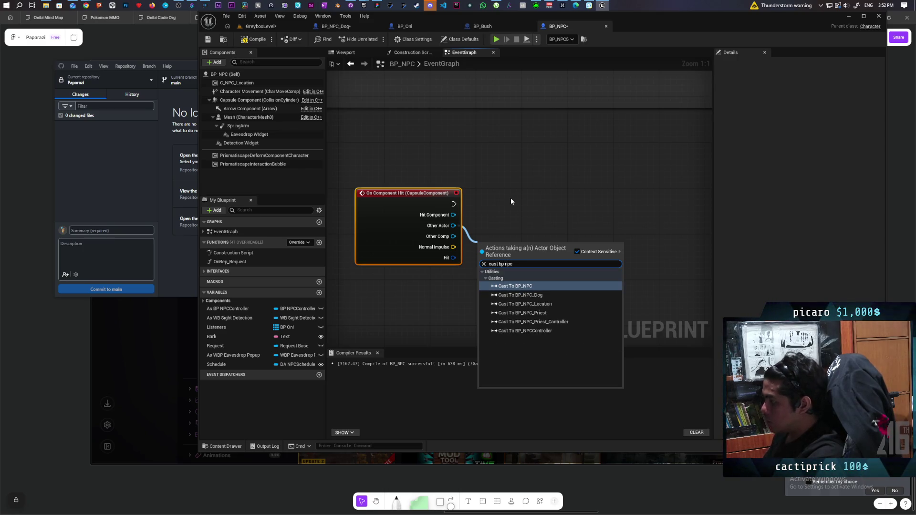
key(Return)
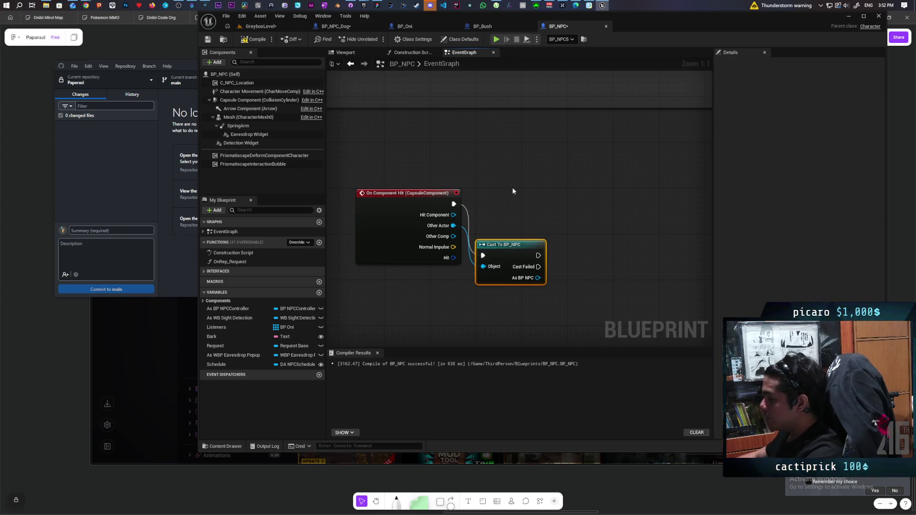
mouse_move(509, 244)
mouse_down()
mouse_move(505, 207)
mouse_move(522, 207)
mouse_up()
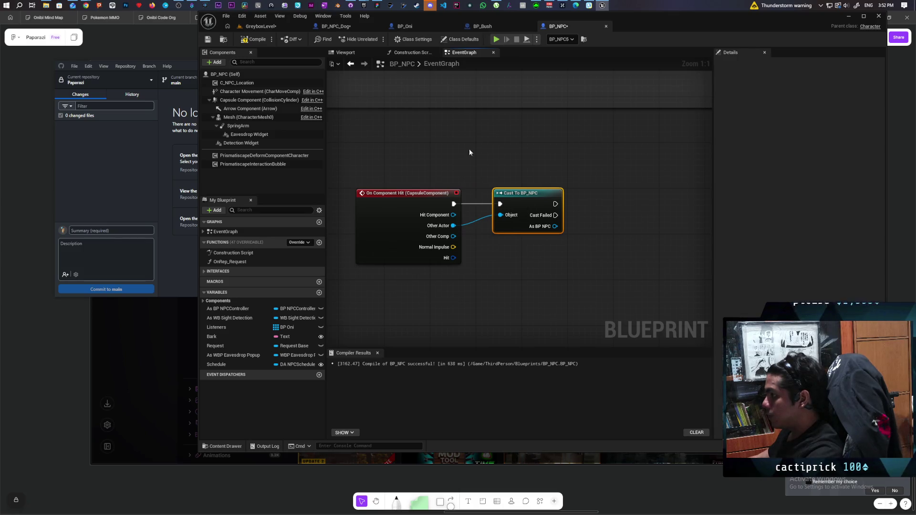
click(250, 41)
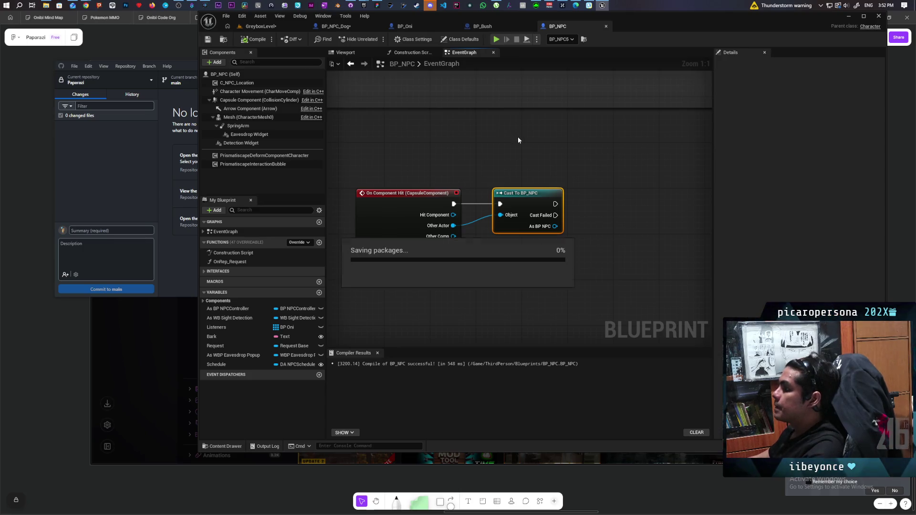
Create the Boolean variable Avoiding with Ctrl+Shift+N and recompile BP_NPC
mouse_move(518, 140)
mouse_down()
mouse_move(495, 131)
mouse_move(505, 133)
mouse_up()
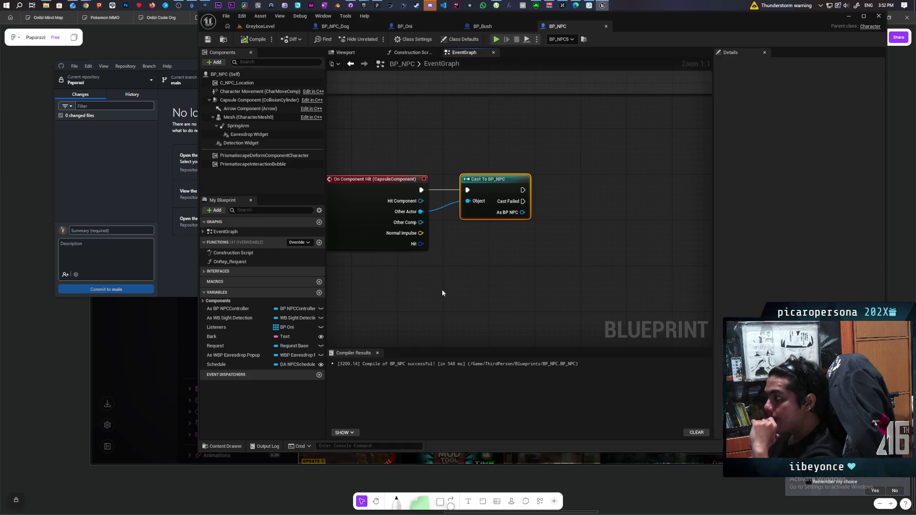
mouse_move(454, 291)
mouse_down()
mouse_move(500, 289)
mouse_move(430, 286)
mouse_up()
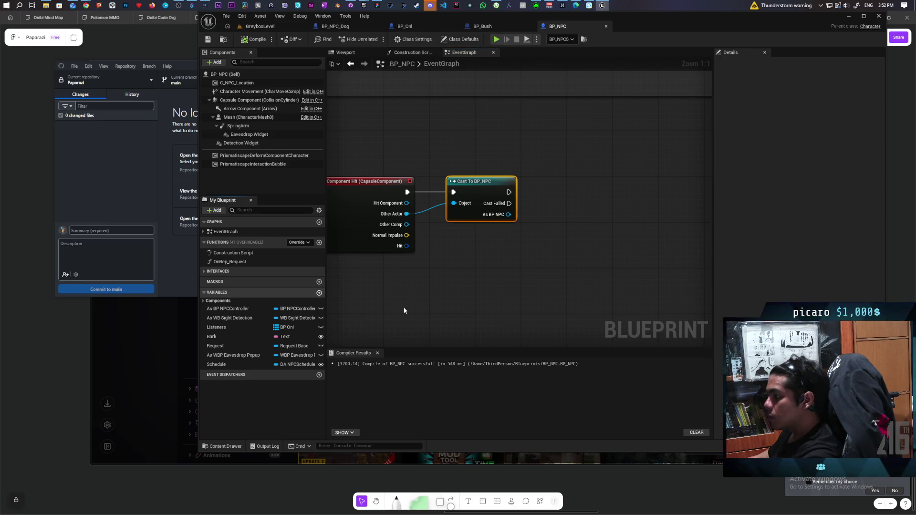
key(ctrl+shift+n)
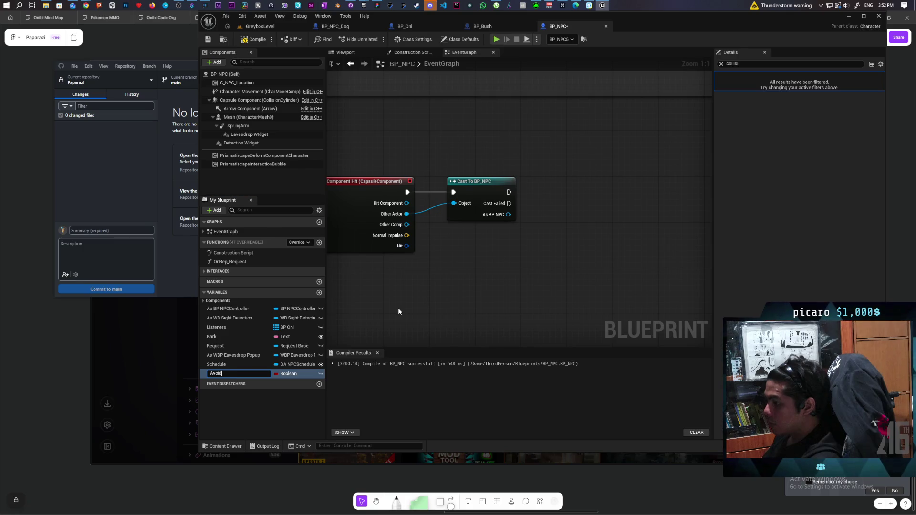
text(Avoiding)
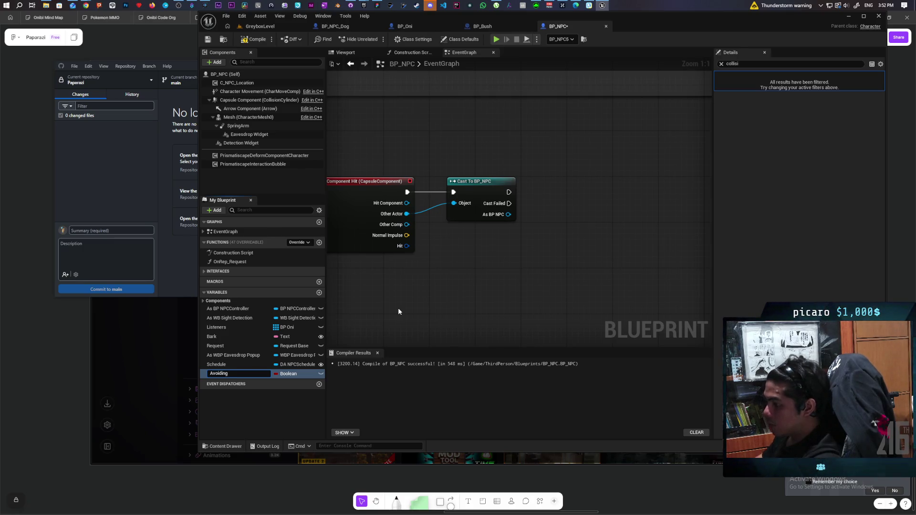
key(Return)
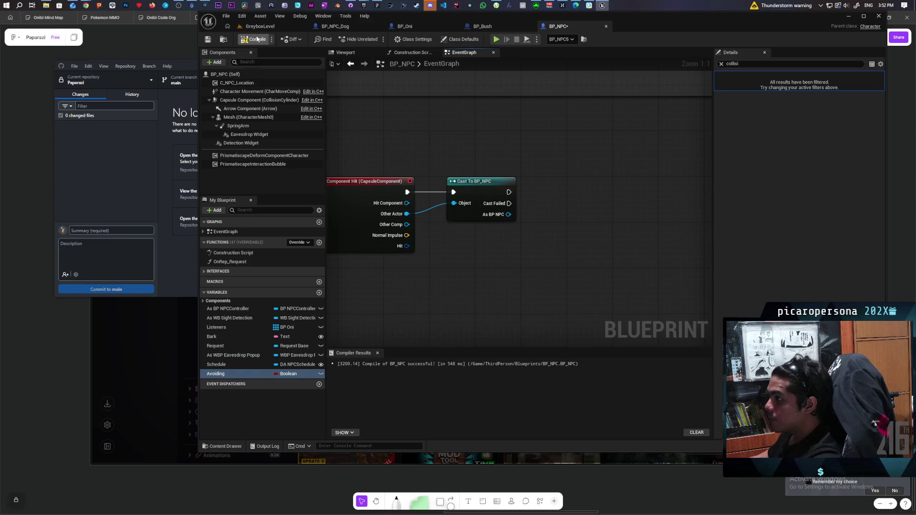
click(255, 40)
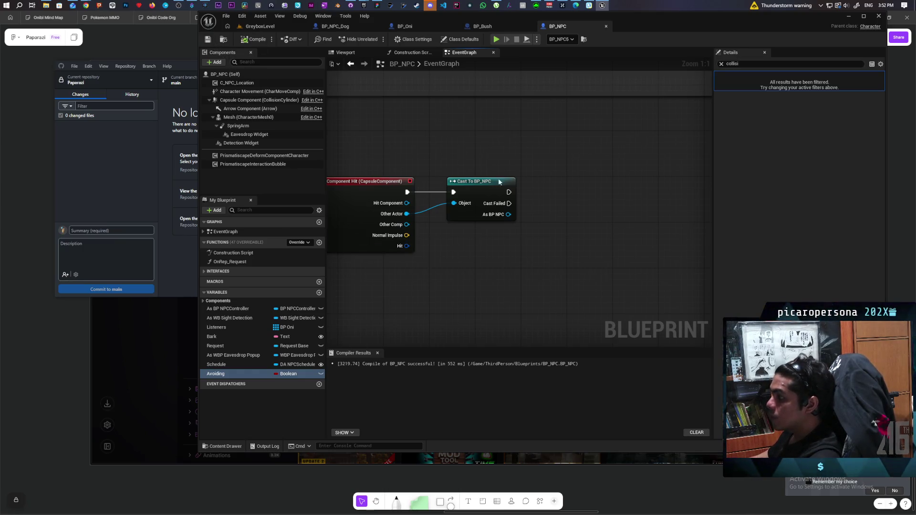
Branch on the cast NPC's Avoiding value after the cast, then save and compile
drag(509, 214, 526, 256)
text(avoiding)
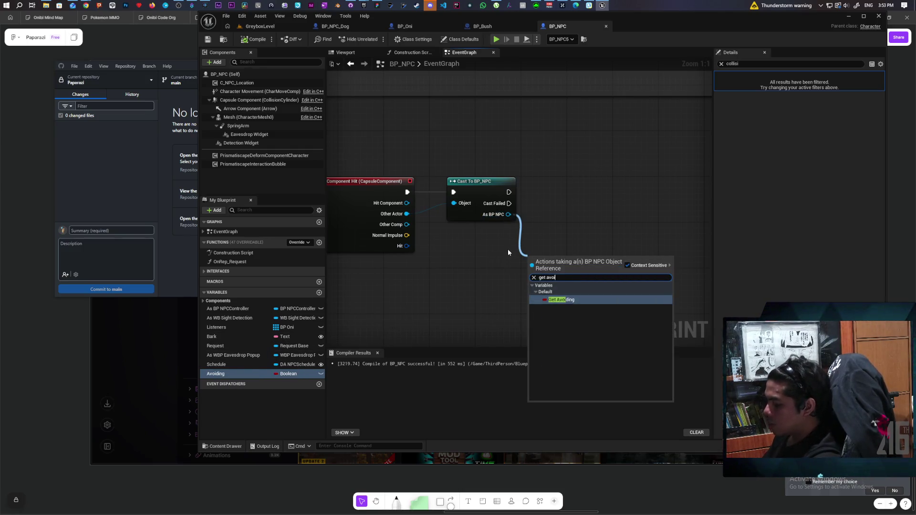
key(Return)
drag(560, 260, 509, 242)
mouse_move(568, 220)
mouse_down()
mouse_move(543, 220)
mouse_move(582, 221)
mouse_up()
click(566, 189)
mouse_move(522, 192)
mouse_down()
mouse_move(578, 203)
mouse_move(584, 190)
mouse_move(543, 241)
mouse_up()
drag(595, 226, 542, 221)
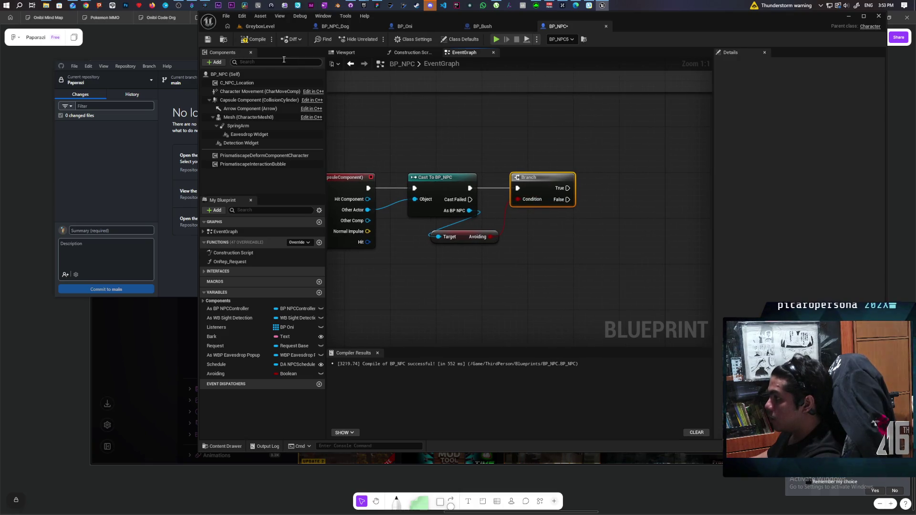
click(208, 39)
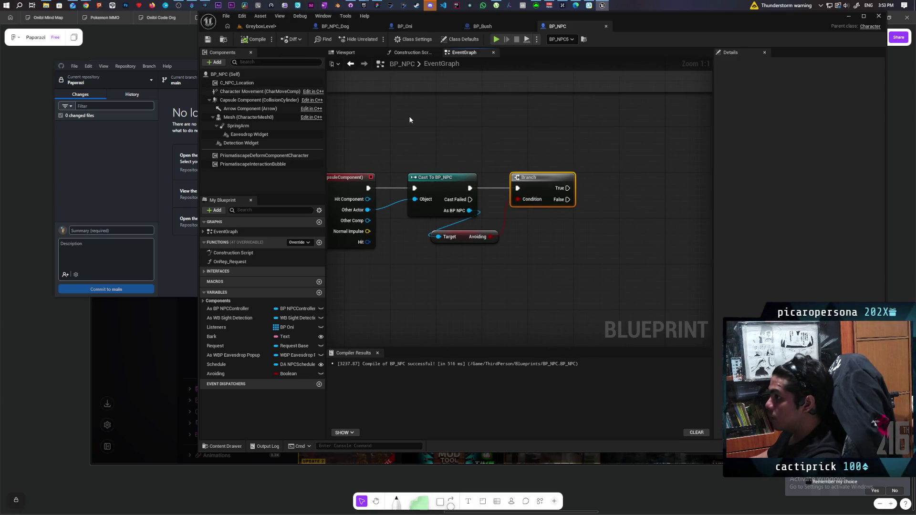
On the Branch's False output, set Avoiding to true and recompile
drag(416, 119, 441, 117)
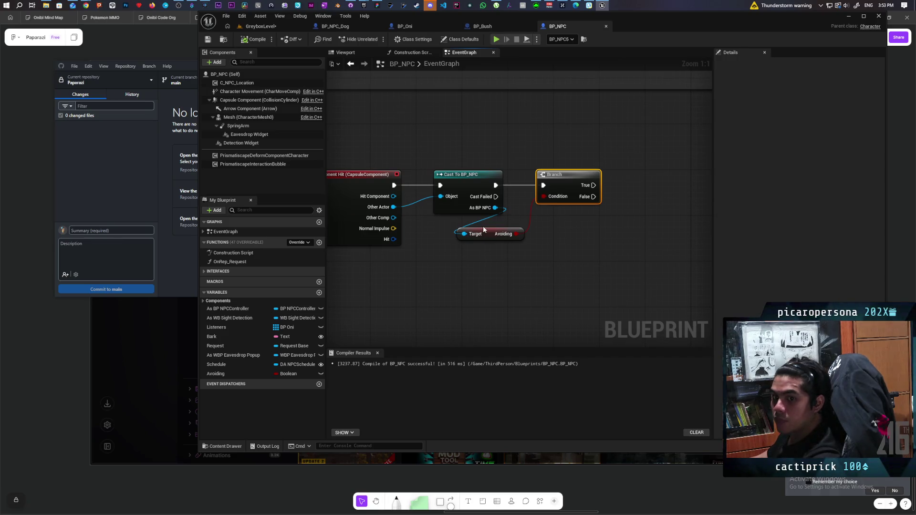
mouse_move(227, 374)
mouse_down()
mouse_move(217, 374)
mouse_move(605, 204)
mouse_up()
click(664, 209)
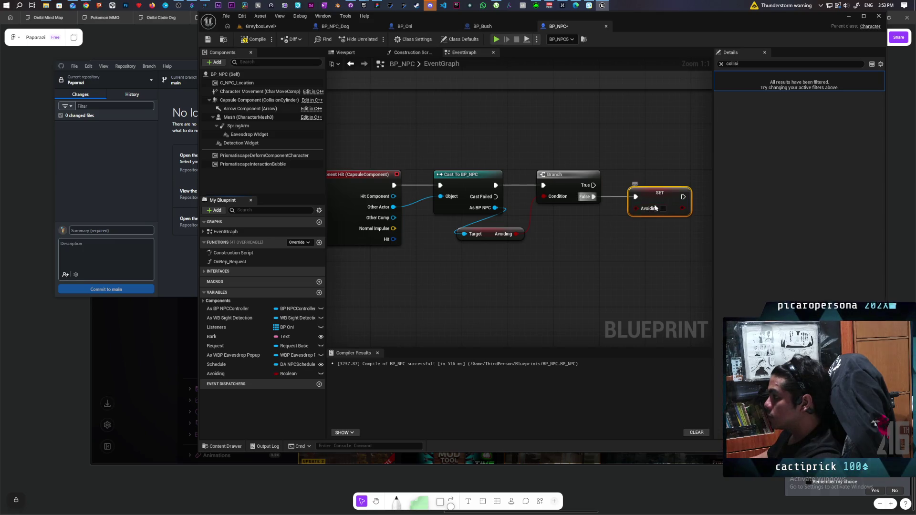
click(261, 43)
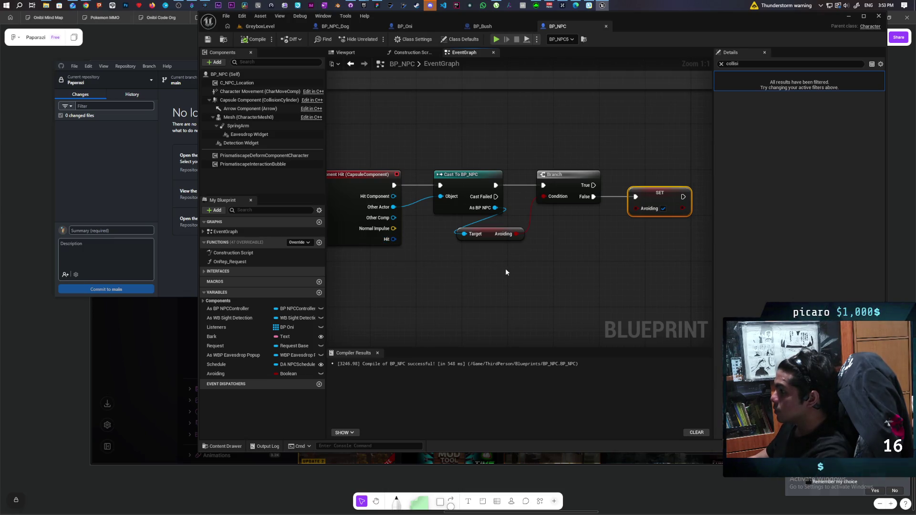
Add an expanded Break Hit Result node off the Hit output
scroll(506, 272, down, 2)
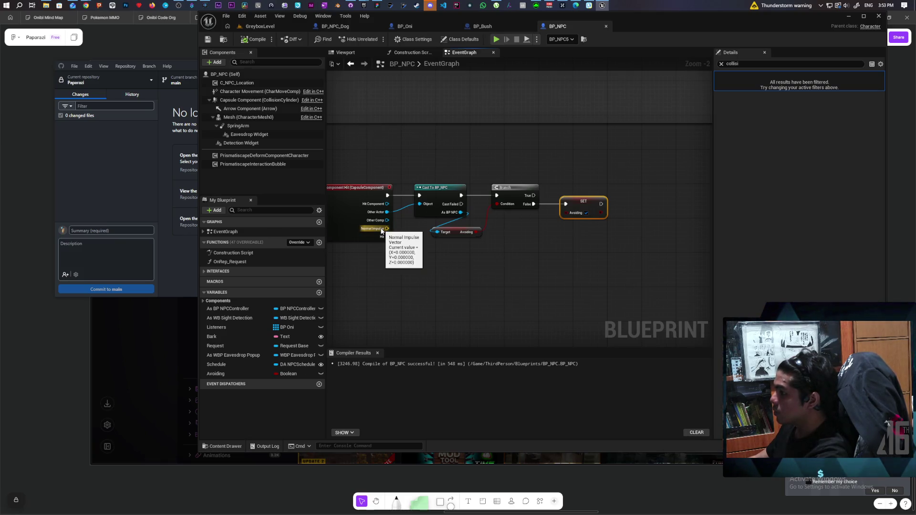
drag(383, 237, 420, 272)
text(break)
key(Return)
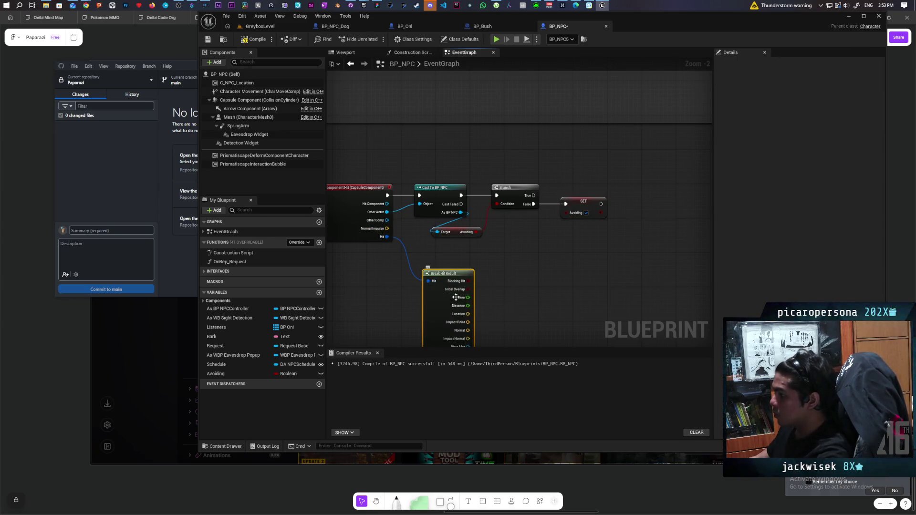
click(451, 297)
mouse_move(401, 264)
mouse_down()
mouse_move(490, 236)
mouse_move(476, 266)
mouse_up()
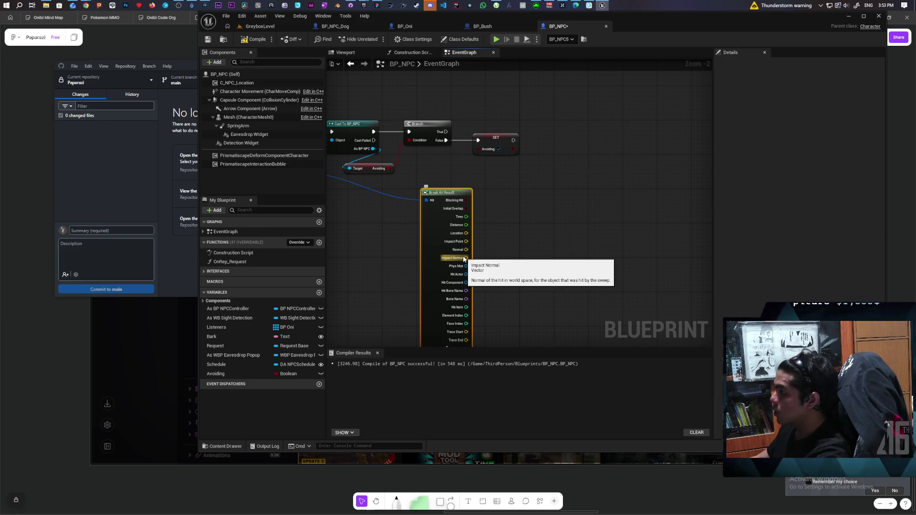
Add a Get Reflection Vector node from the Impact Normal
drag(464, 259, 494, 259)
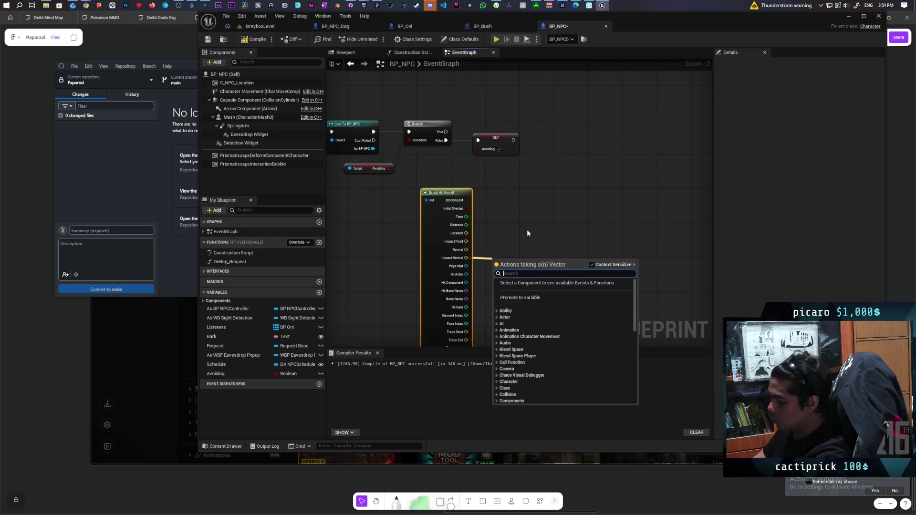
text(refle)
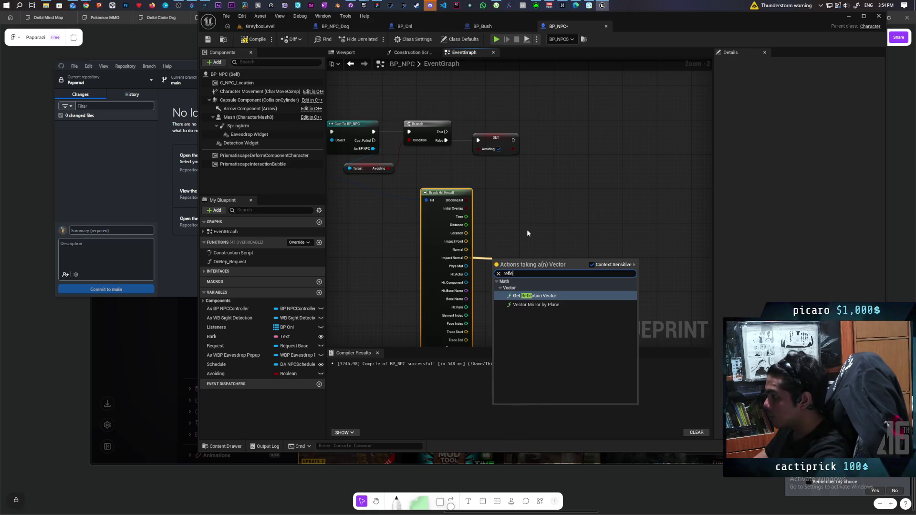
key(Return)
mouse_move(530, 269)
mouse_down()
mouse_move(539, 246)
mouse_move(556, 264)
mouse_up()
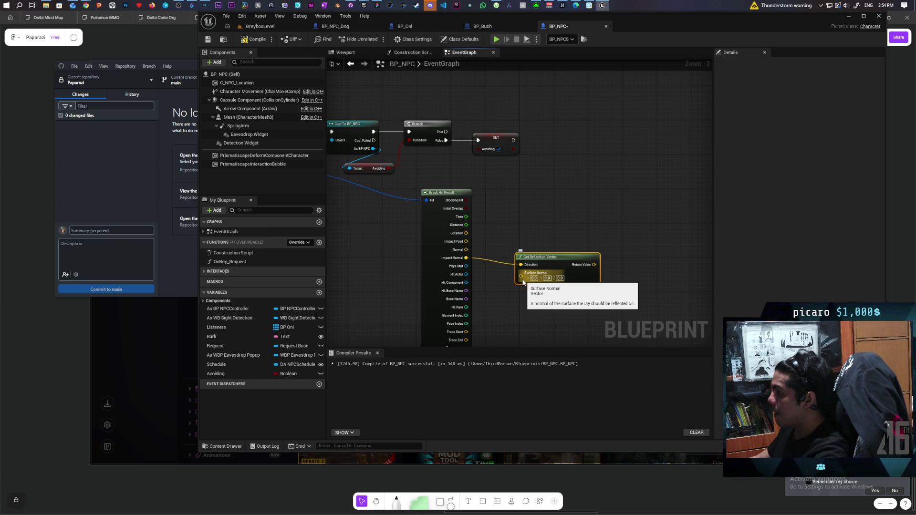
Feed a Get Actor Forward Vector node into the reflection's Surface Normal
scroll(471, 223, up, 2)
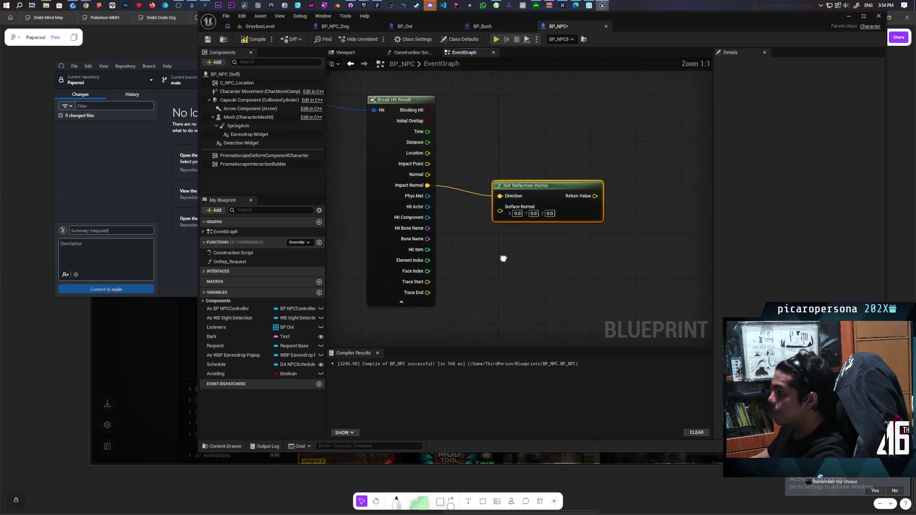
right_click(497, 273)
text(get actor)
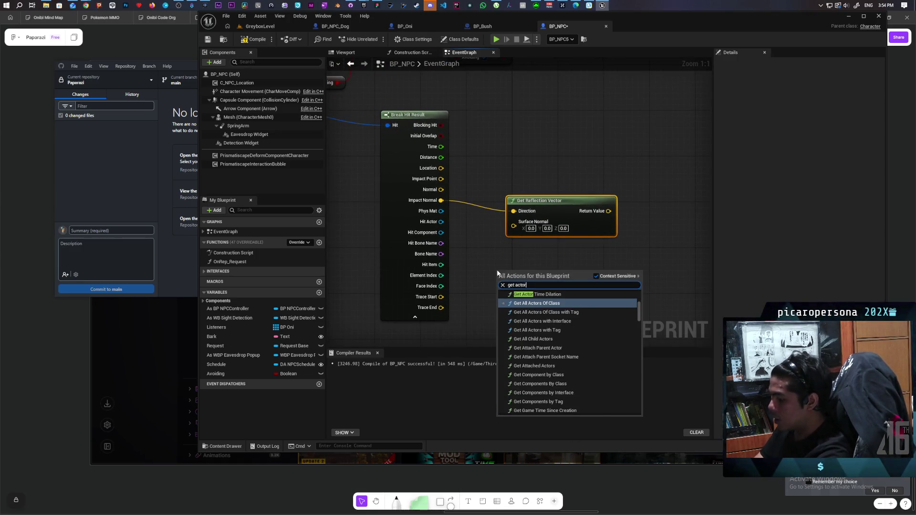
text( forward)
key(Return)
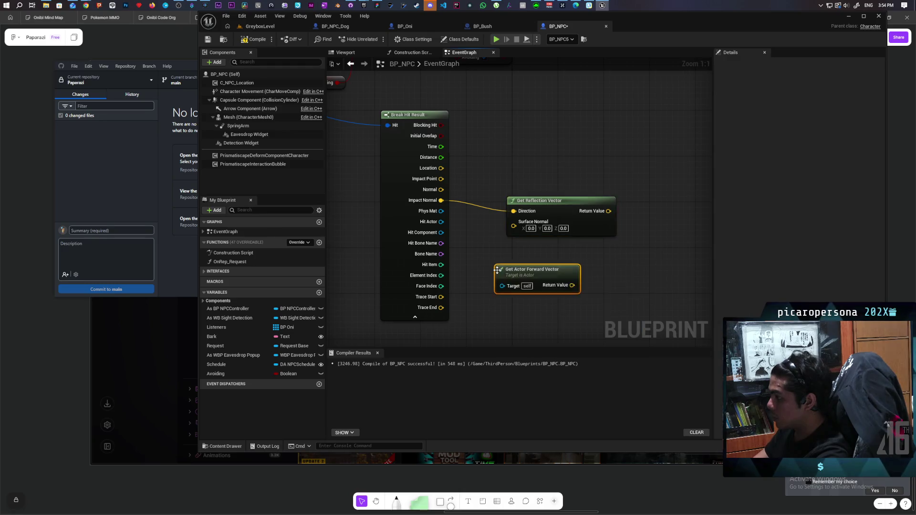
drag(572, 285, 514, 222)
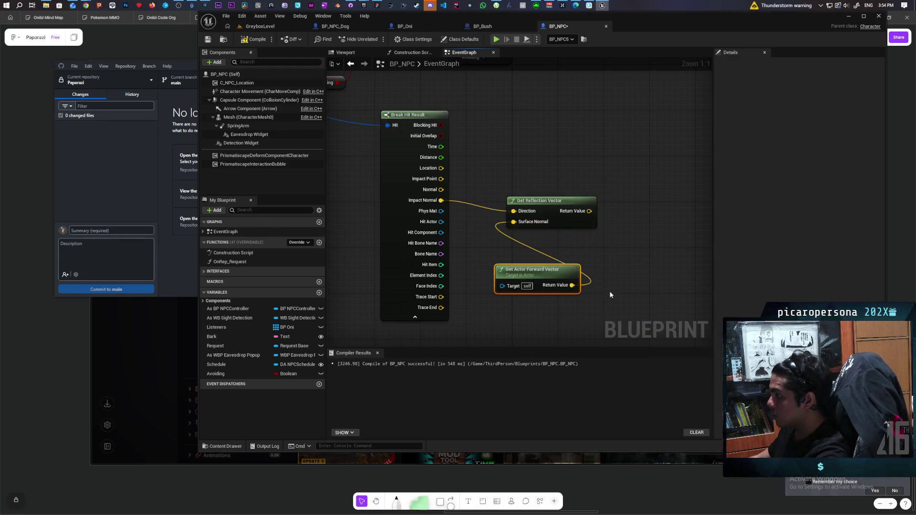
scroll(525, 205, down, 3)
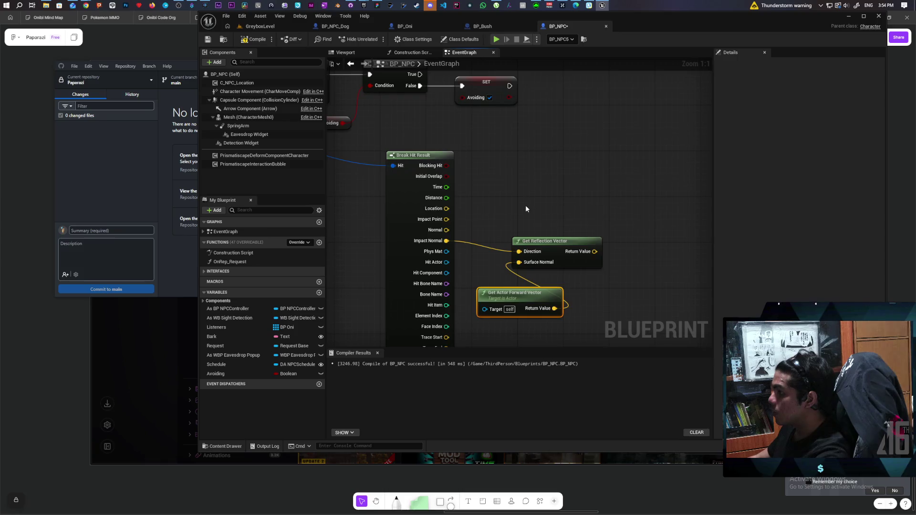
mouse_move(610, 214)
mouse_down()
mouse_move(642, 219)
mouse_move(568, 214)
mouse_up()
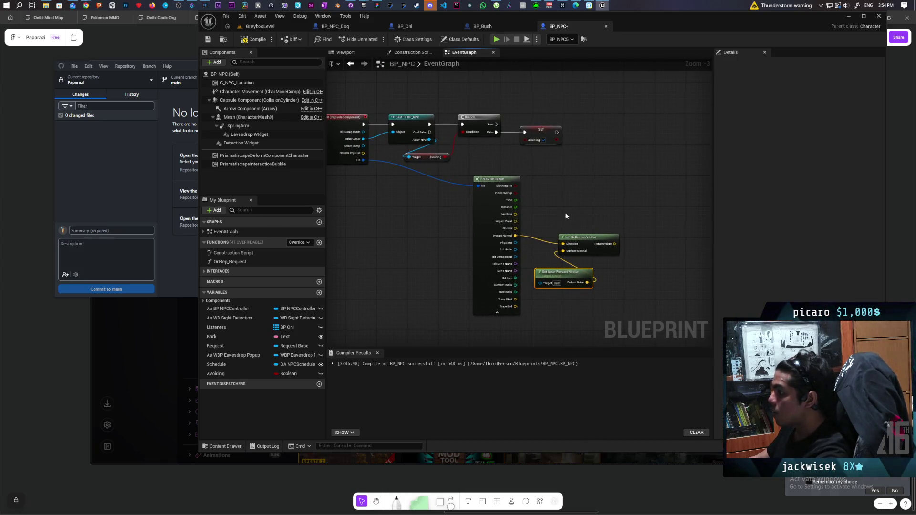
mouse_move(565, 214)
mouse_down()
mouse_move(559, 231)
mouse_move(513, 237)
mouse_up()
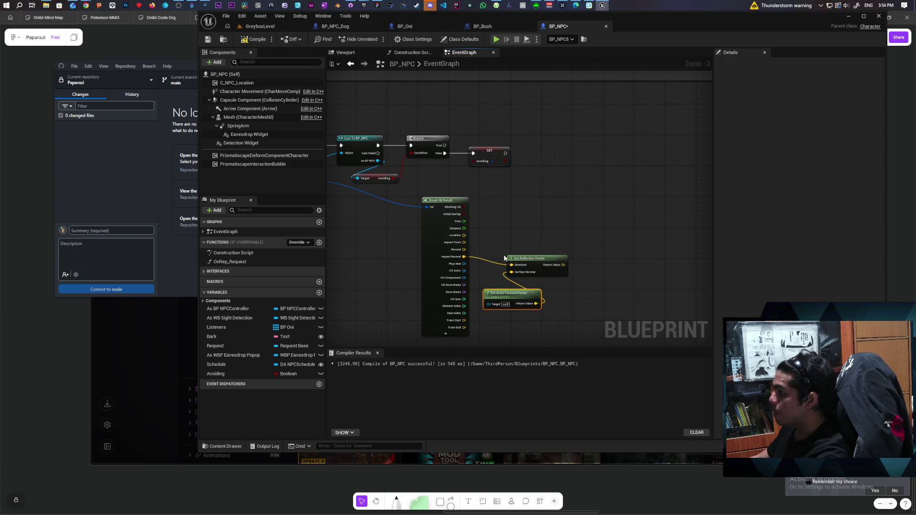
mouse_move(495, 244)
mouse_down()
mouse_move(566, 306)
mouse_move(551, 287)
mouse_up()
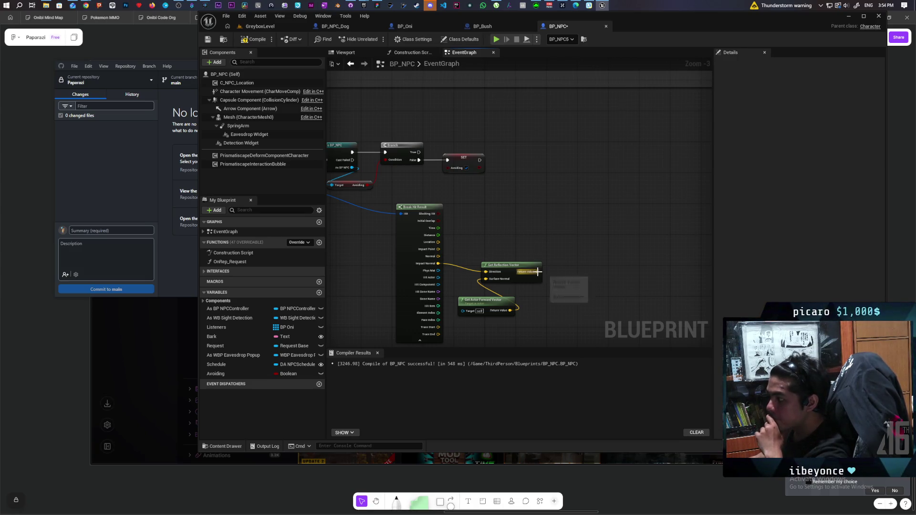
mouse_move(538, 272)
mouse_down()
mouse_move(593, 282)
mouse_move(567, 276)
mouse_up()
Multiply the reflection vector by an integer 200
text(make array)
key(Return)
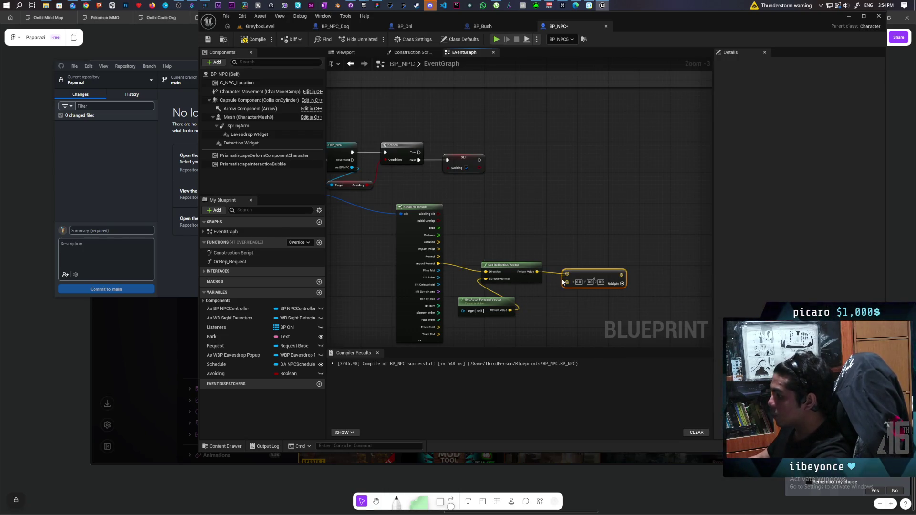
right_click(567, 282)
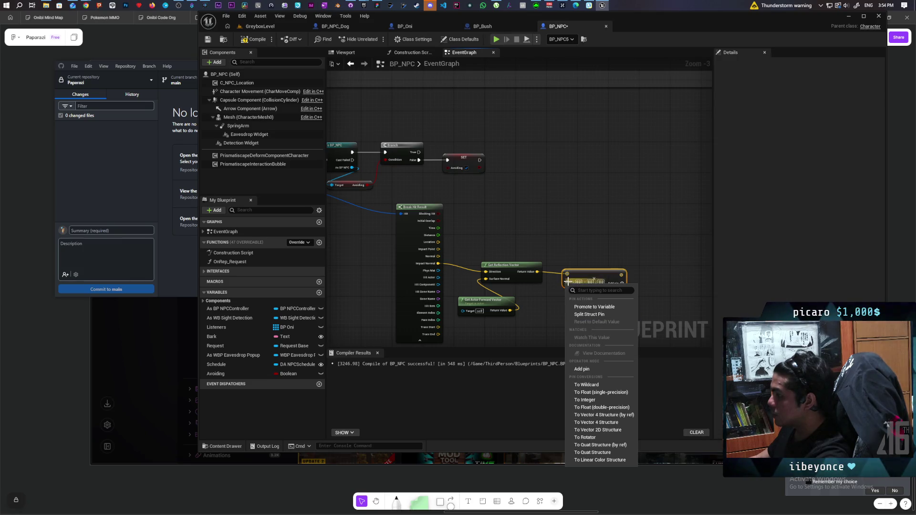
right_click(568, 285)
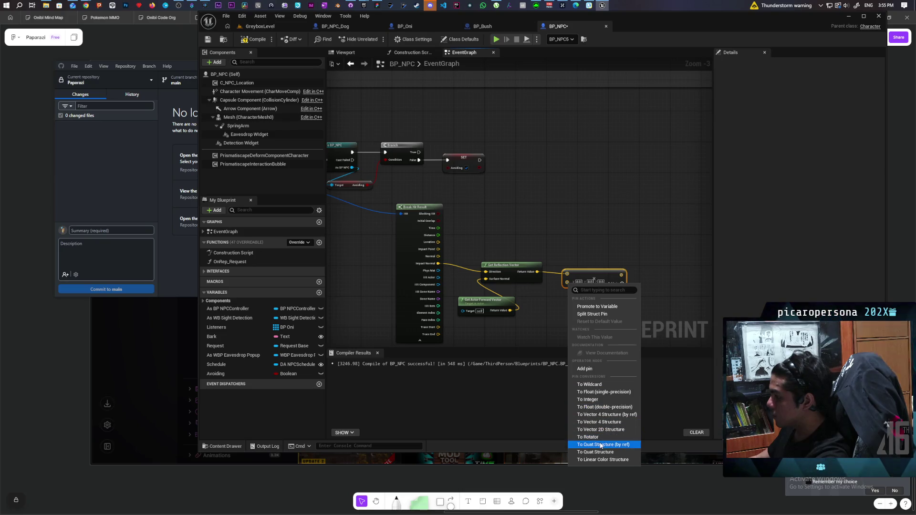
click(612, 403)
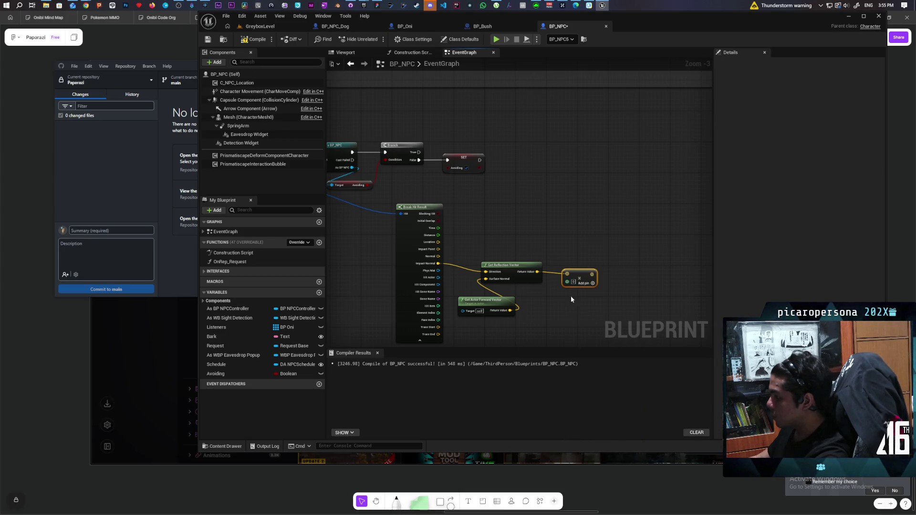
text(200)
click(596, 229)
scroll(596, 229, up, 1)
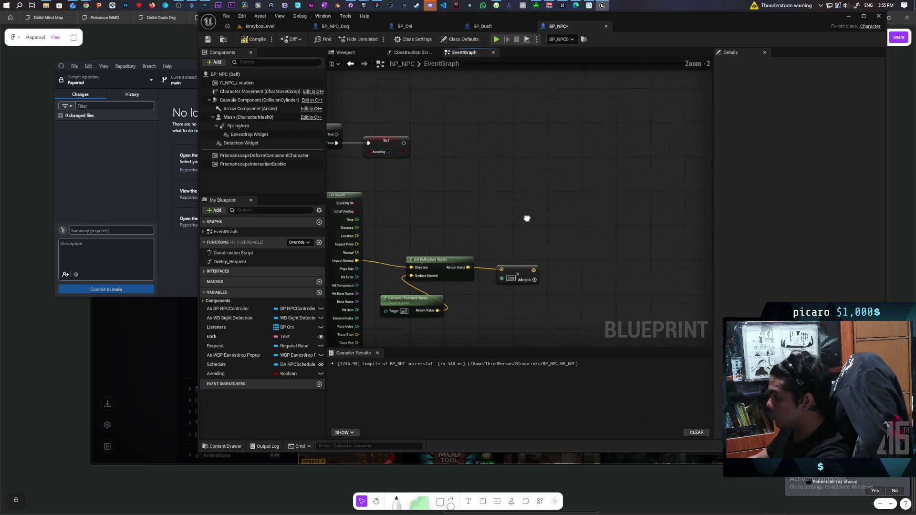
Add Get Actor Location to the ×200 reflection result with a vector Add node
right_click(478, 308)
text(get actor)
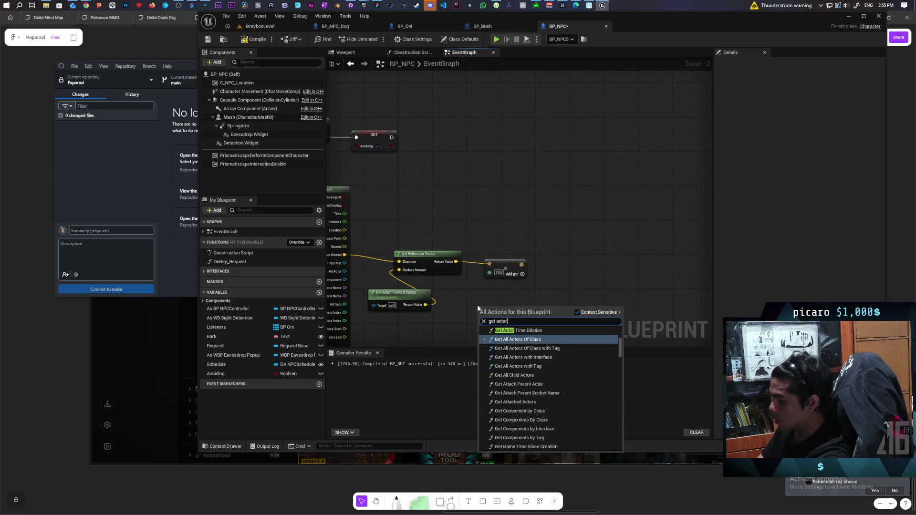
text( loca)
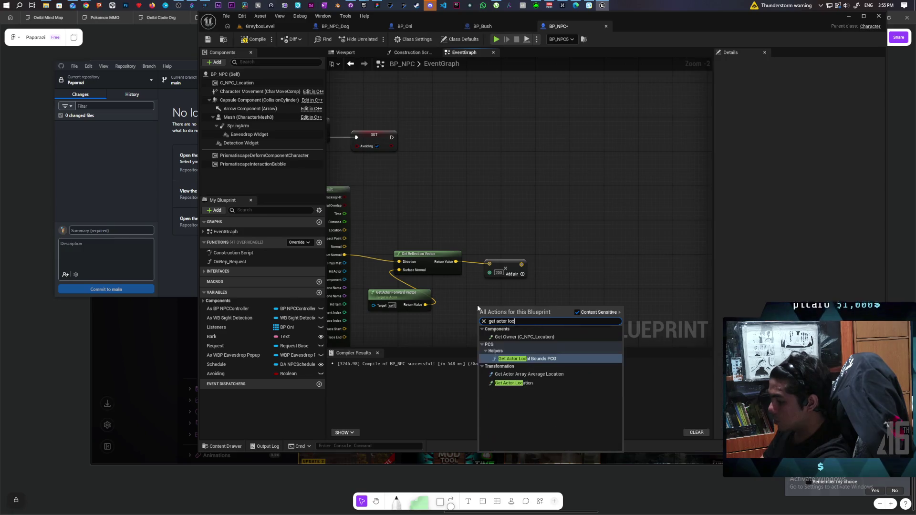
key(Return)
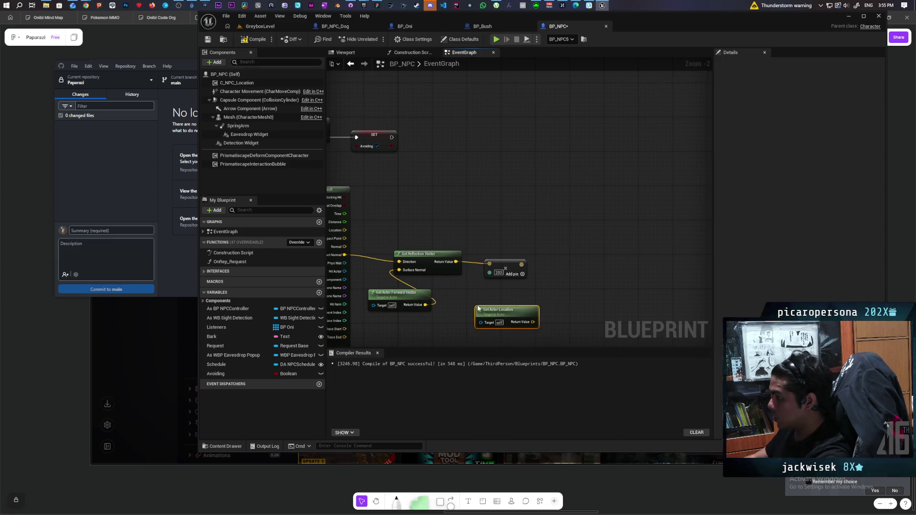
scroll(522, 314, up, 2)
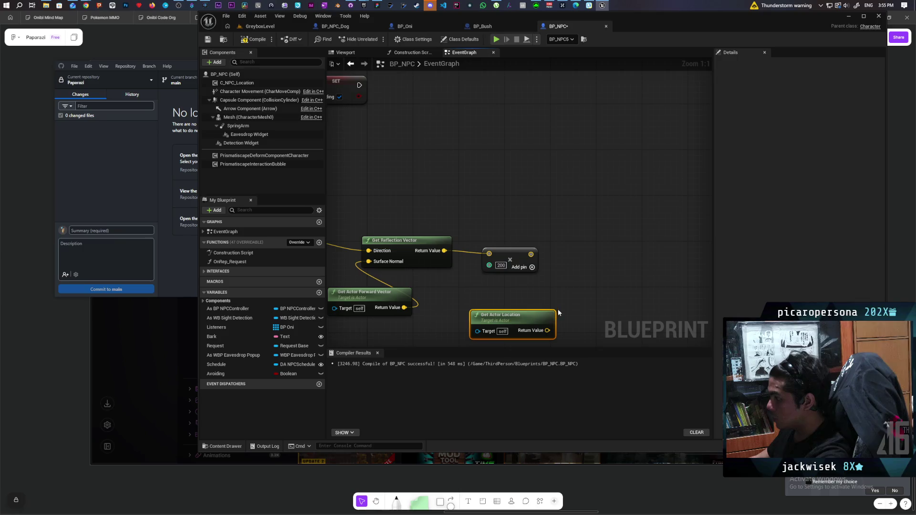
drag(548, 328, 565, 293)
text(add)
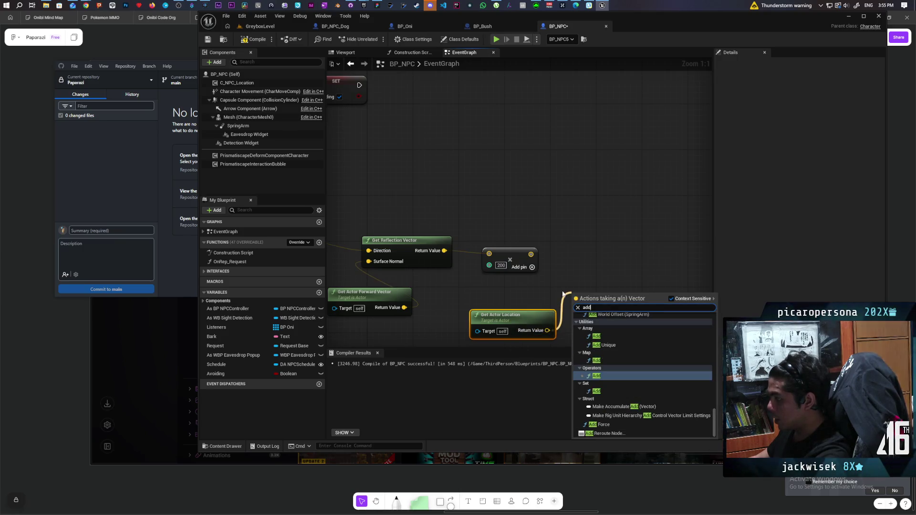
key(Return)
mouse_move(531, 255)
mouse_down()
mouse_move(575, 306)
mouse_move(588, 266)
mouse_up()
Run Move to And Remember on the NPC controller after SET Avoiding, targeting the Add result
mouse_move(228, 309)
mouse_down()
mouse_move(494, 186)
mouse_move(567, 219)
mouse_up()
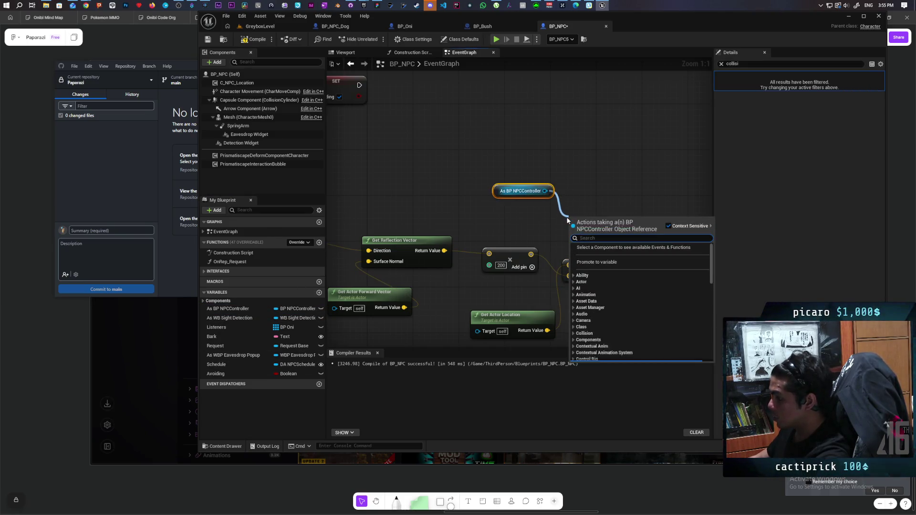
text(move to)
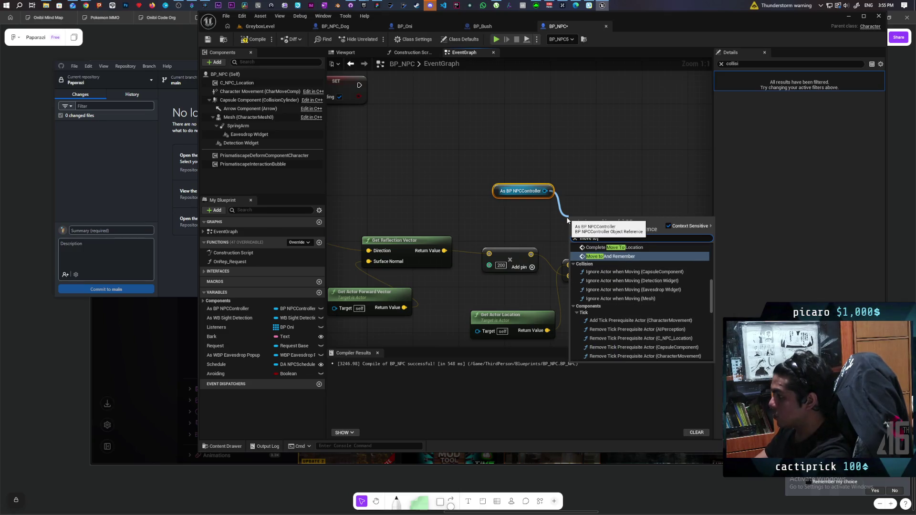
key(Return)
drag(587, 215, 608, 152)
scroll(582, 189, down, 2)
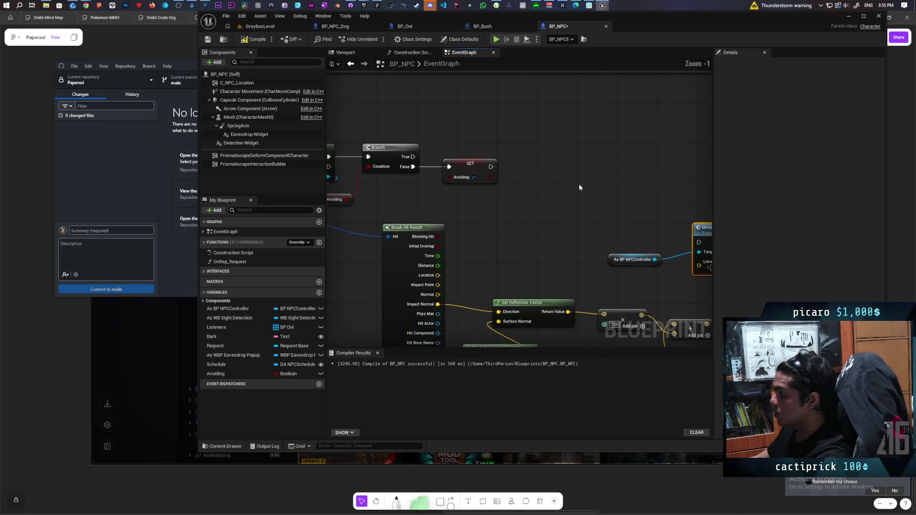
drag(545, 190, 484, 183)
mouse_move(431, 160)
mouse_down()
mouse_move(639, 235)
mouse_move(571, 159)
mouse_move(583, 159)
mouse_up()
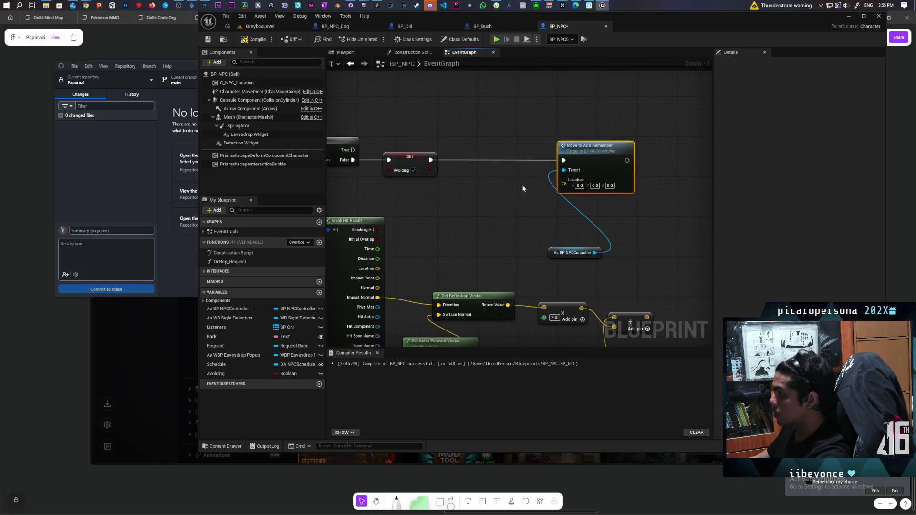
drag(564, 256, 485, 210)
drag(647, 318, 564, 184)
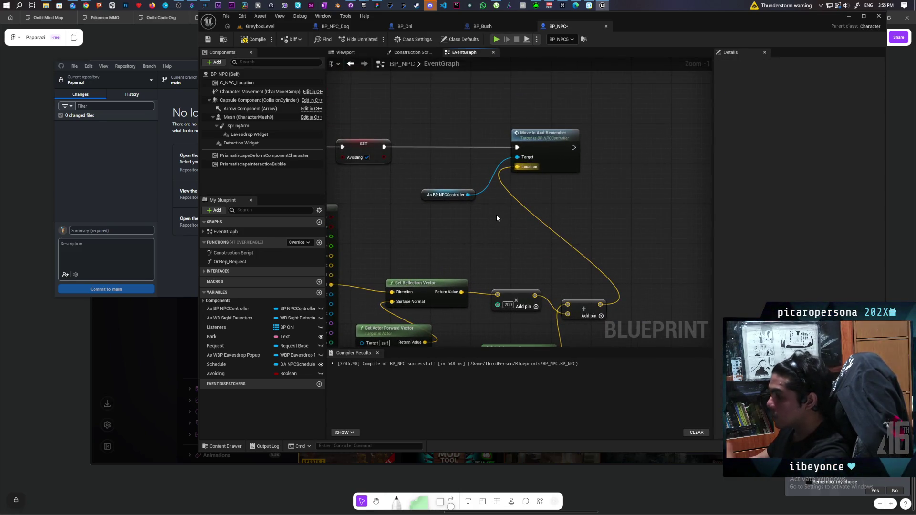
Chain Bind Event to Move to Success with Move To Success_Event after the move node
drag(467, 195, 587, 197)
click(615, 210)
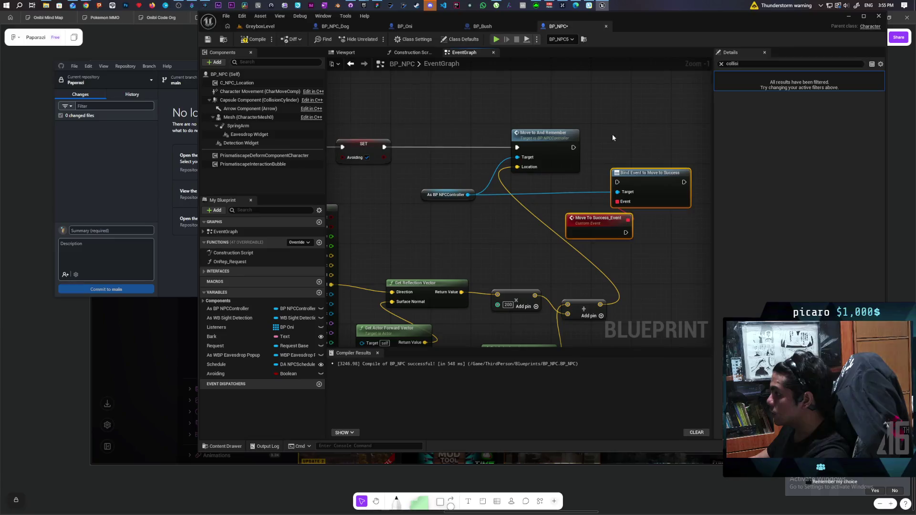
drag(574, 148, 618, 181)
mouse_move(650, 197)
mouse_down()
mouse_move(637, 148)
mouse_move(645, 163)
mouse_up()
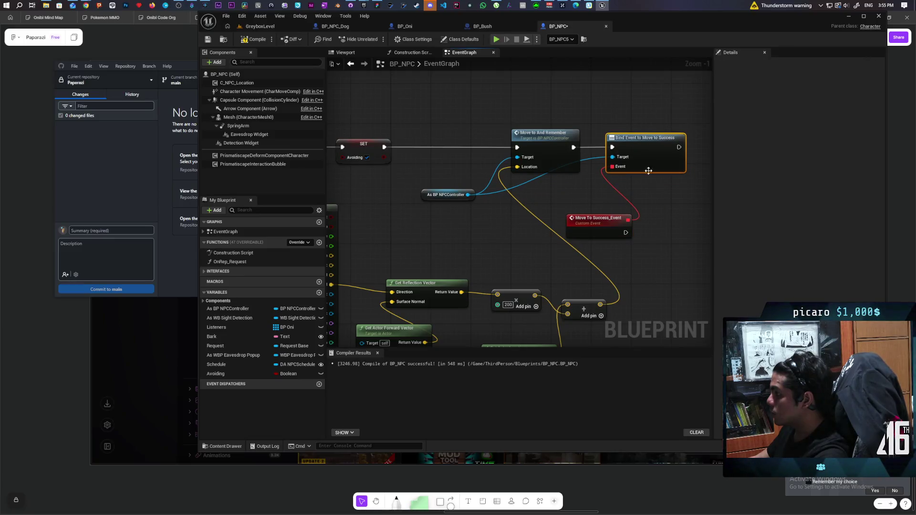
drag(603, 227, 568, 212)
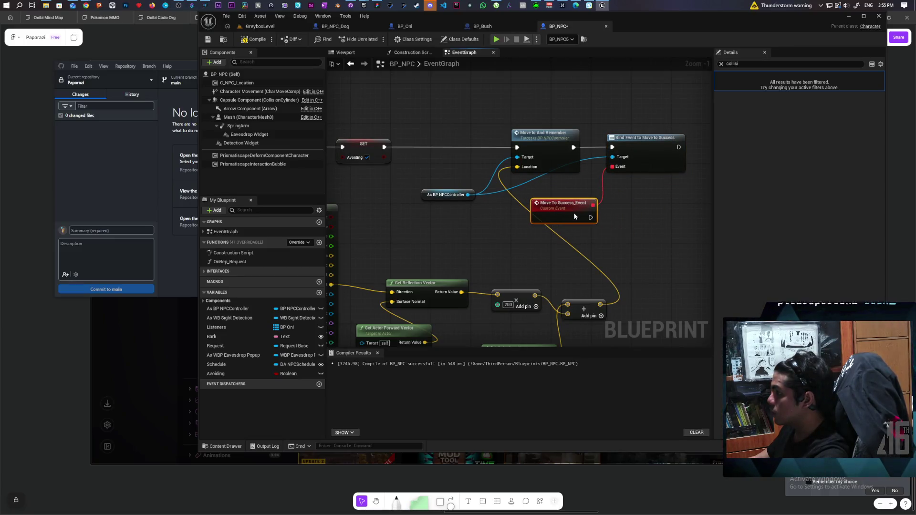
click(635, 225)
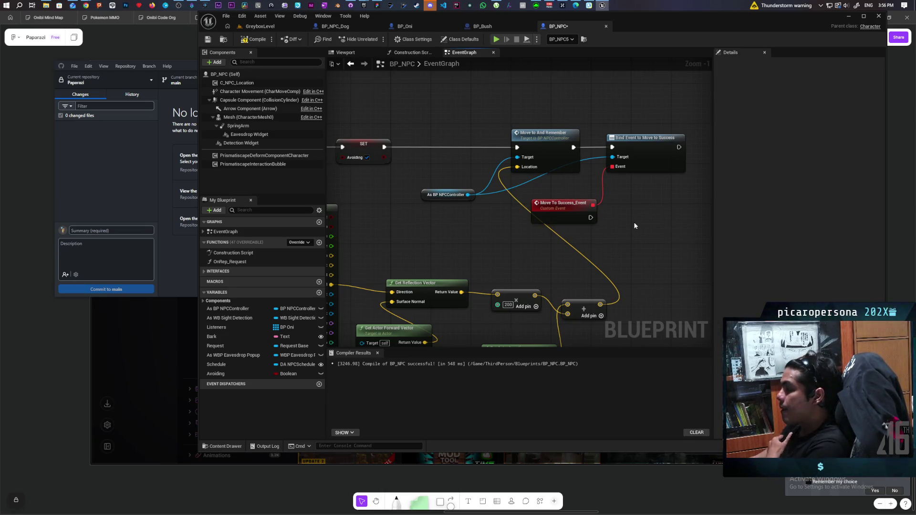
mouse_move(634, 222)
mouse_down()
mouse_move(602, 167)
mouse_move(585, 188)
mouse_up()
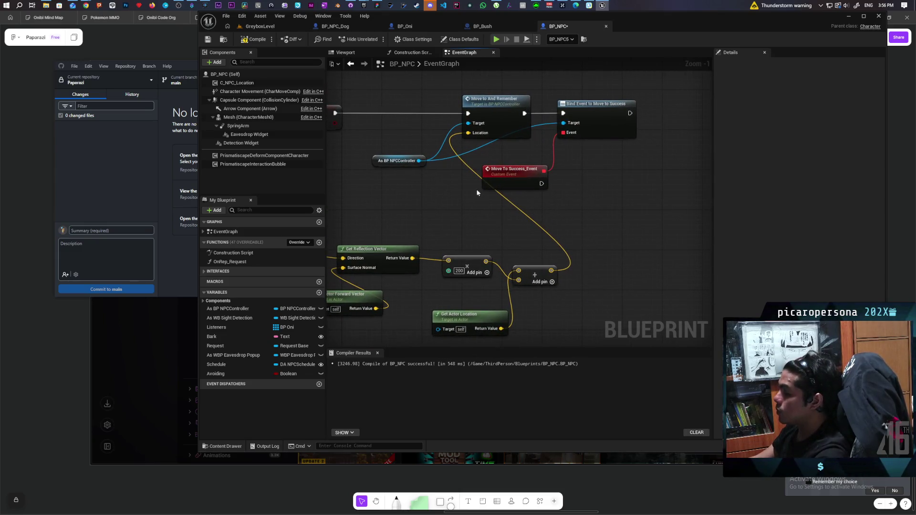
drag(419, 161, 442, 190)
Add a Continue node beside Move To Success_Event
text(continu)
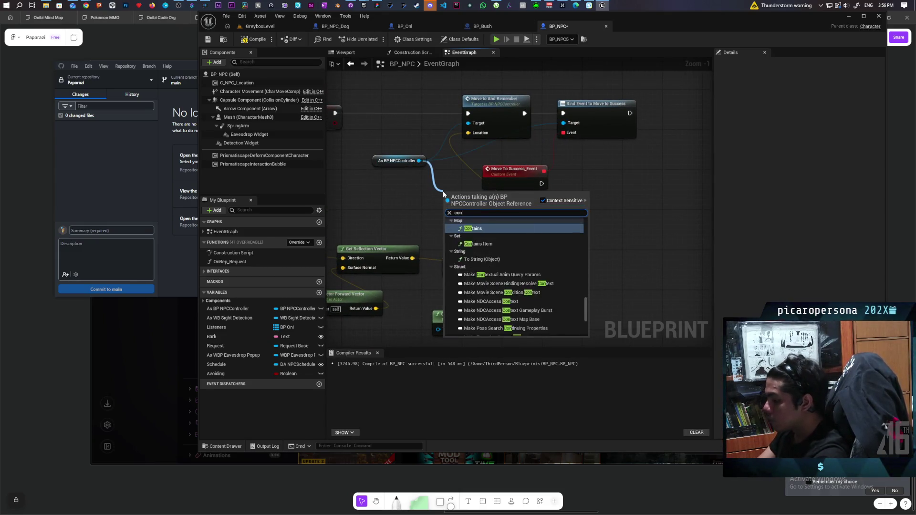
key(Return)
mouse_move(473, 196)
mouse_down()
mouse_move(604, 170)
mouse_move(647, 175)
mouse_move(571, 157)
mouse_up()
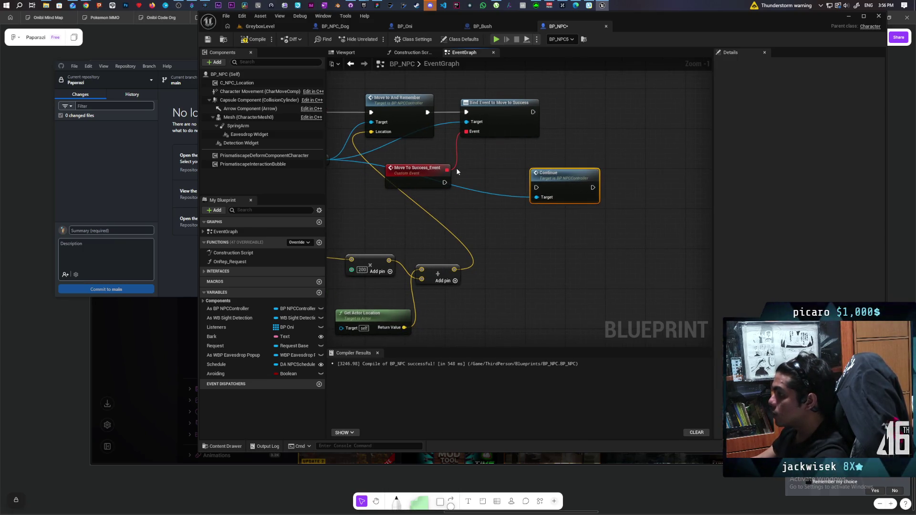
drag(473, 179, 510, 170)
Unbind Move To Success_Event with an Unbind Event from Move to Success node
mouse_move(366, 166)
mouse_down()
mouse_move(406, 186)
mouse_move(439, 225)
mouse_up()
text(unbin)
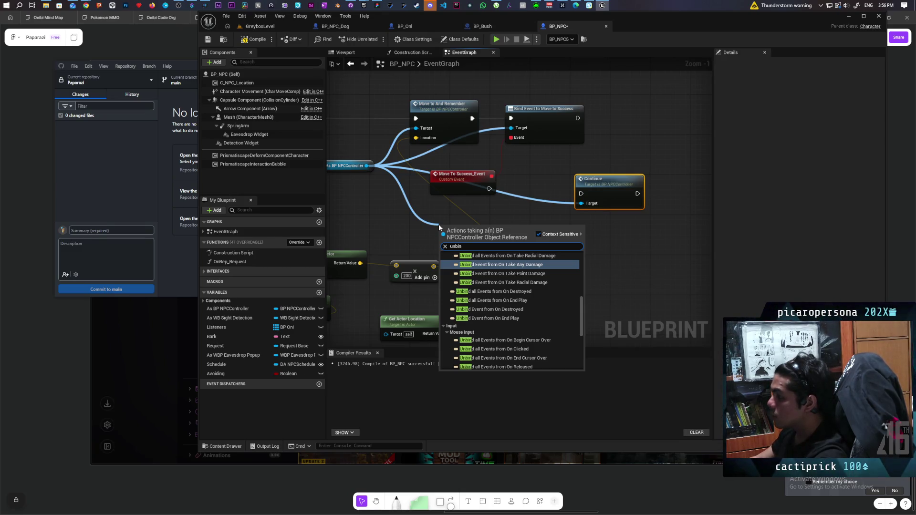
text(d move to)
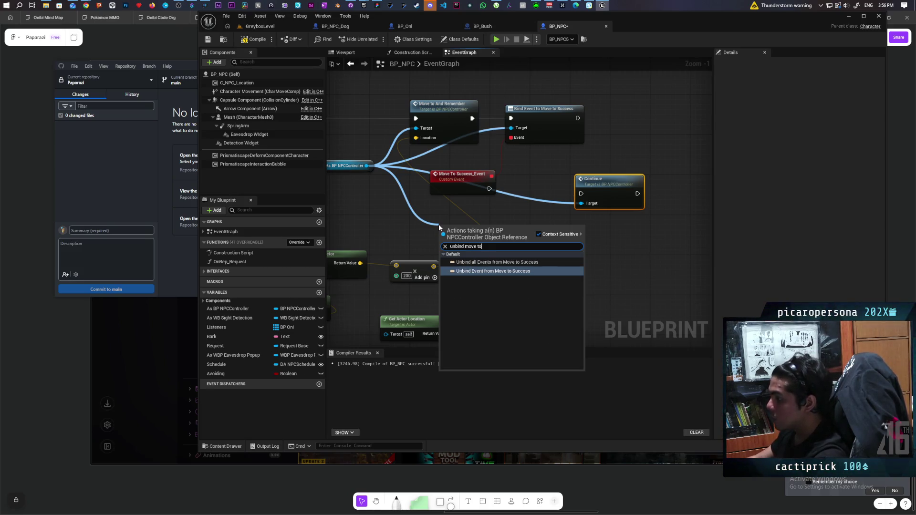
click(487, 273)
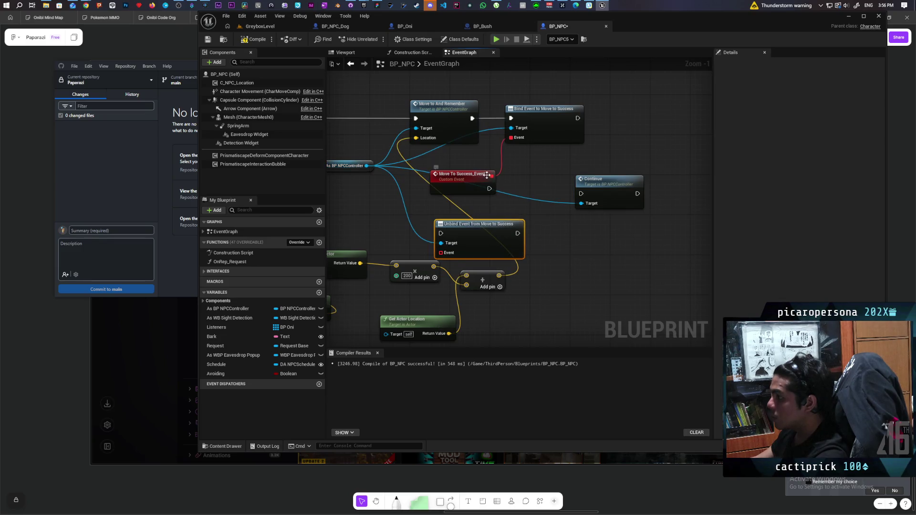
mouse_move(487, 175)
mouse_down()
mouse_move(440, 253)
mouse_move(637, 223)
mouse_up()
mouse_move(527, 206)
mouse_down()
mouse_move(467, 206)
mouse_move(596, 228)
mouse_move(584, 204)
mouse_up()
click(531, 251)
Add a SET Avoiding node after the Unbind node
scroll(517, 253, down, 3)
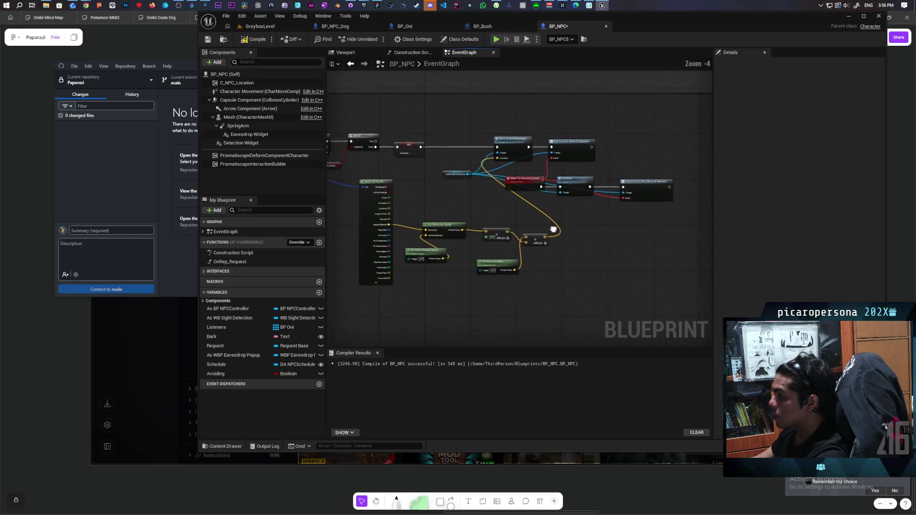
scroll(545, 199, down, 1)
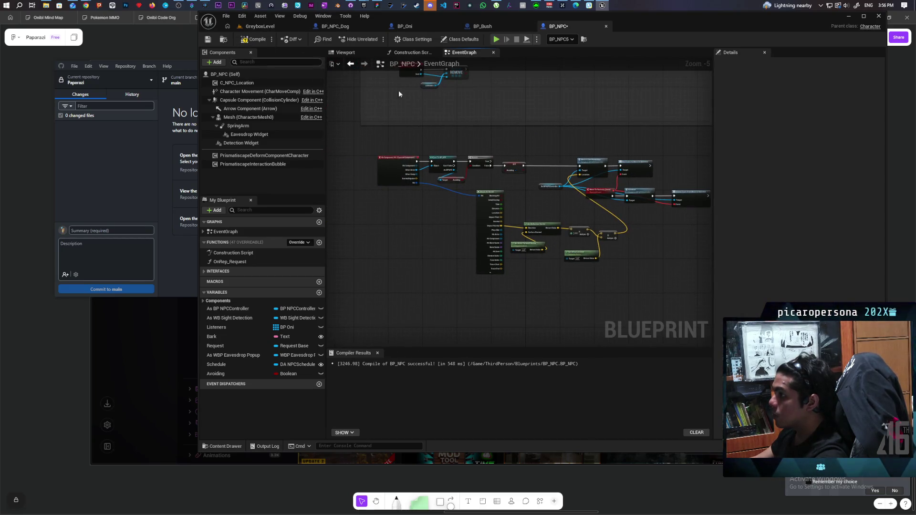
scroll(506, 181, up, 2)
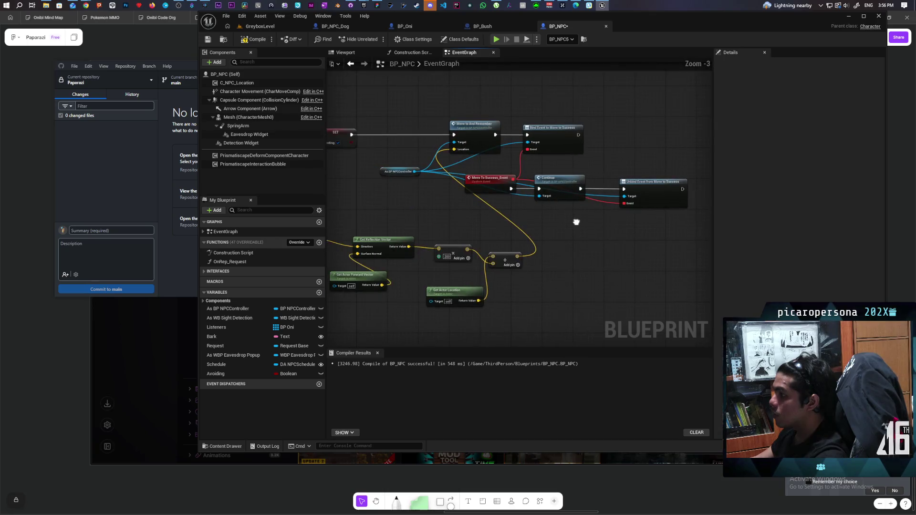
drag(576, 222, 548, 223)
drag(214, 374, 685, 192)
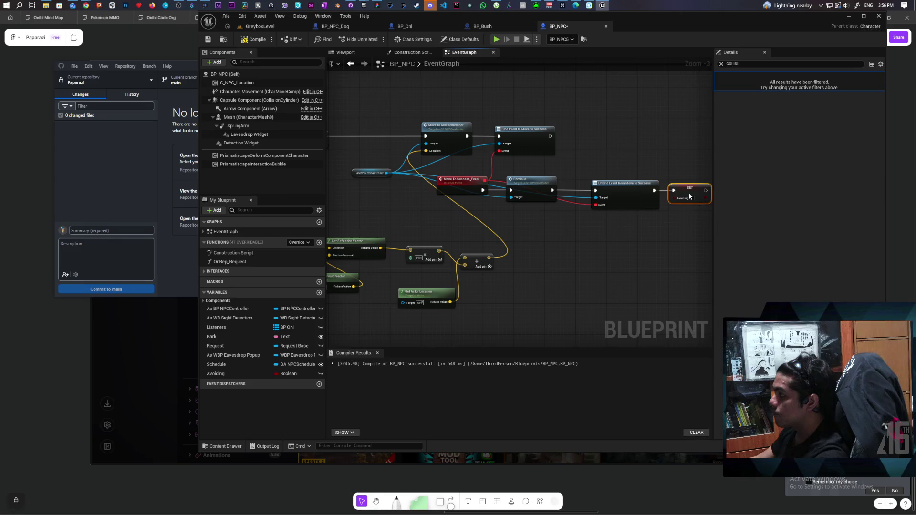
drag(696, 225, 632, 228)
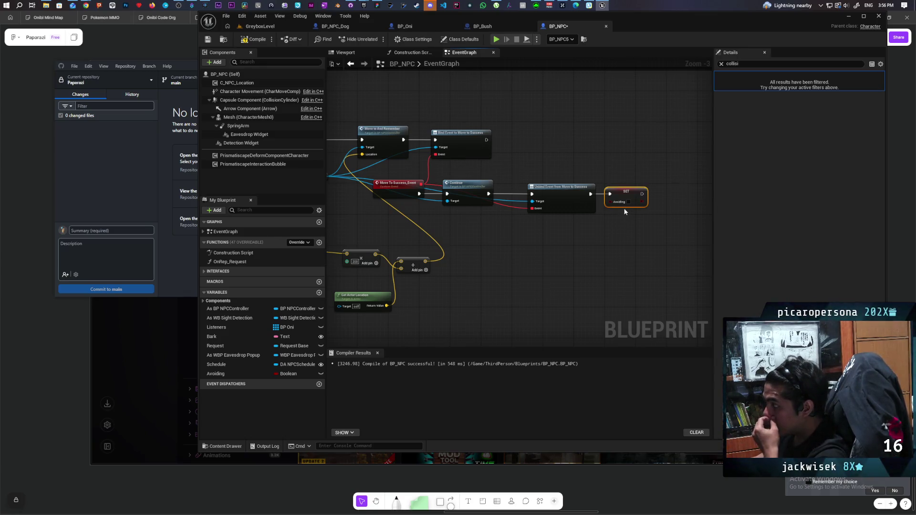
scroll(452, 188, down, 1)
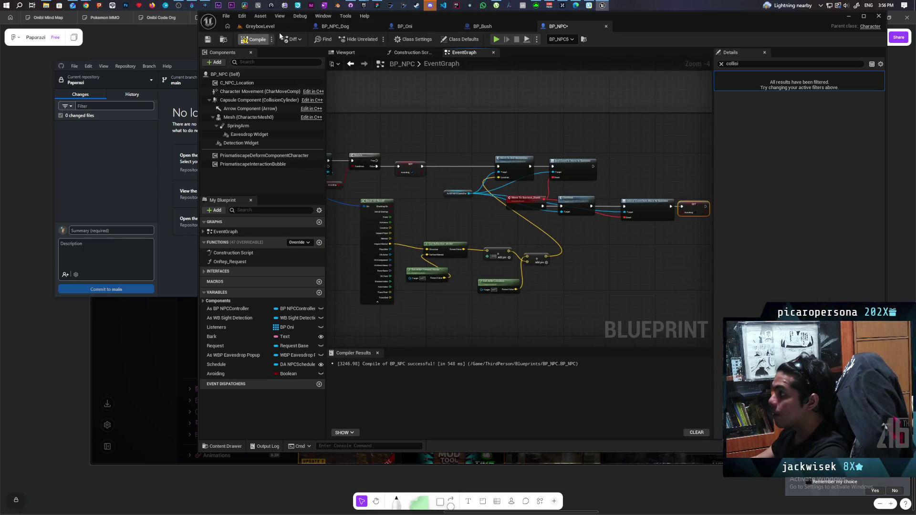
Back in GreyboxLevel, save all assets and start the multiplayer play-in-editor session
click(266, 27)
key(ctrl+shift+s)
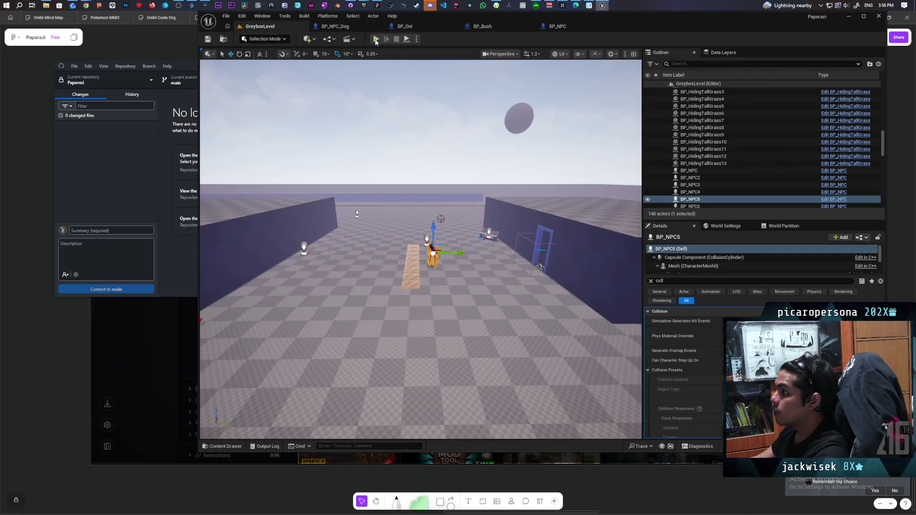
click(376, 39)
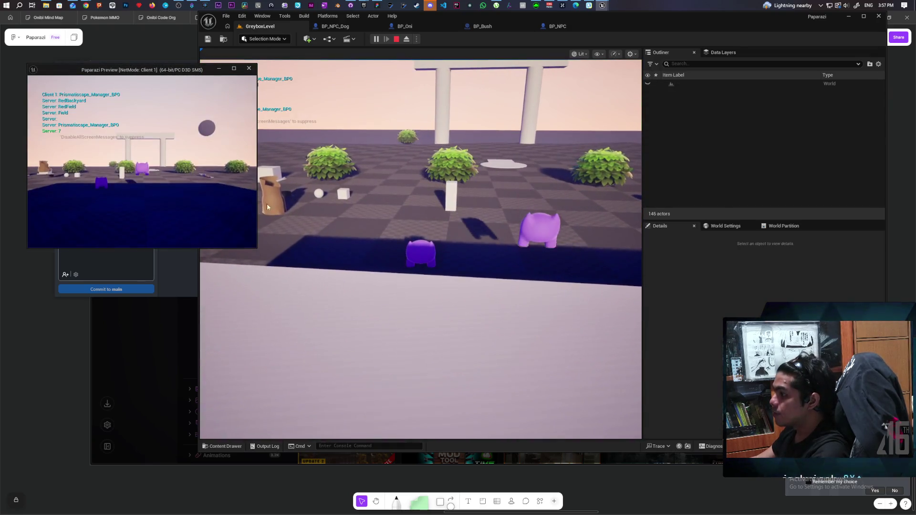
Walk the purple player across the water and along the blue wall to the red NPC's doorway
key(w)
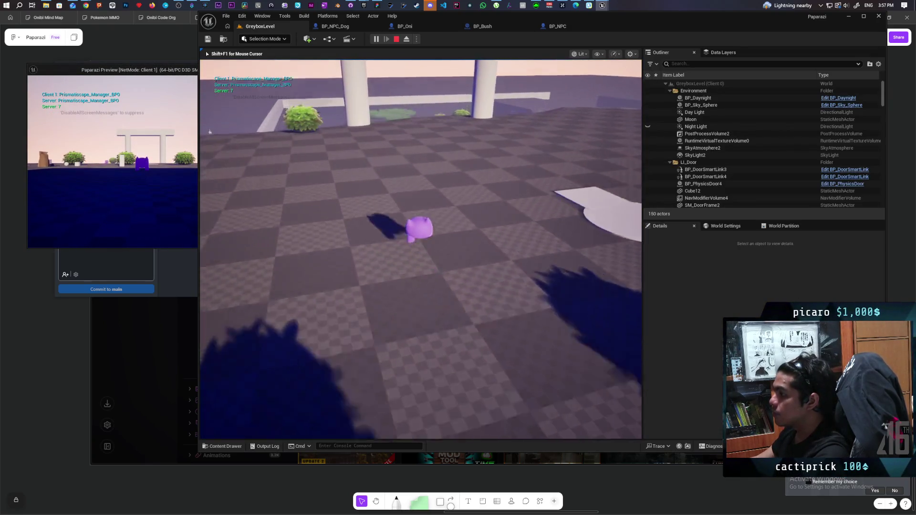
key(w)
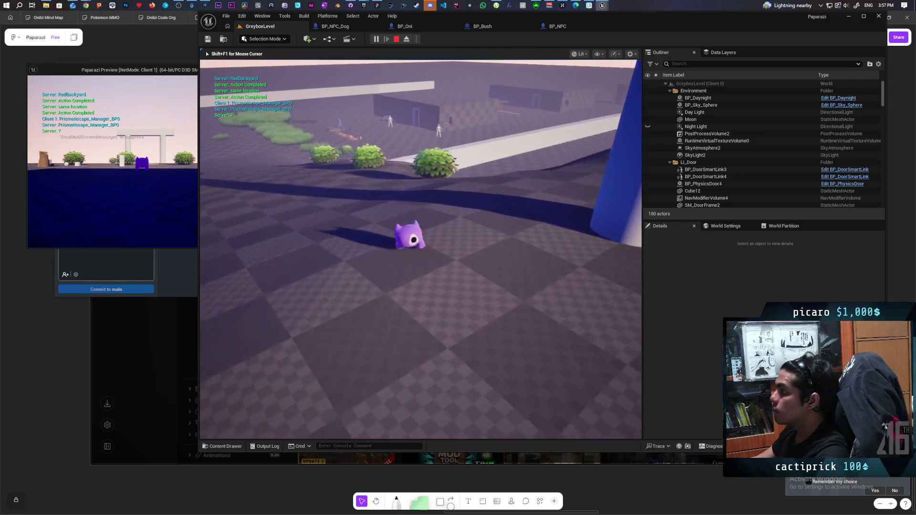
key(w)
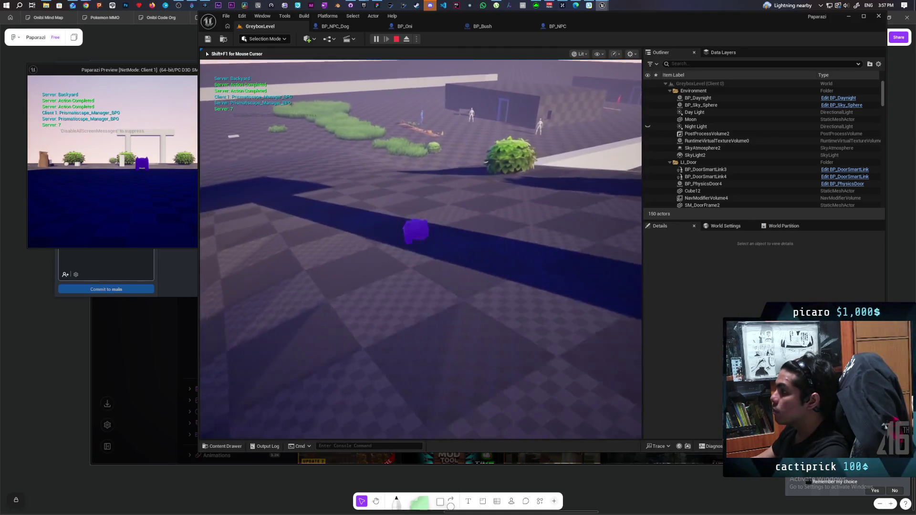
key(w)
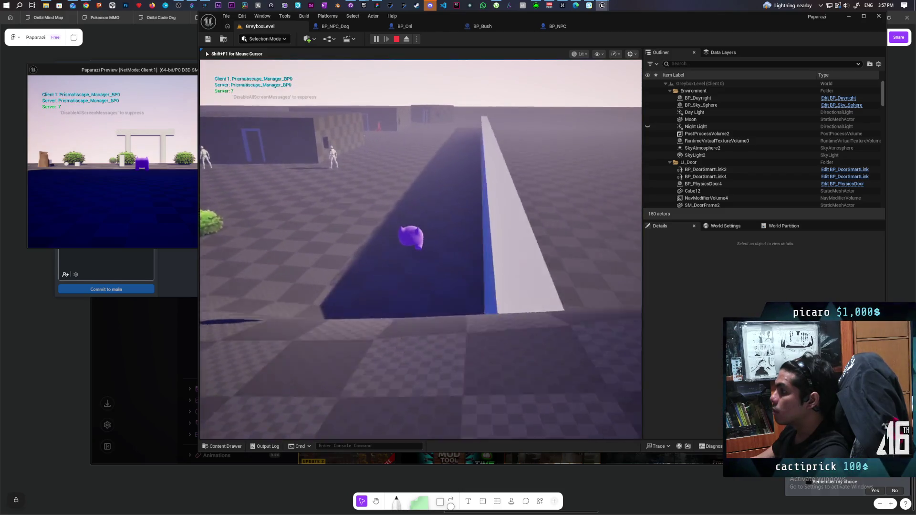
key(w)
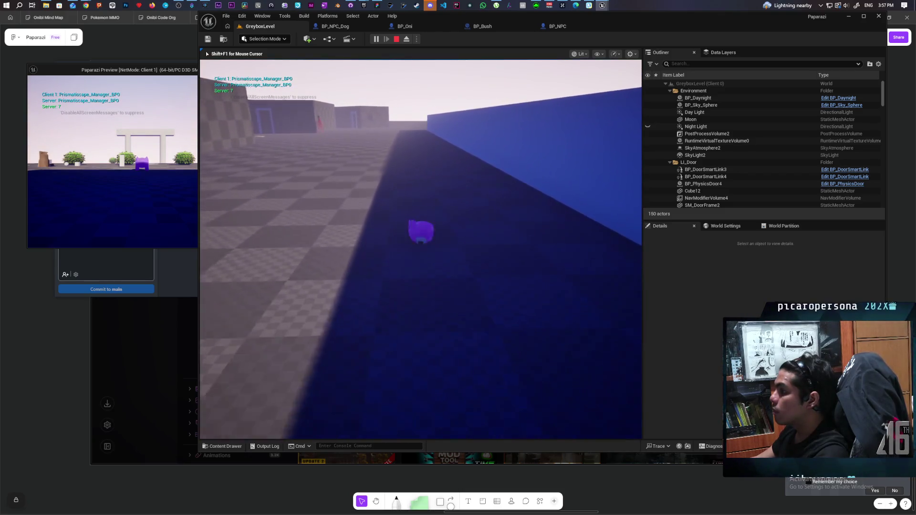
key(w)
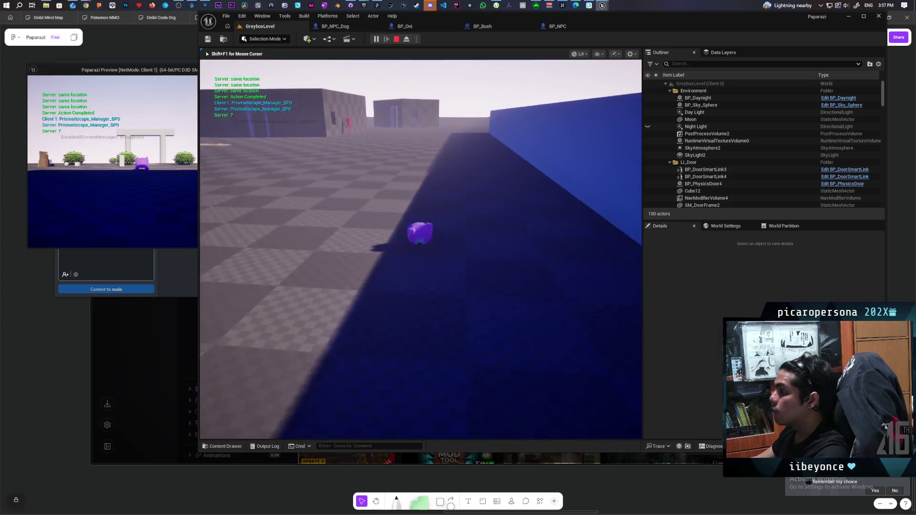
key(w)
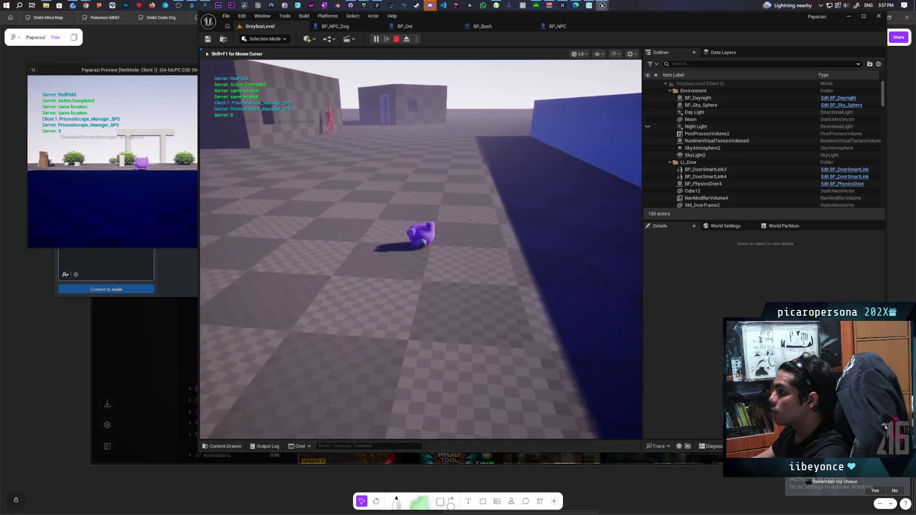
key(w)
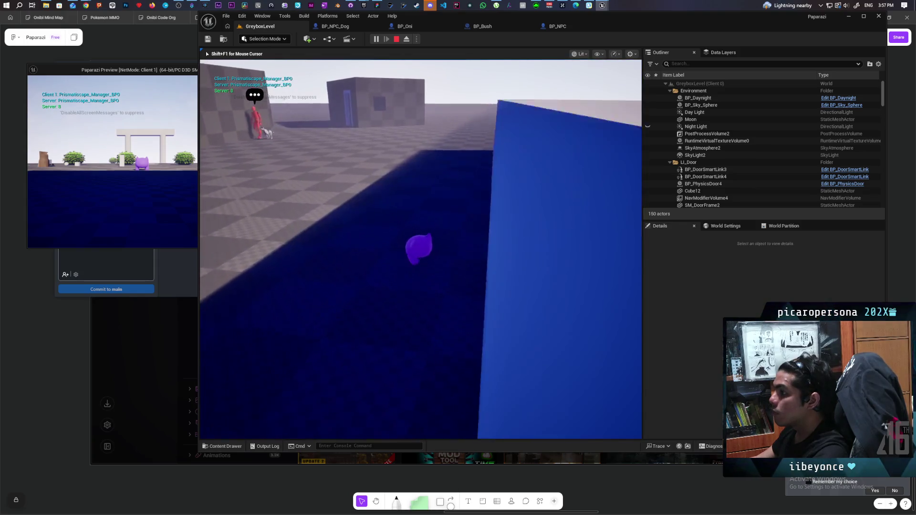
key(w)
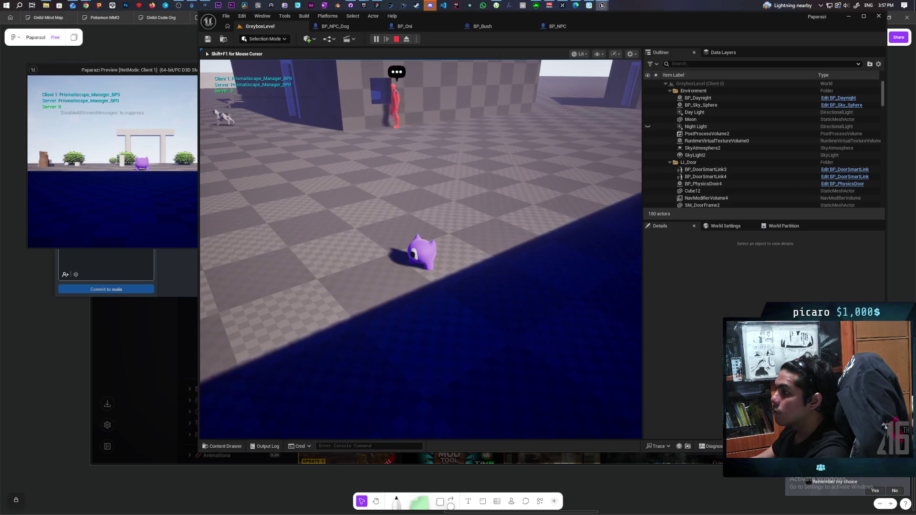
key(w)
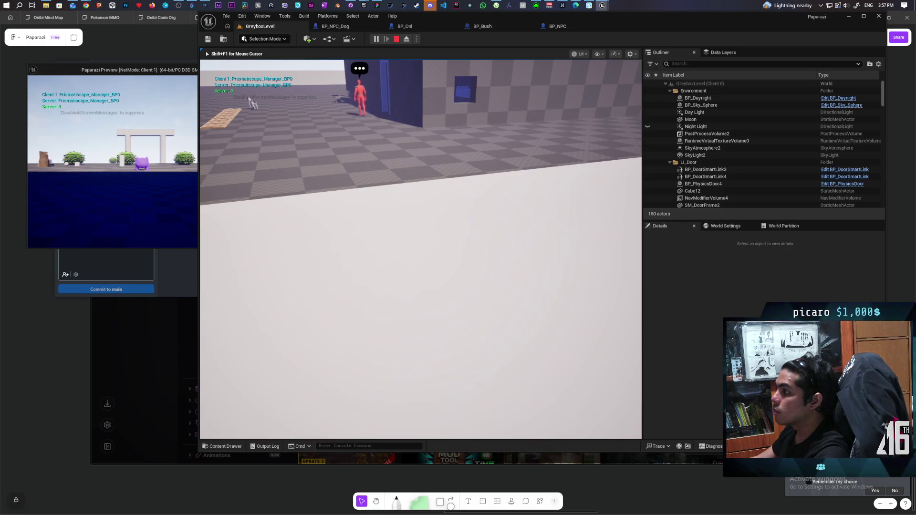
key(w)
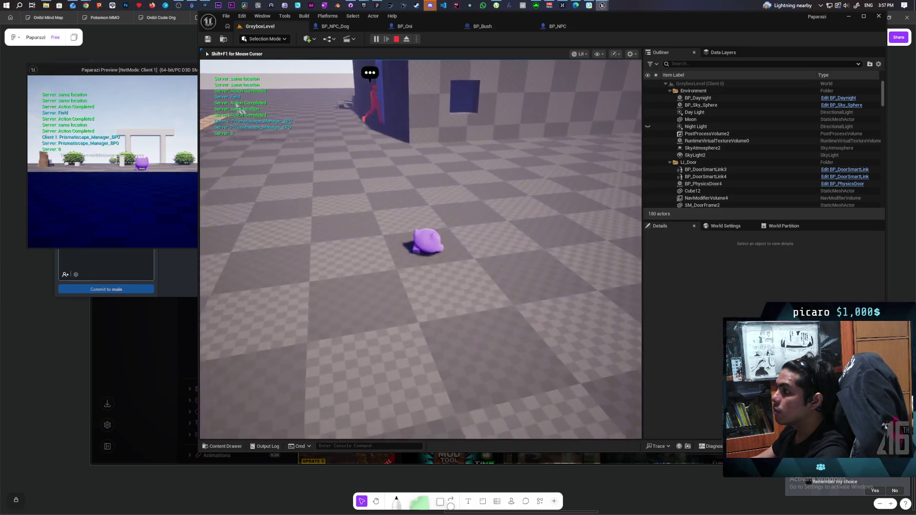
key(w)
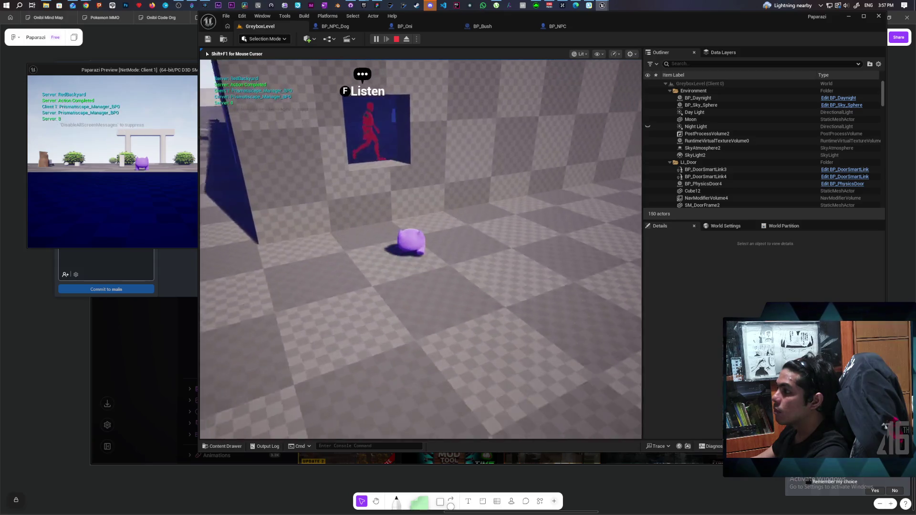
Turn away from the red NPC, walk up to the dog, and stop the play test
key(s)
key(w)
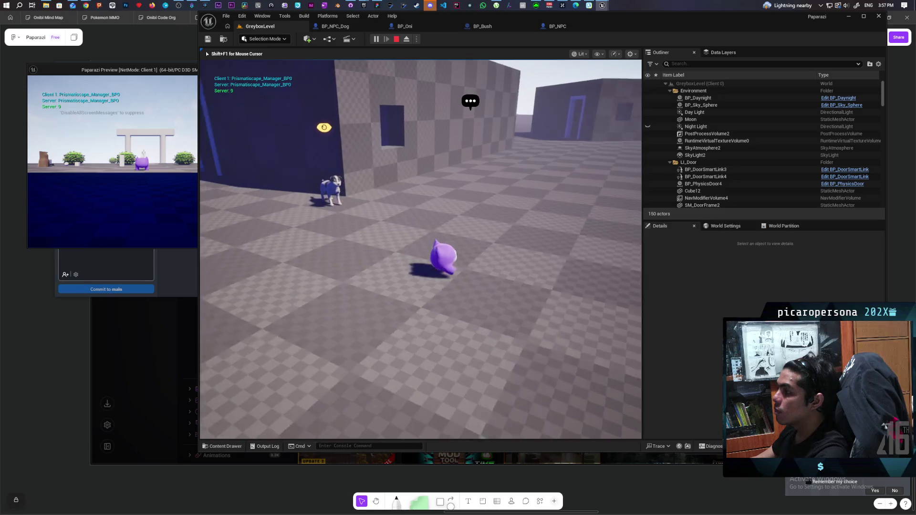
key(w)
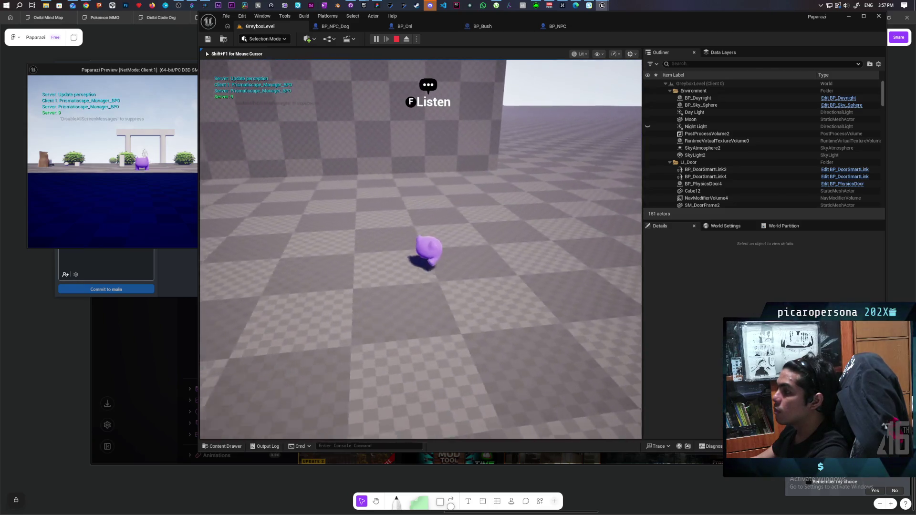
key(w)
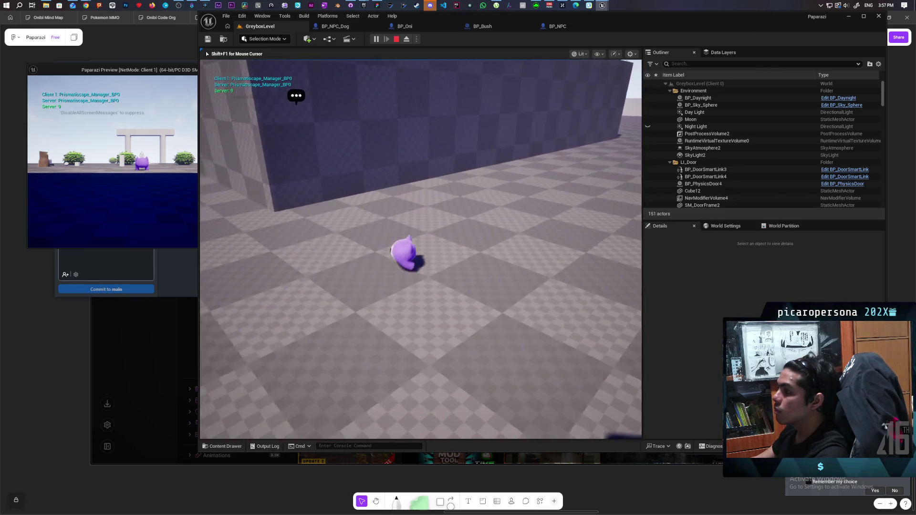
key(w)
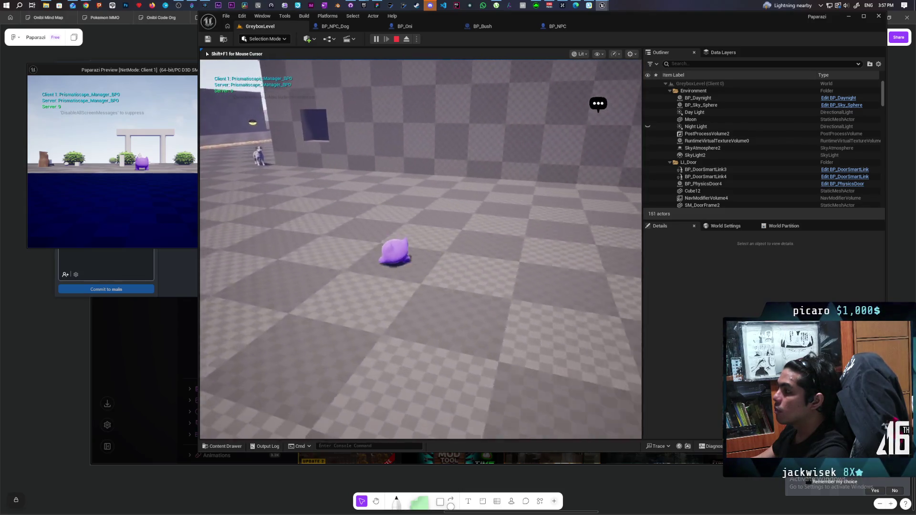
key(w)
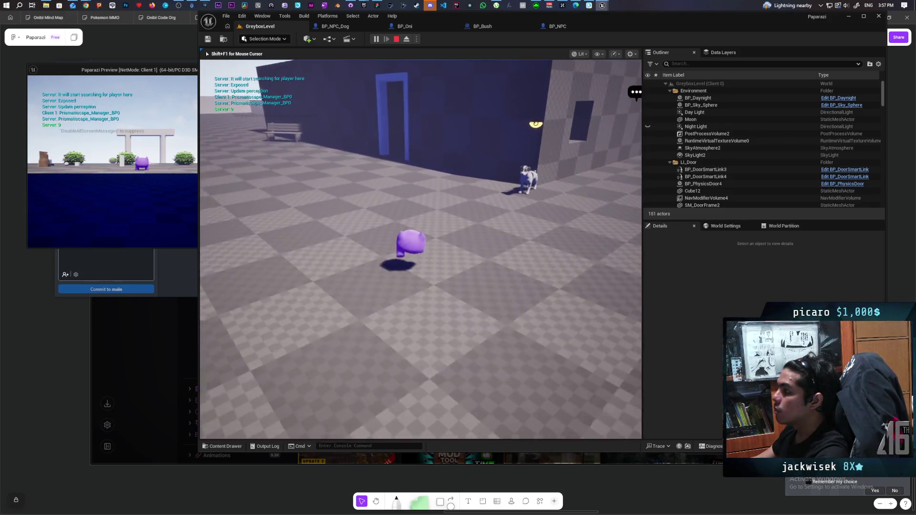
key(Escape)
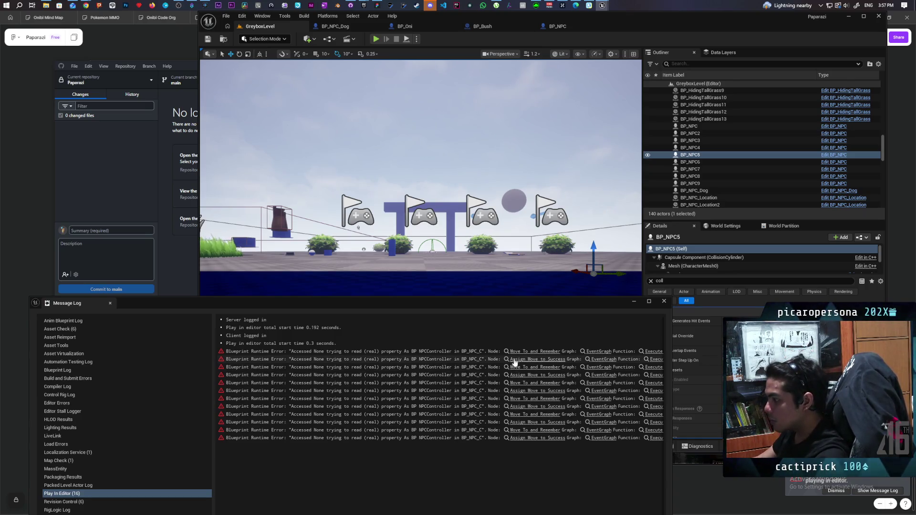
Jump from the Accessed None error to Move To and Remember, then shift On Component Hit left
click(517, 352)
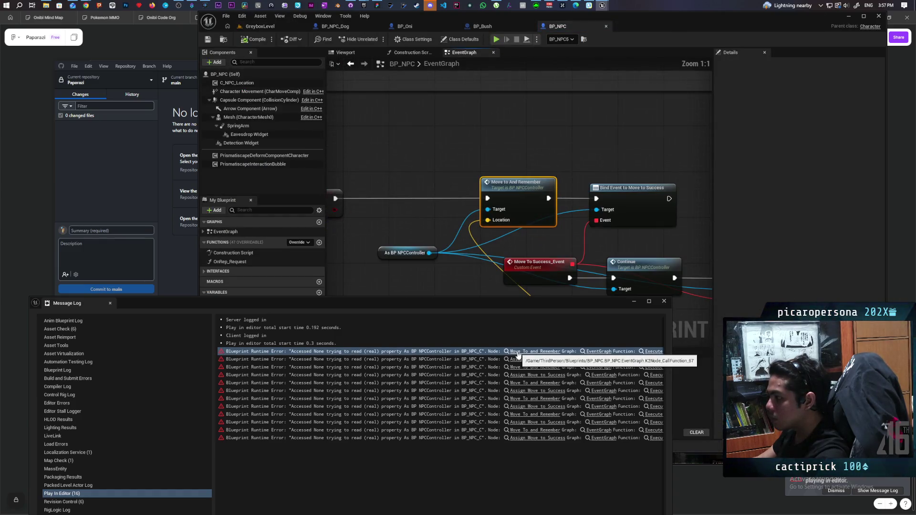
mouse_move(530, 277)
mouse_down()
mouse_move(536, 235)
mouse_move(621, 137)
mouse_move(553, 206)
mouse_move(664, 151)
mouse_move(602, 167)
mouse_move(596, 175)
mouse_move(621, 204)
mouse_up()
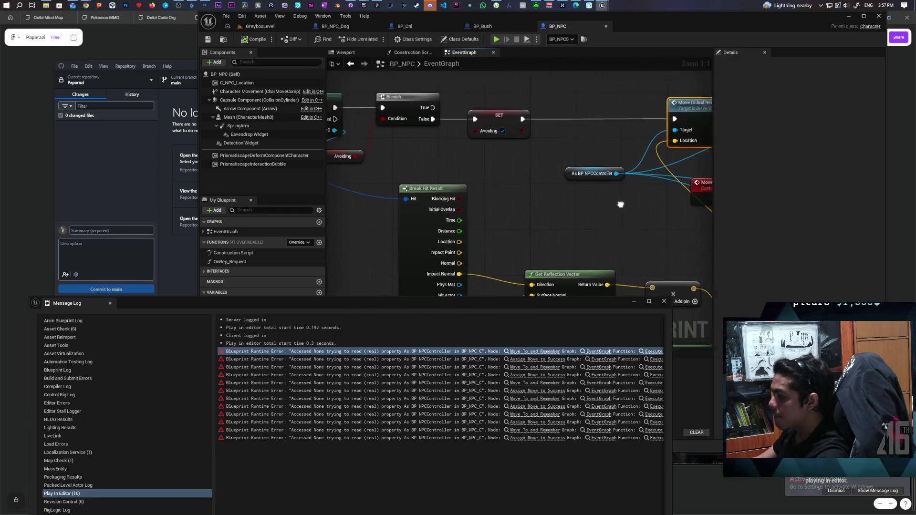
scroll(620, 204, down, 2)
drag(483, 181, 426, 184)
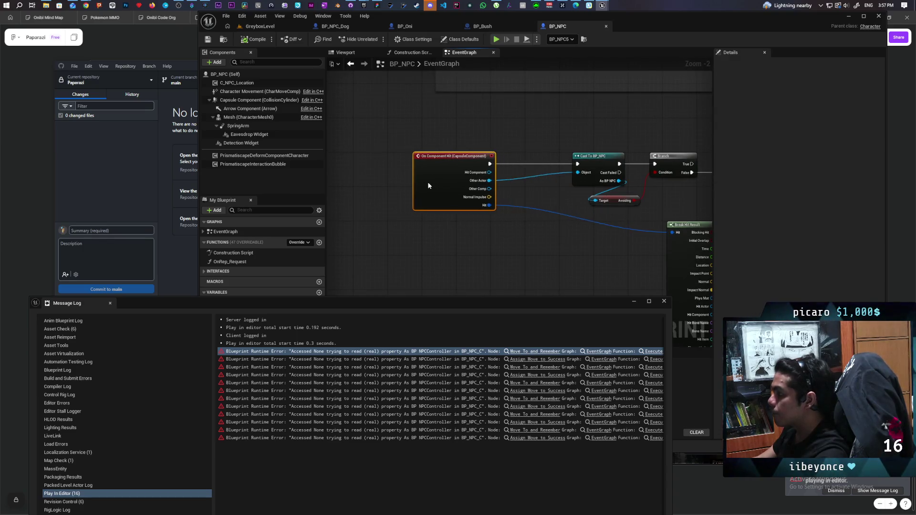
drag(454, 235, 437, 288)
scroll(497, 267, up, 2)
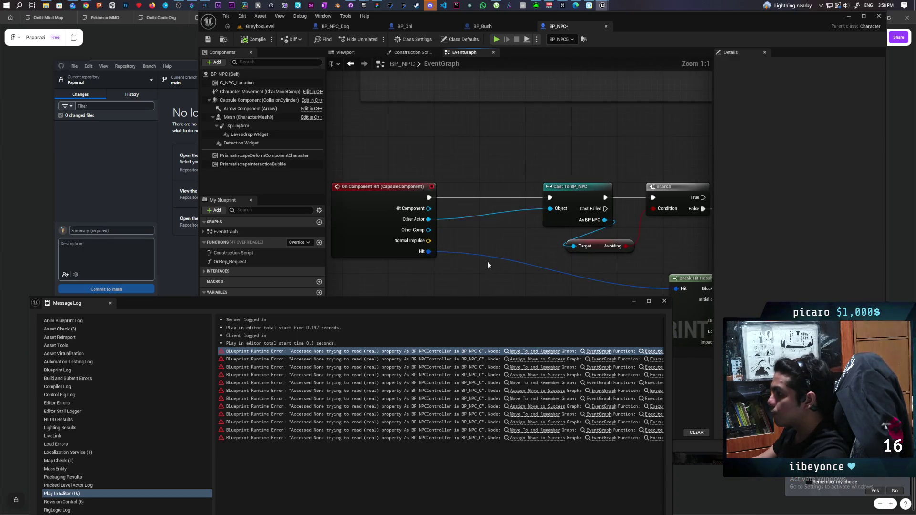
Route the Cast To BP_NPC through a Switch Has Authority Authority pin, then compile and save
right_click(467, 190)
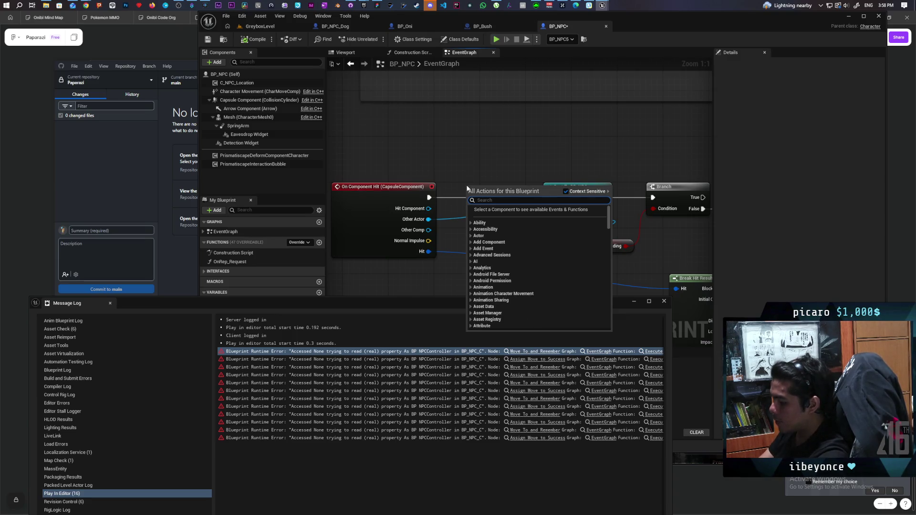
text(has authoir)
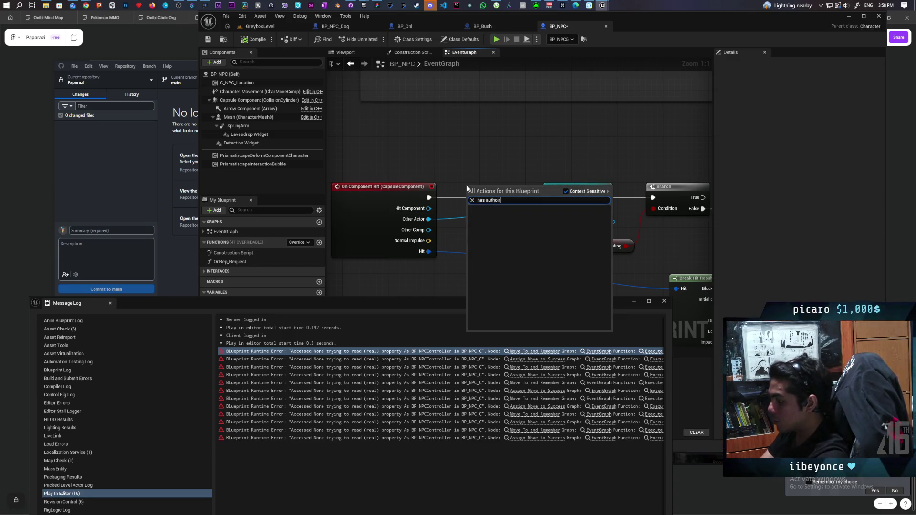
key(BackSpace)
key(BackSpace)
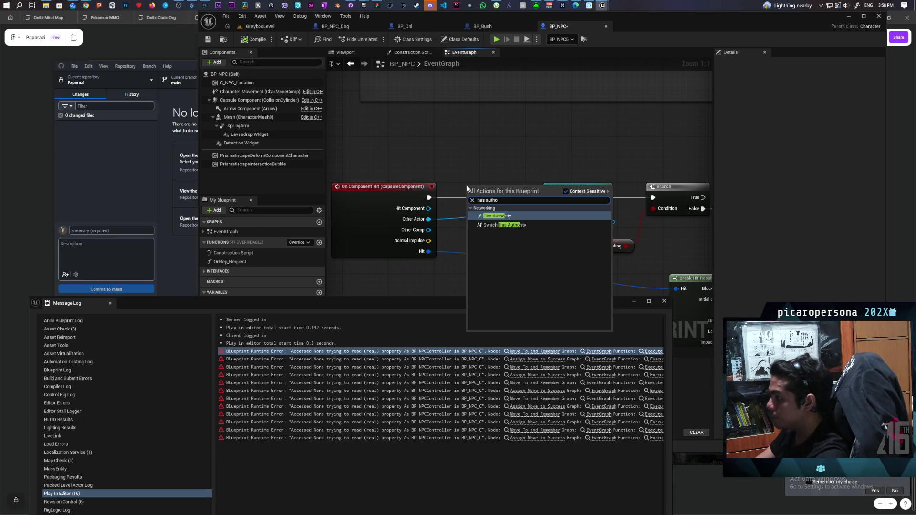
key(Down)
key(Return)
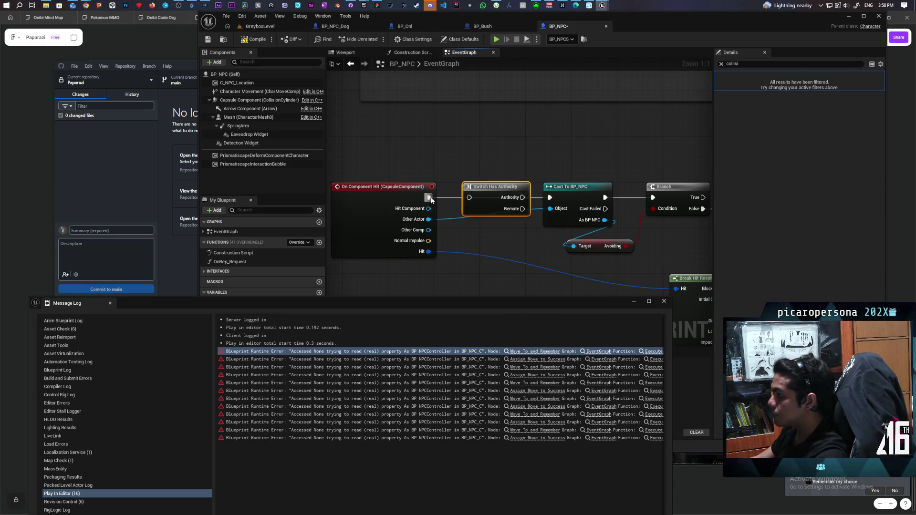
drag(523, 197, 548, 199)
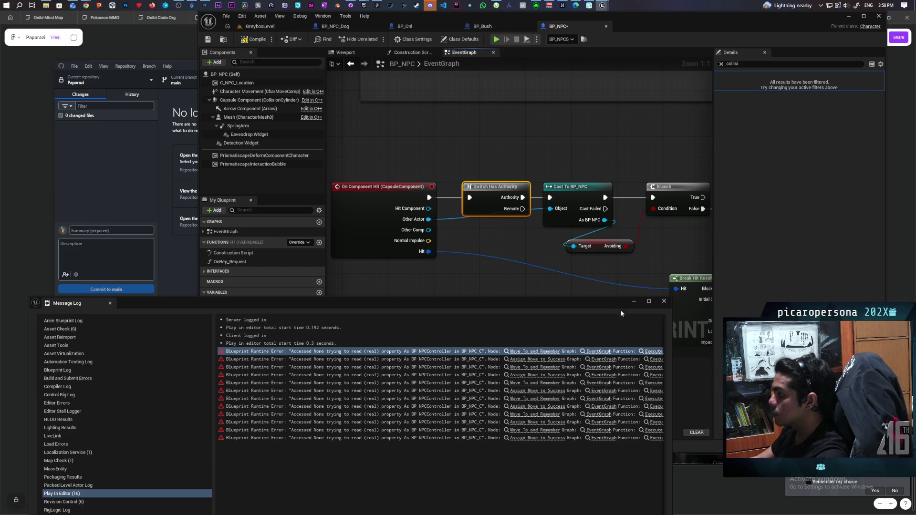
click(663, 302)
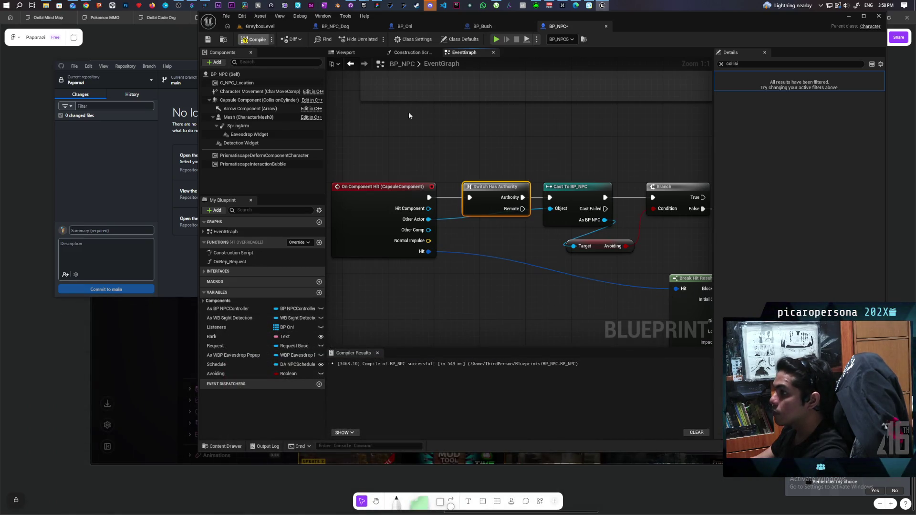
key(F7)
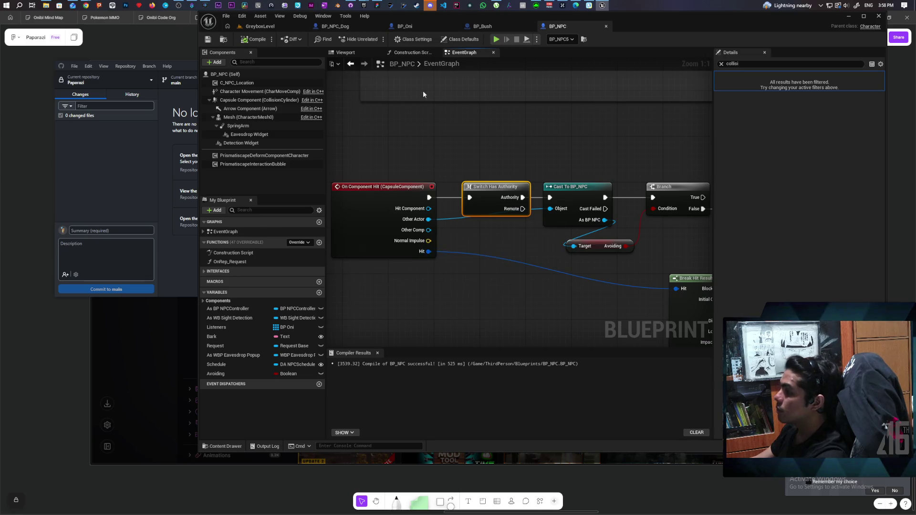
Move the Break Hit Result node left under the On Component Hit chain and deselect it
scroll(562, 142, down, 2)
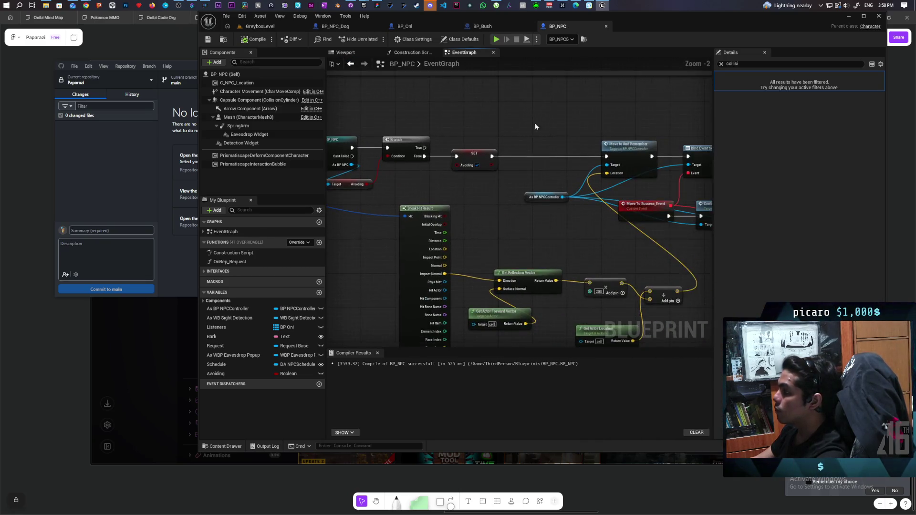
drag(510, 125, 398, 117)
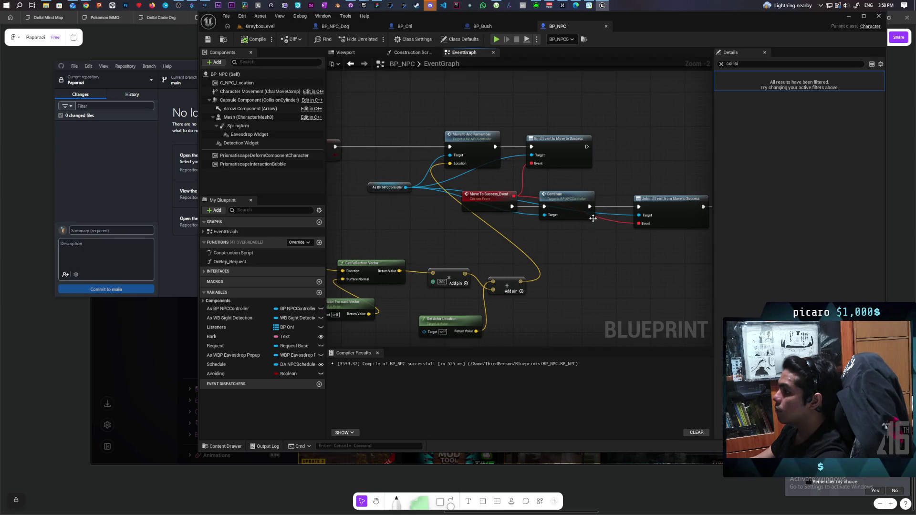
drag(574, 174, 708, 134)
scroll(476, 202, up, 1)
scroll(476, 202, down, 3)
drag(475, 201, 624, 205)
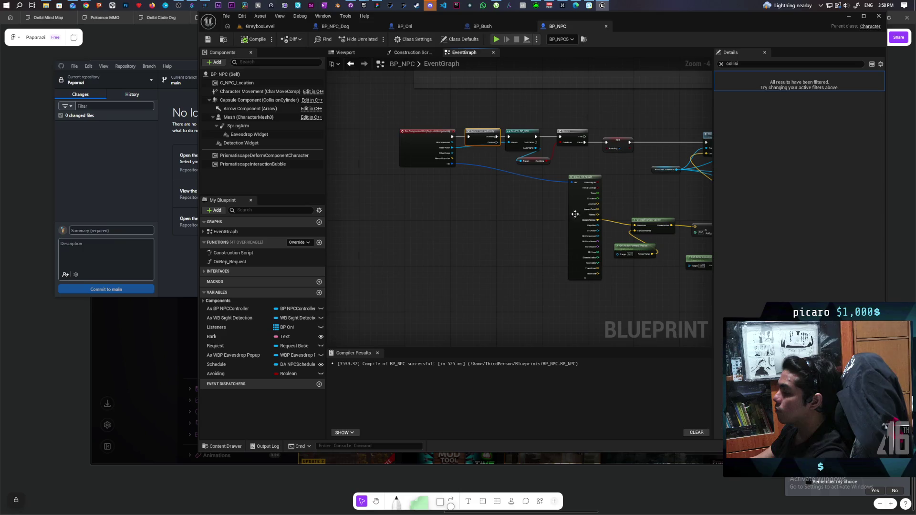
scroll(530, 211, up, 2)
mouse_move(555, 216)
mouse_down()
mouse_move(476, 219)
mouse_move(575, 225)
mouse_move(488, 224)
mouse_up()
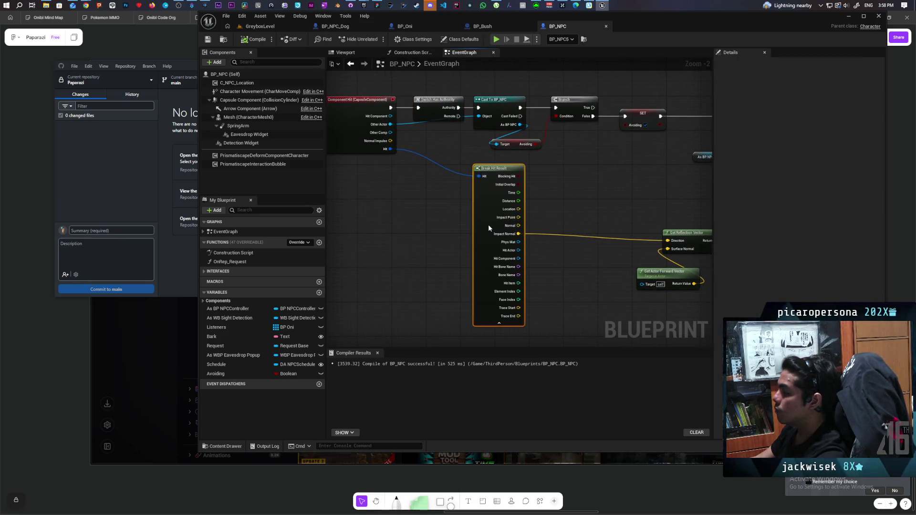
drag(394, 130, 432, 163)
click(431, 163)
click(426, 216)
scroll(425, 212, up, 2)
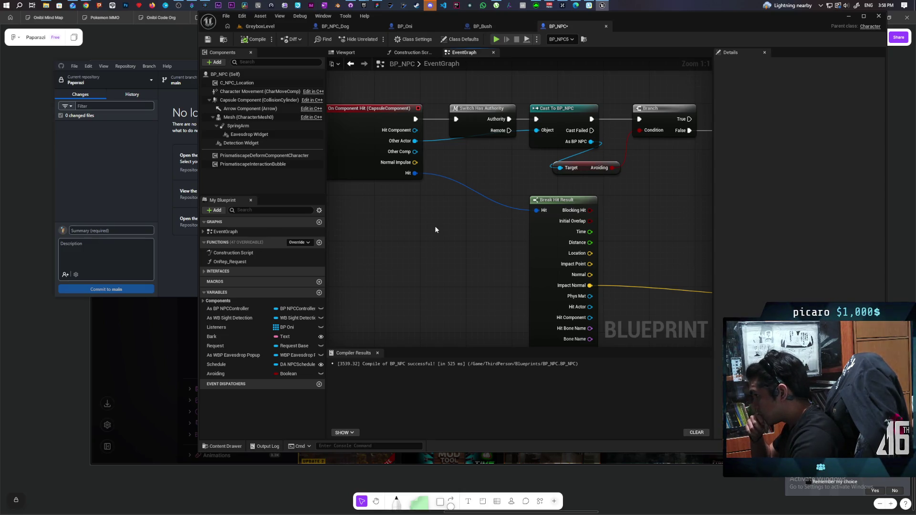
scroll(435, 230, down, 3)
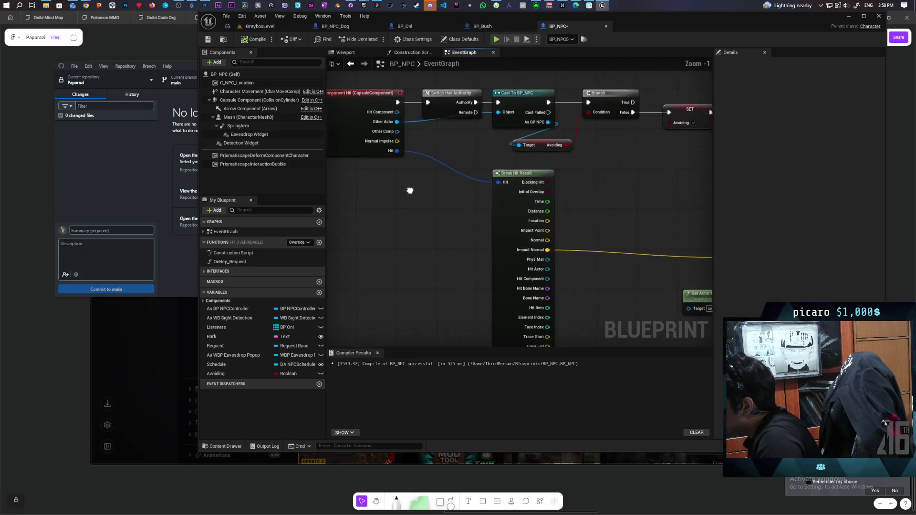
scroll(395, 165, up, 1)
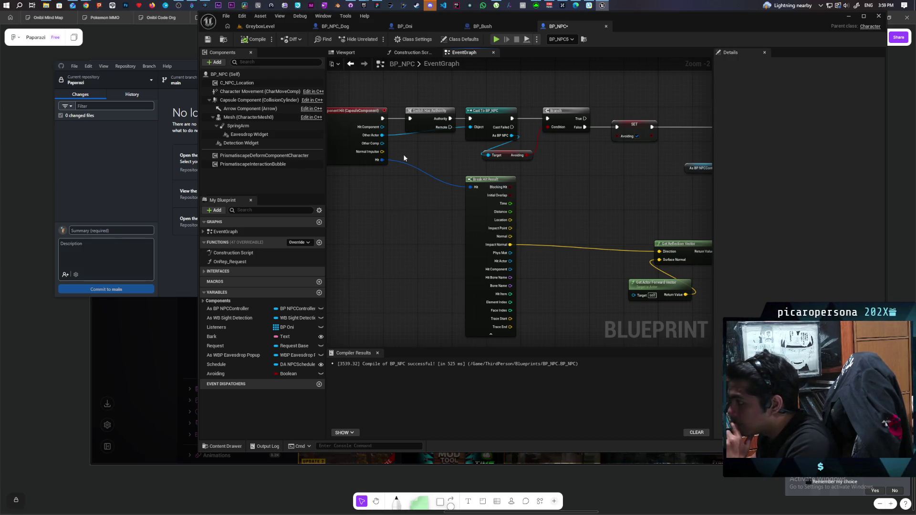
Add a Get Actor Location node off the cast's As BP NPC output
mouse_move(381, 138)
mouse_down()
mouse_move(417, 230)
mouse_move(409, 227)
mouse_up()
key(Escape)
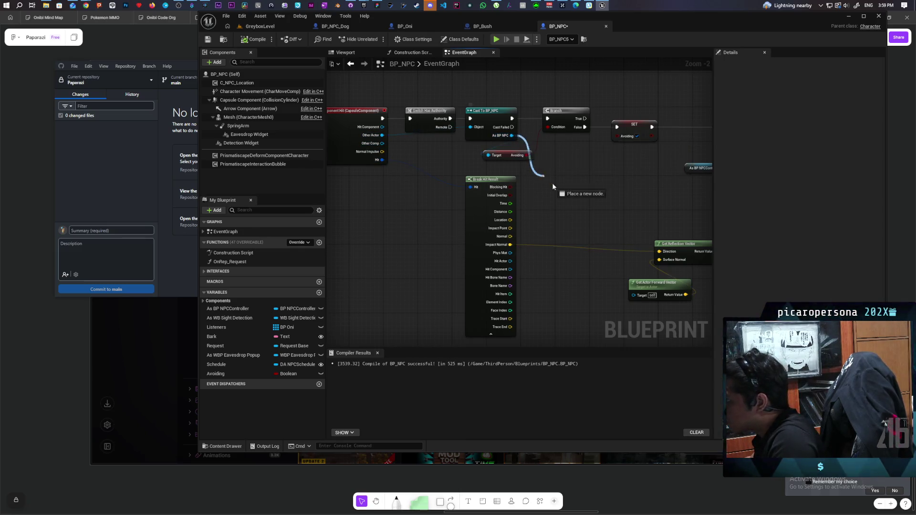
drag(554, 186, 549, 181)
text(get)
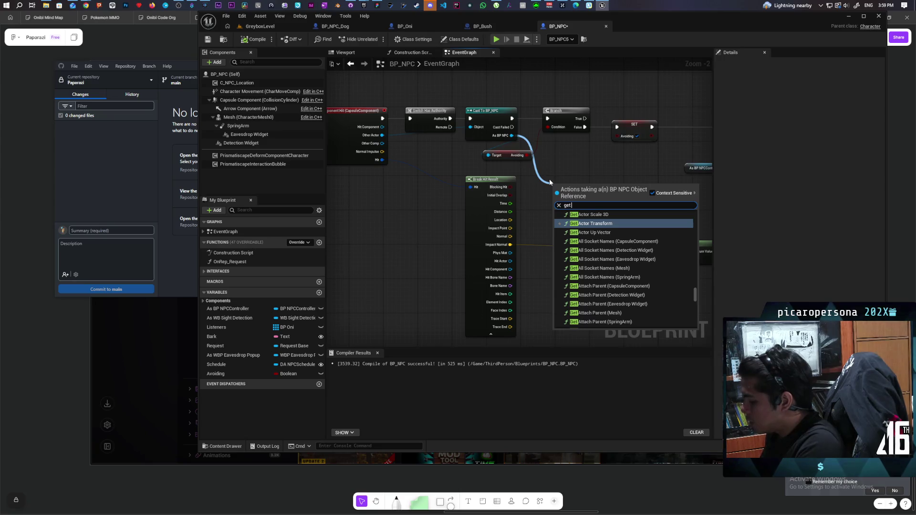
text( actor locatio)
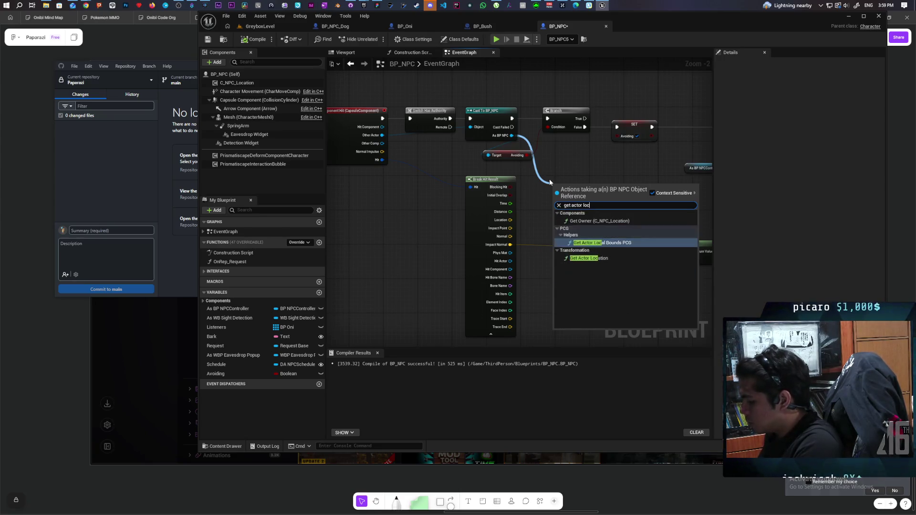
key(Return)
mouse_move(572, 182)
mouse_down()
mouse_move(572, 167)
mouse_move(551, 181)
mouse_move(566, 192)
mouse_up()
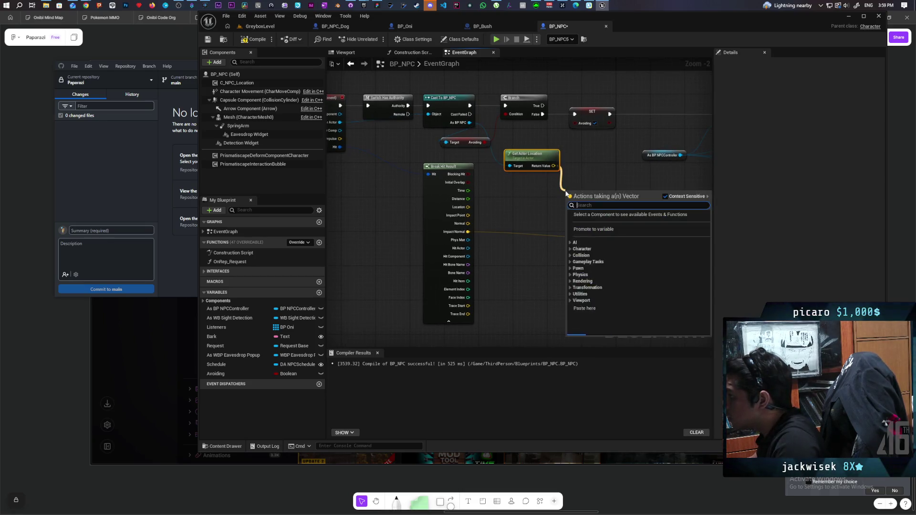
Add a Find Look at Rotation node from the Get Actor Location return value
text(find look)
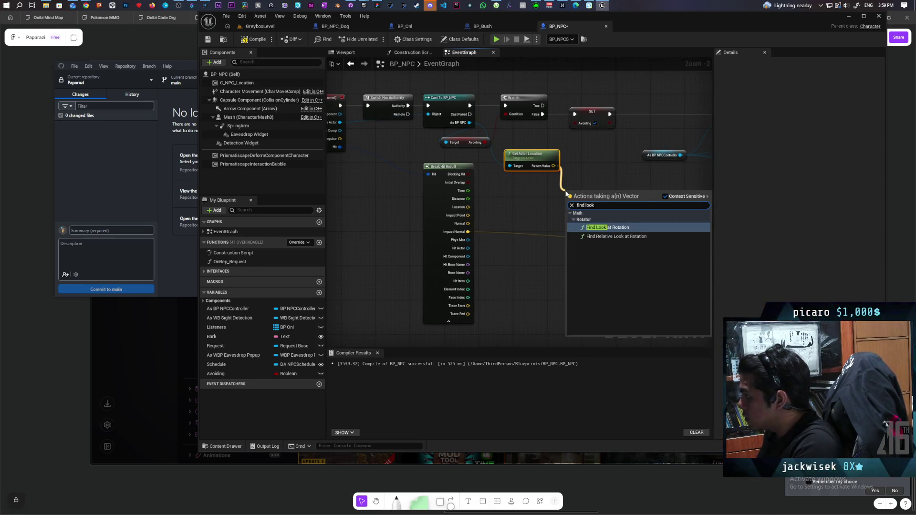
key(Return)
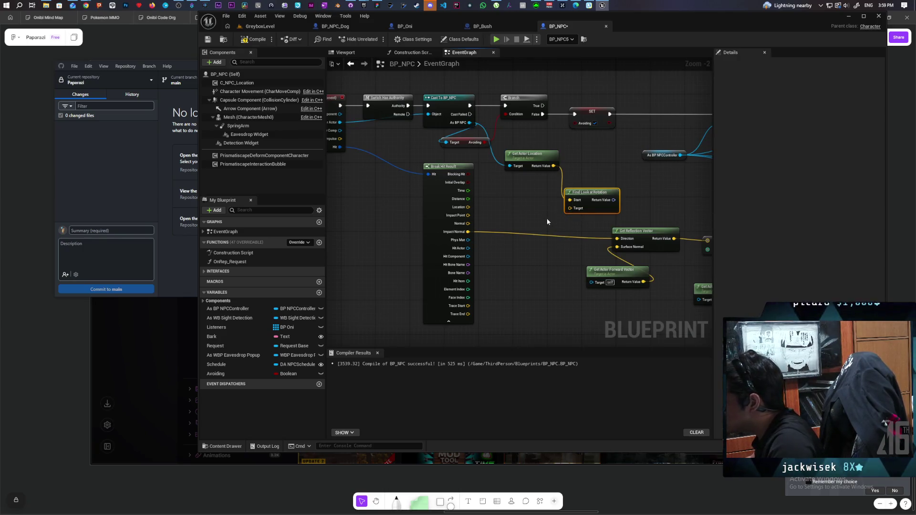
mouse_move(542, 256)
mouse_down()
mouse_move(408, 242)
mouse_move(549, 245)
mouse_move(558, 213)
mouse_move(537, 218)
mouse_up()
Duplicate Get Actor Location and wire the copies into Start and Target of Find Look at Rotation
key(ctrl+d)
click(524, 207)
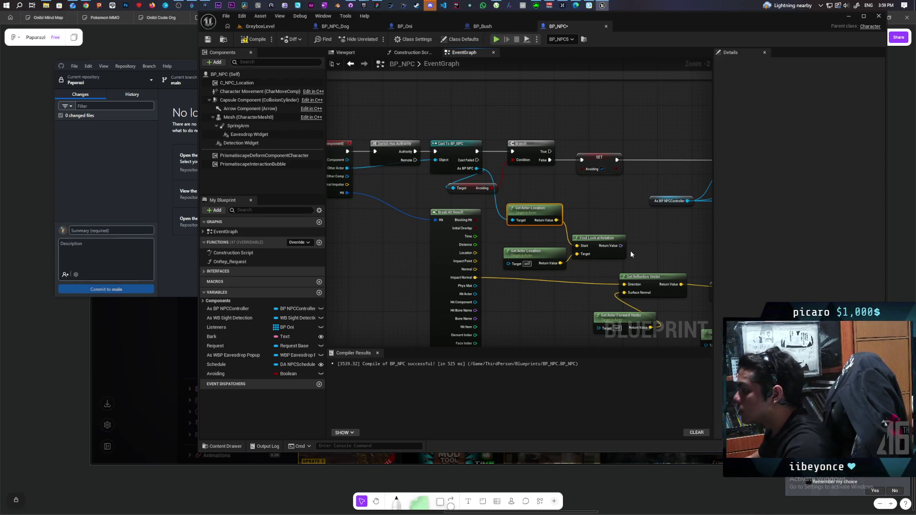
mouse_move(560, 265)
mouse_down()
mouse_move(588, 246)
mouse_move(570, 241)
mouse_move(577, 246)
mouse_move(544, 257)
mouse_move(544, 189)
mouse_move(529, 249)
mouse_up()
mouse_move(548, 190)
mouse_down()
mouse_move(548, 220)
mouse_move(539, 222)
mouse_up()
mouse_move(590, 238)
mouse_down()
mouse_move(543, 215)
mouse_move(592, 239)
mouse_up()
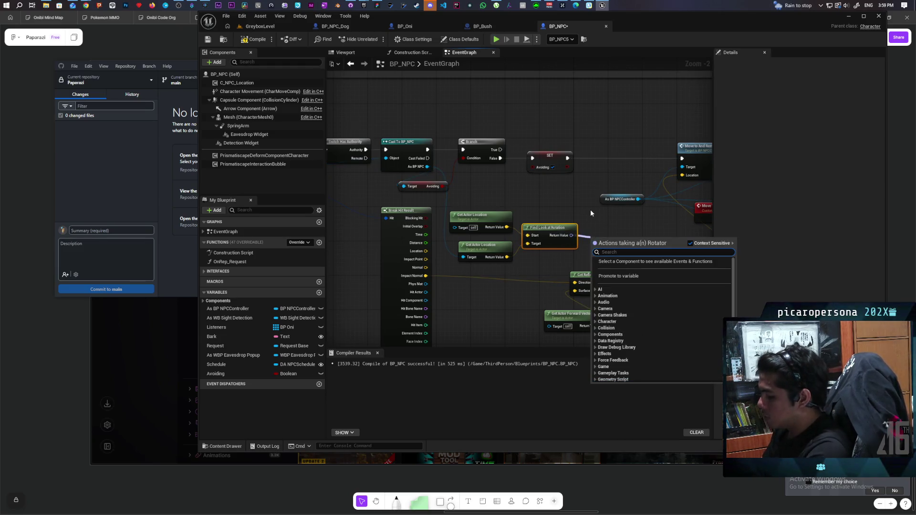
Add a Get Forward Vector node from the look-at rotation's Return Value
text(get forward vector)
key(Return)
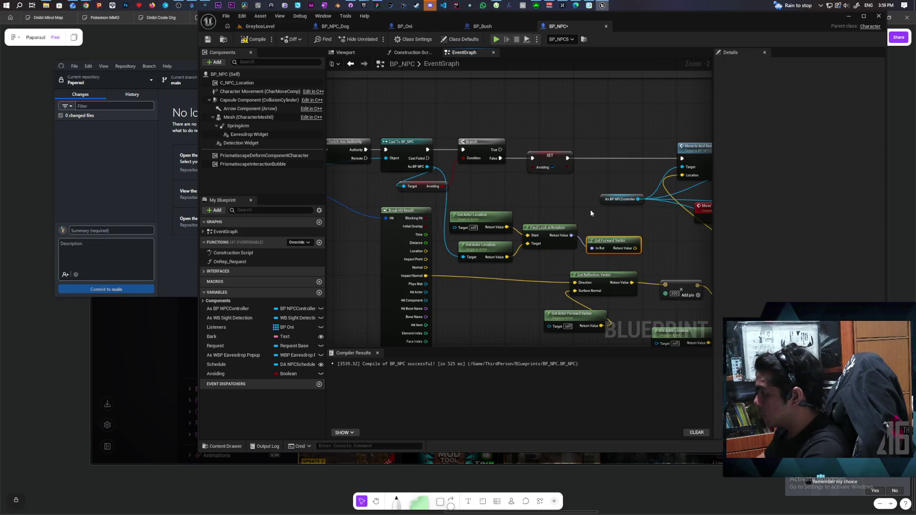
drag(604, 242, 609, 230)
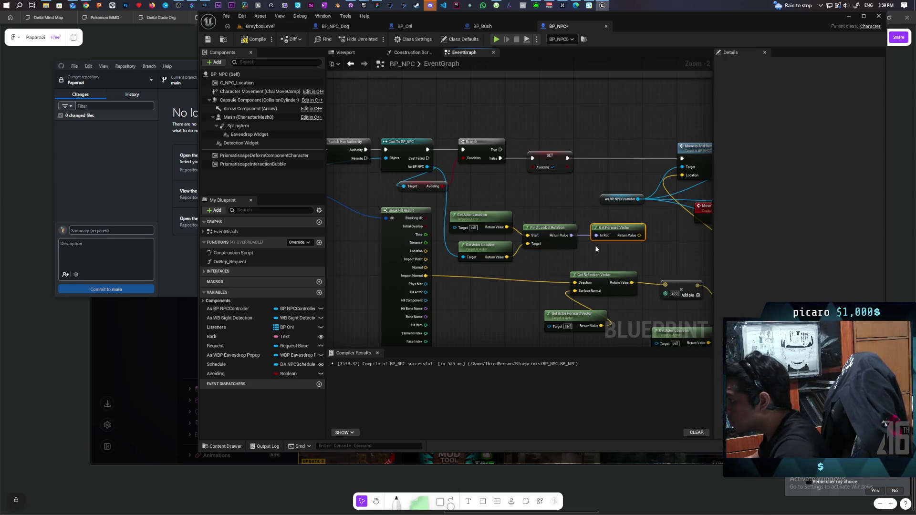
Move the Move To and Remember node group further right to make room
scroll(596, 249, down, 2)
mouse_move(498, 209)
mouse_down()
mouse_move(574, 237)
mouse_move(502, 236)
mouse_move(616, 310)
mouse_up()
mouse_move(497, 153)
mouse_down()
mouse_move(666, 210)
mouse_move(583, 256)
mouse_up()
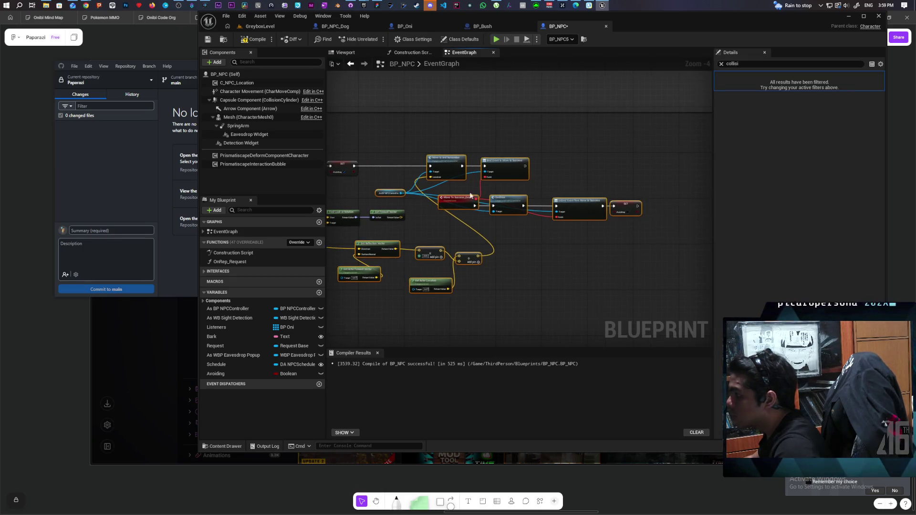
drag(451, 174, 587, 165)
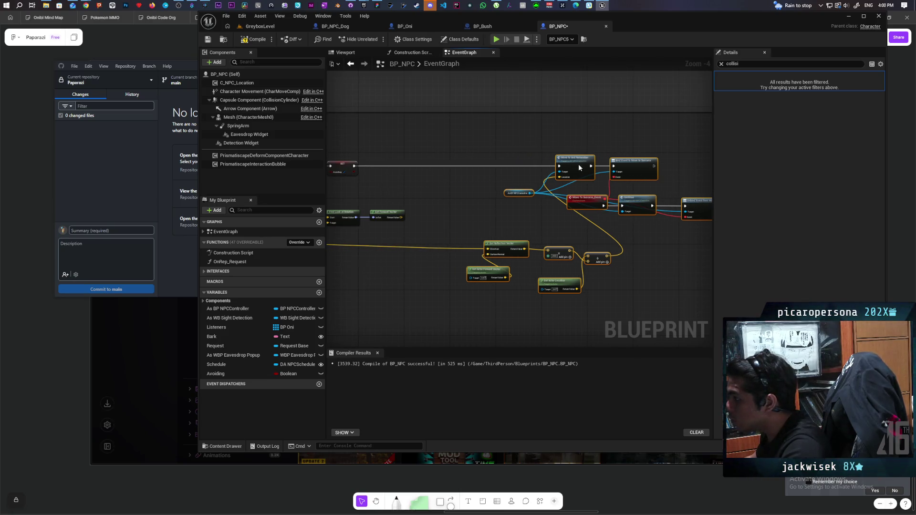
scroll(556, 180, up, 3)
mouse_move(534, 183)
mouse_down()
mouse_move(614, 180)
mouse_move(540, 155)
mouse_move(552, 150)
mouse_move(697, 139)
mouse_move(548, 185)
mouse_move(485, 131)
mouse_up()
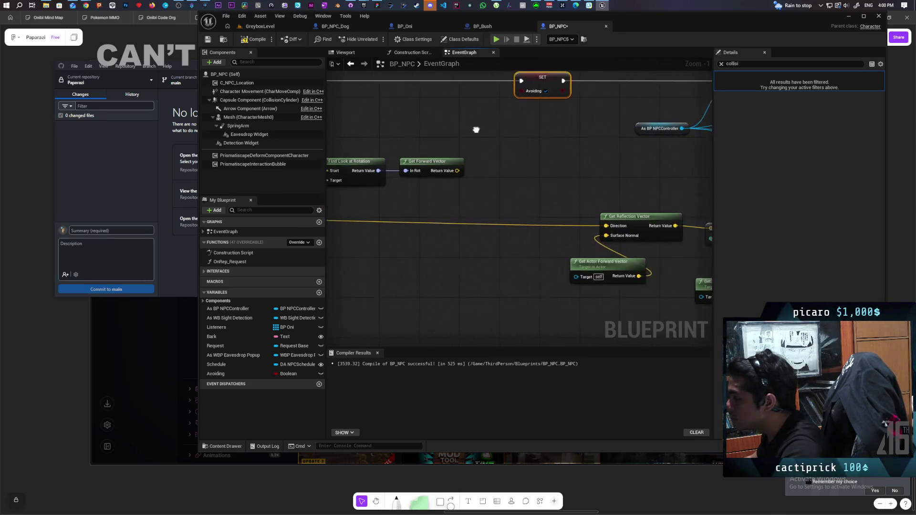
click(649, 246)
Paste a Get Actor Forward Vector copy and dot it with Get Forward Vector's output
key(ctrl+c)
key(ctrl+v)
drag(498, 156, 523, 180)
text(get)
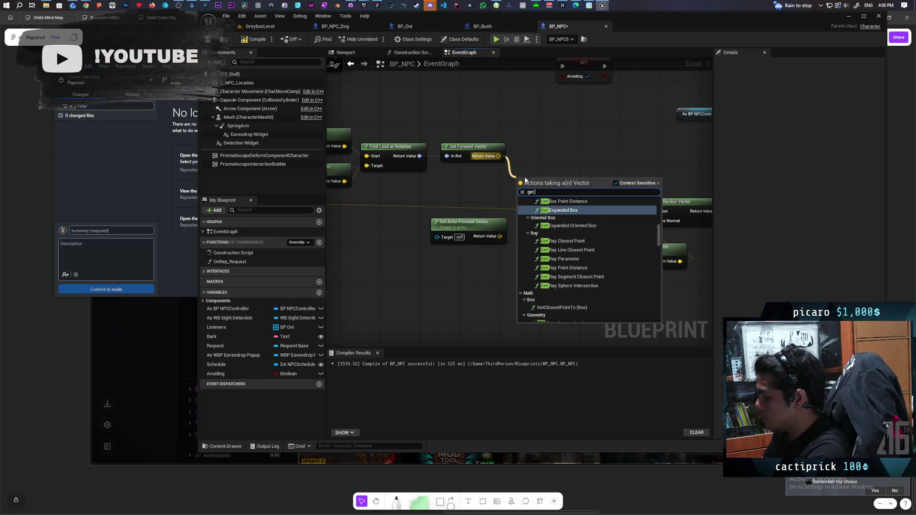
key(BackSpace)
key(BackSpace)
key(BackSpace)
text(dot p)
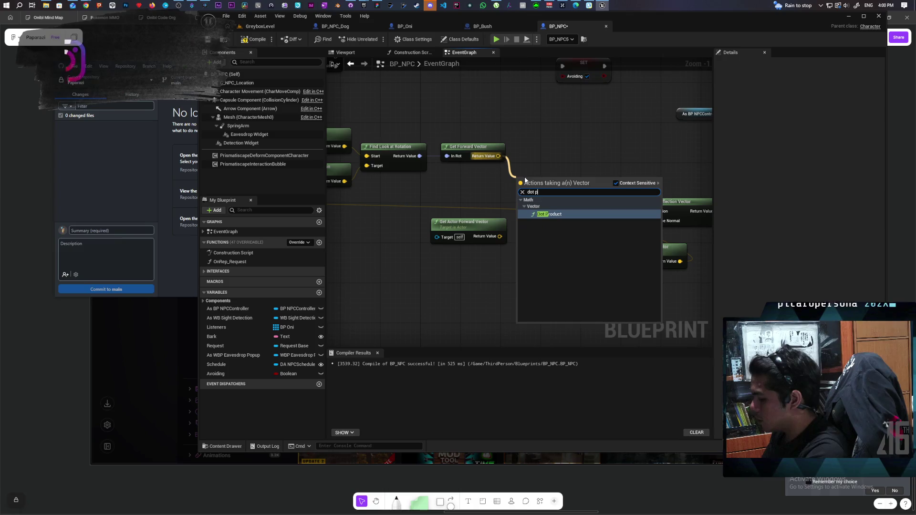
key(Return)
drag(500, 236, 522, 186)
drag(486, 222, 486, 182)
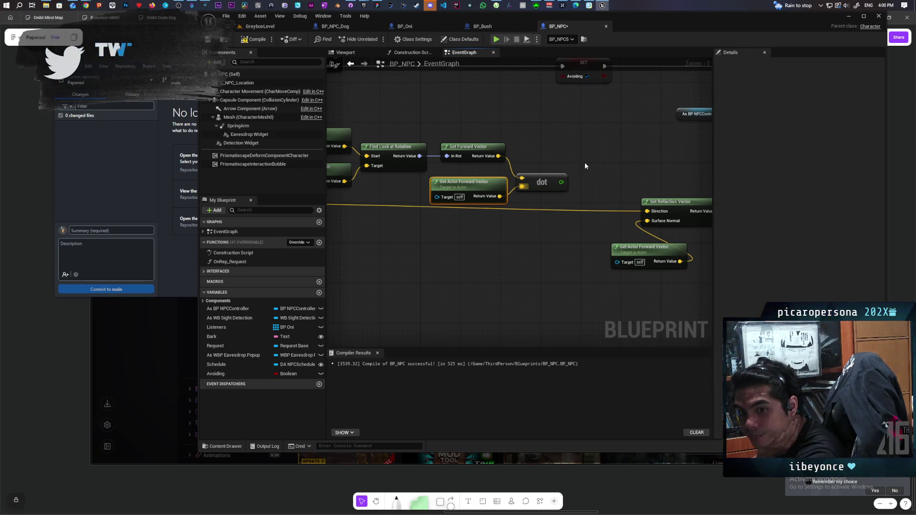
mouse_move(582, 158)
mouse_down()
mouse_move(620, 195)
mouse_move(597, 187)
mouse_move(630, 198)
mouse_up()
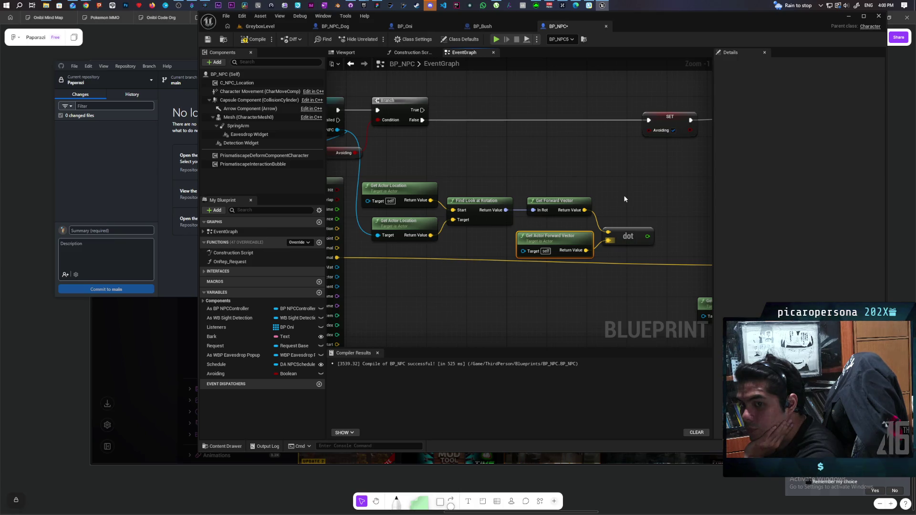
Add a '>' comparison off the dot result with a 0.2 threshold
mouse_move(625, 199)
mouse_down()
mouse_move(601, 197)
mouse_move(613, 159)
mouse_move(657, 160)
mouse_move(634, 190)
mouse_move(620, 191)
mouse_move(678, 189)
mouse_up()
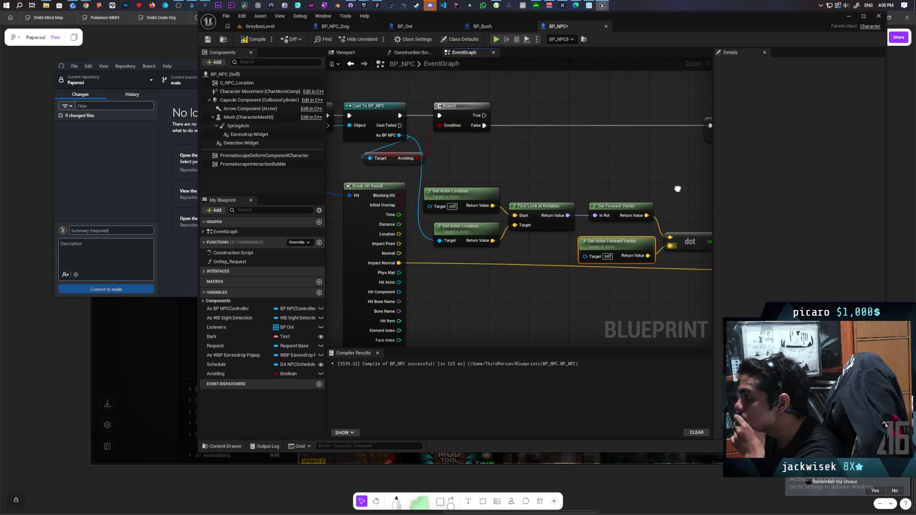
drag(468, 115, 673, 115)
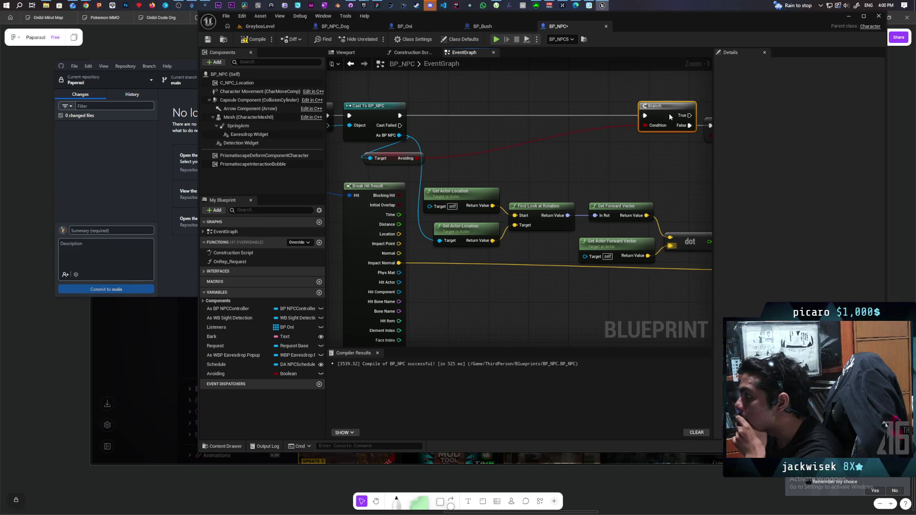
mouse_move(653, 158)
mouse_down()
mouse_move(561, 164)
mouse_move(587, 142)
mouse_move(569, 168)
mouse_move(573, 178)
mouse_move(601, 178)
mouse_up()
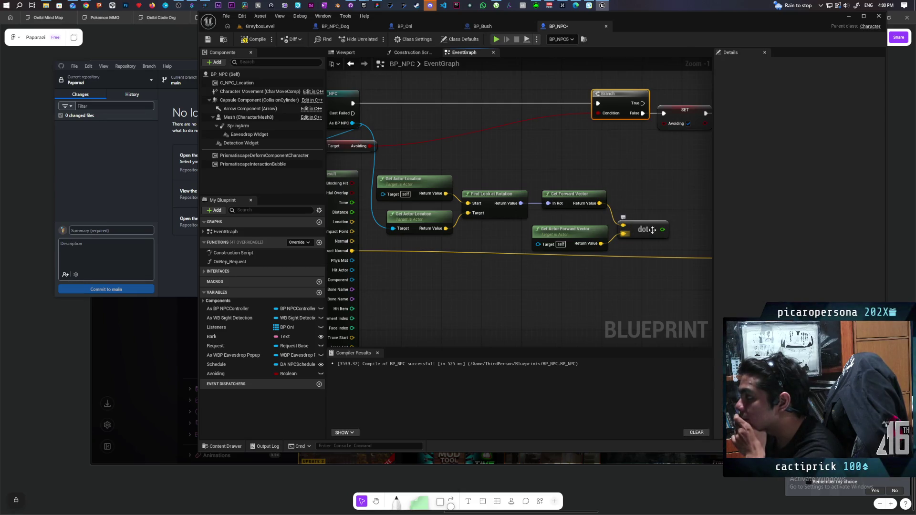
drag(661, 233, 665, 196)
text(>)
key(Return)
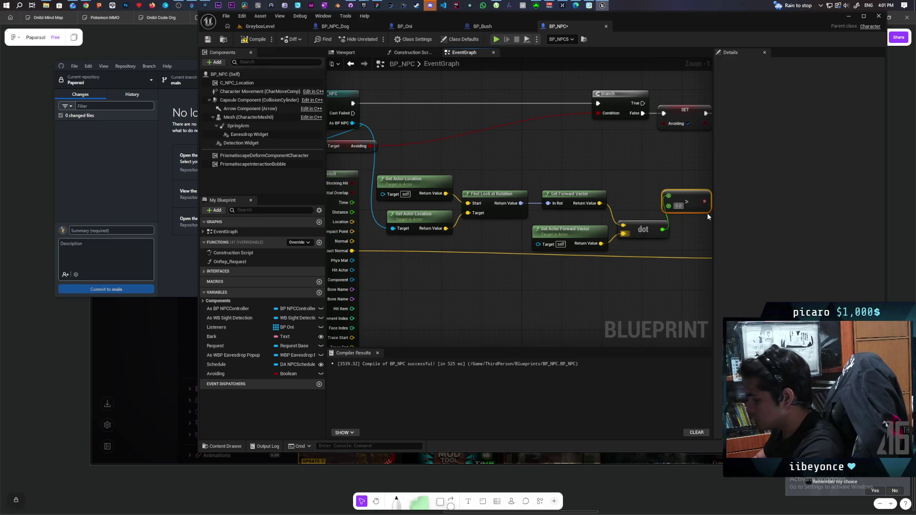
text(.2)
key(Return)
Feed the comparison into a new Branch whose True chains to the next Branch, then compile and save
drag(615, 160, 602, 191)
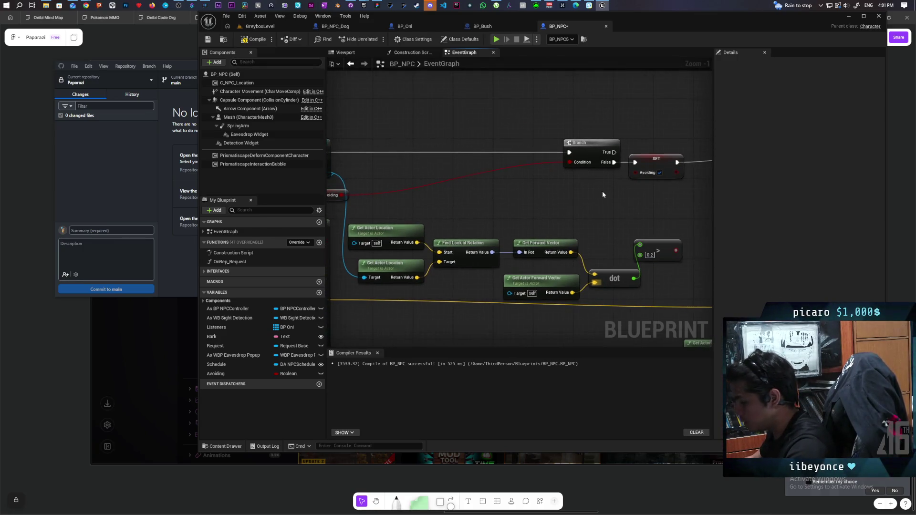
drag(615, 222, 443, 153)
drag(336, 158, 422, 156)
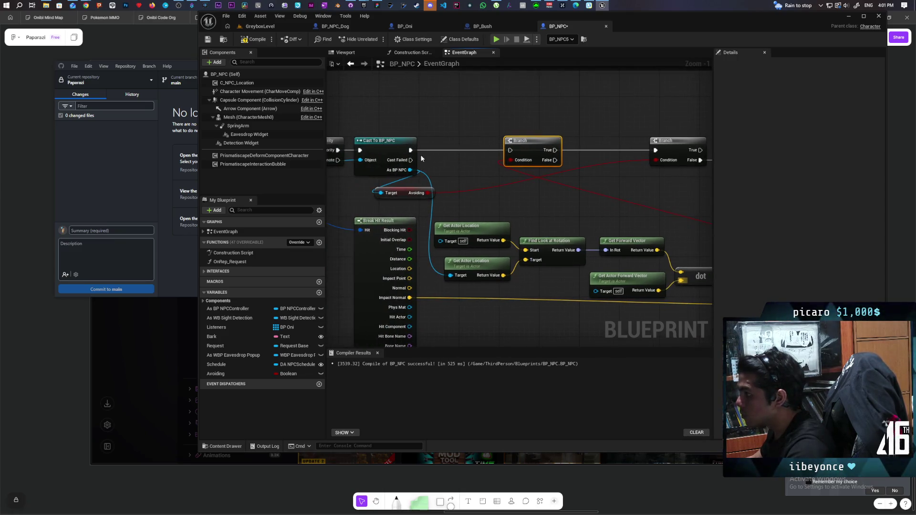
drag(555, 150, 660, 154)
scroll(565, 177, down, 3)
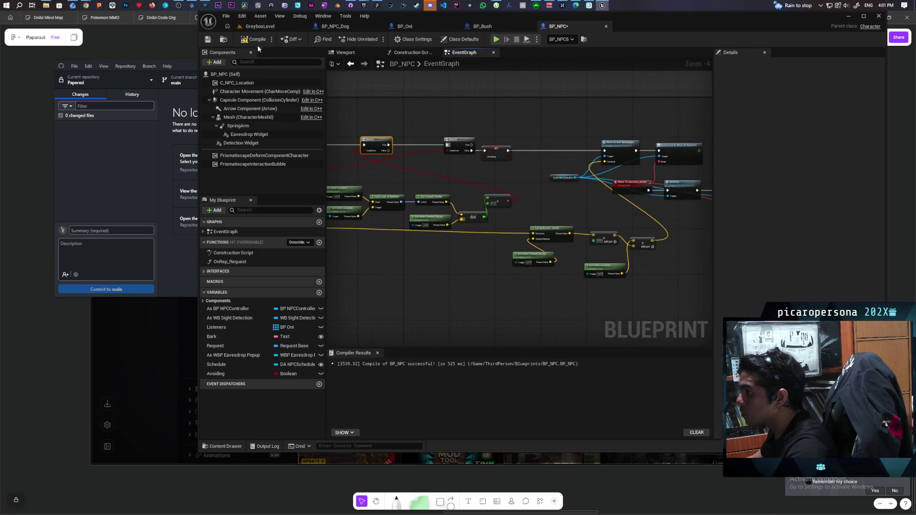
key(ctrl+s)
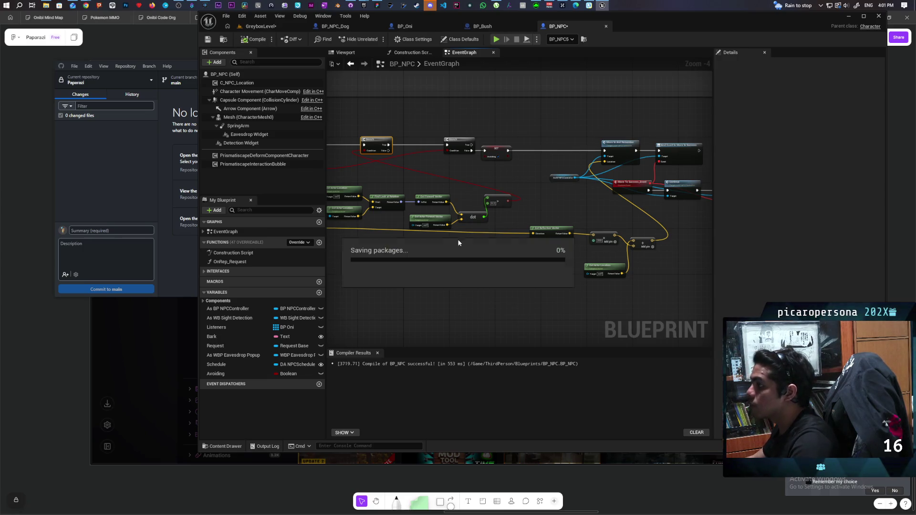
scroll(496, 258, up, 2)
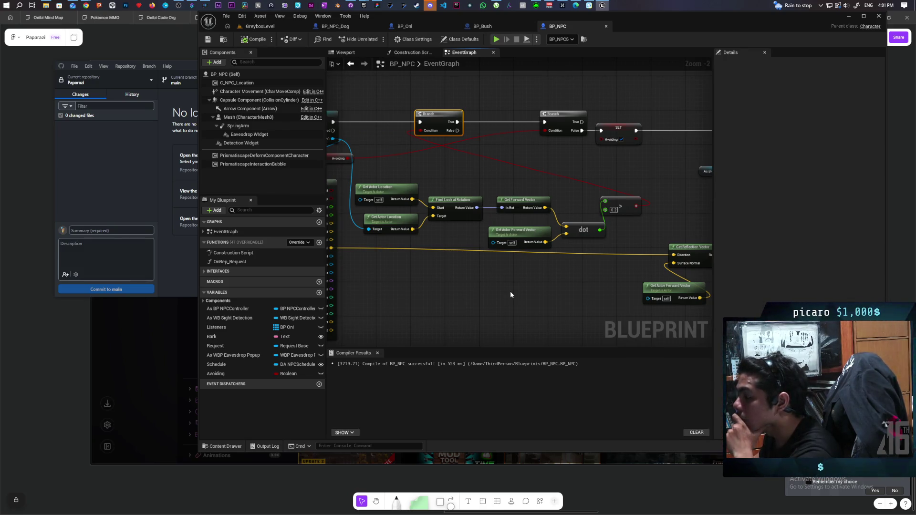
scroll(511, 291, down, 2)
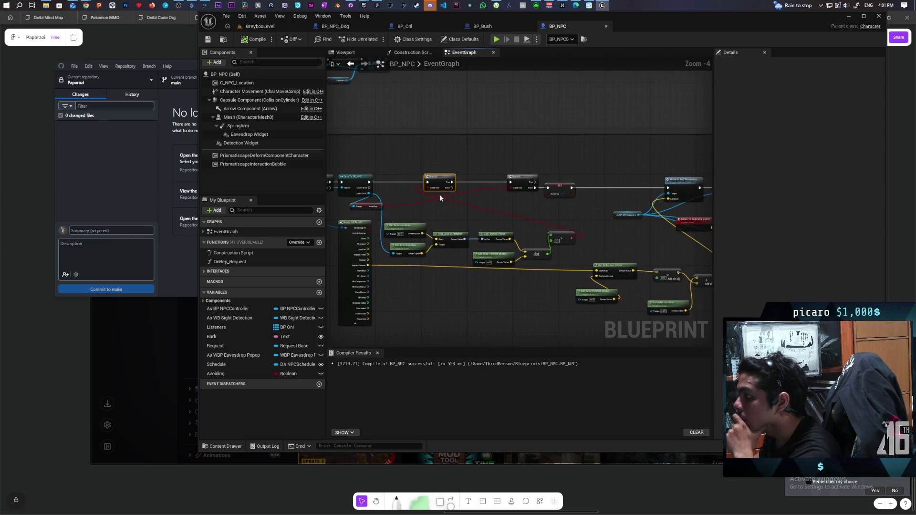
click(288, 27)
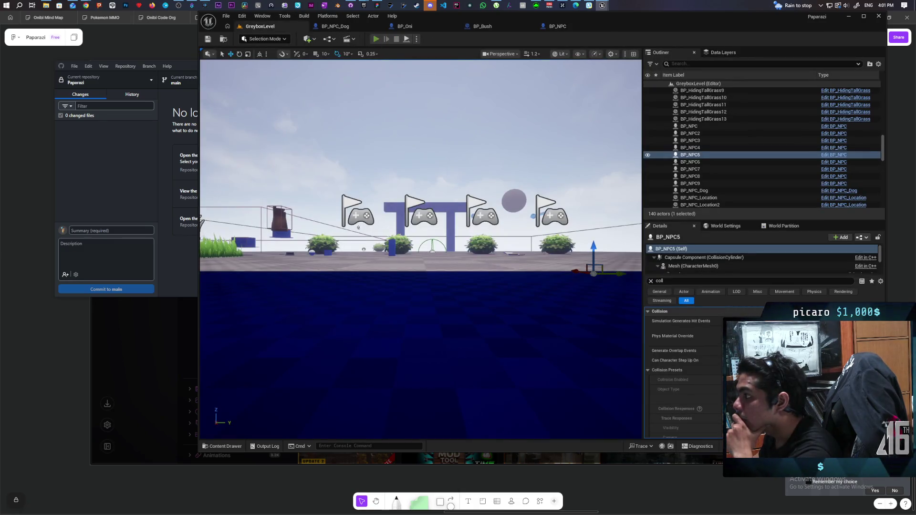
Play the level with Alt+P, walk the purple cat down the blue ramp and across the checkered floor, then stop
key(alt+p)
key(w)
key(w)
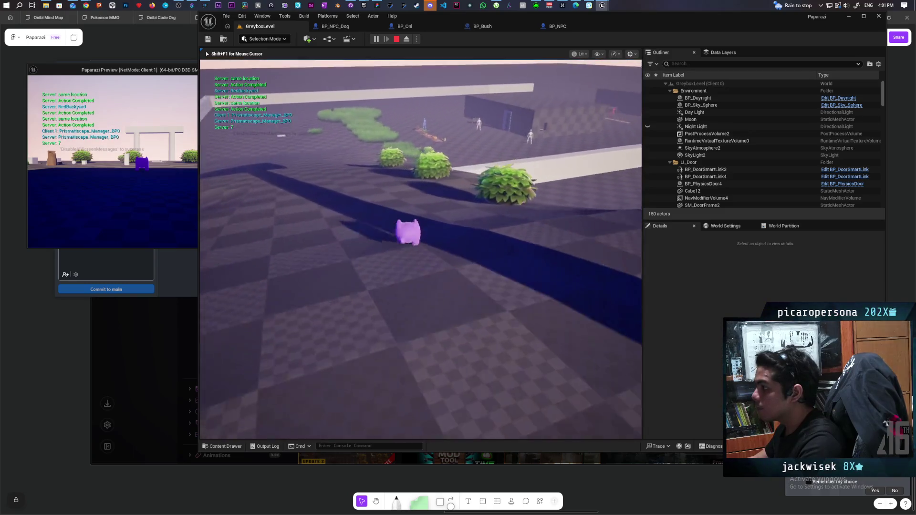
key(w)
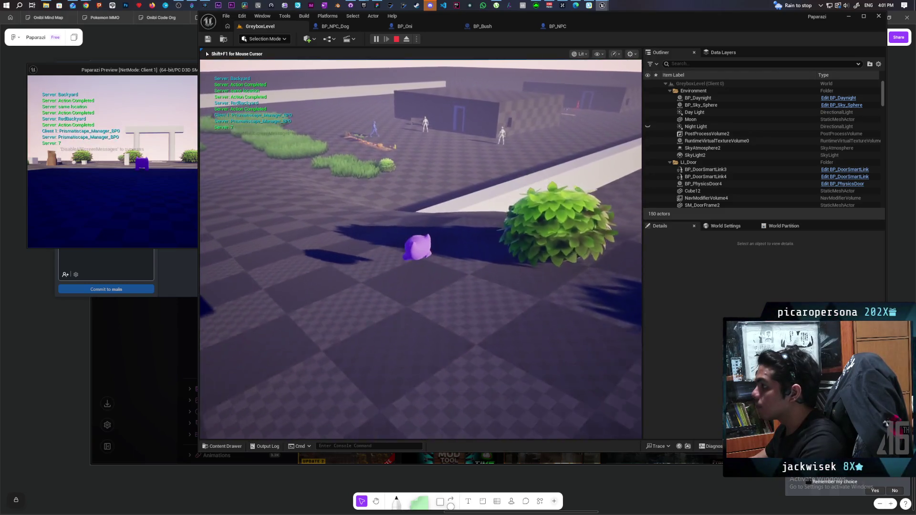
key(w)
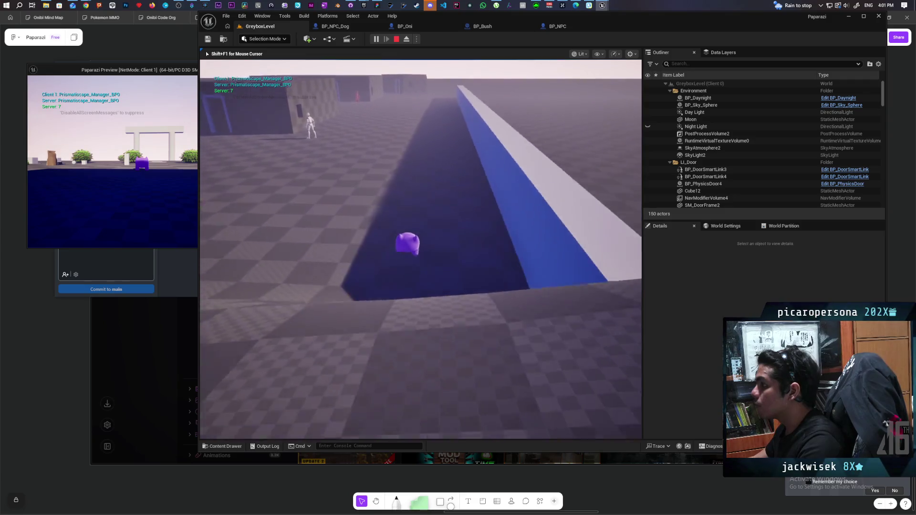
key(w)
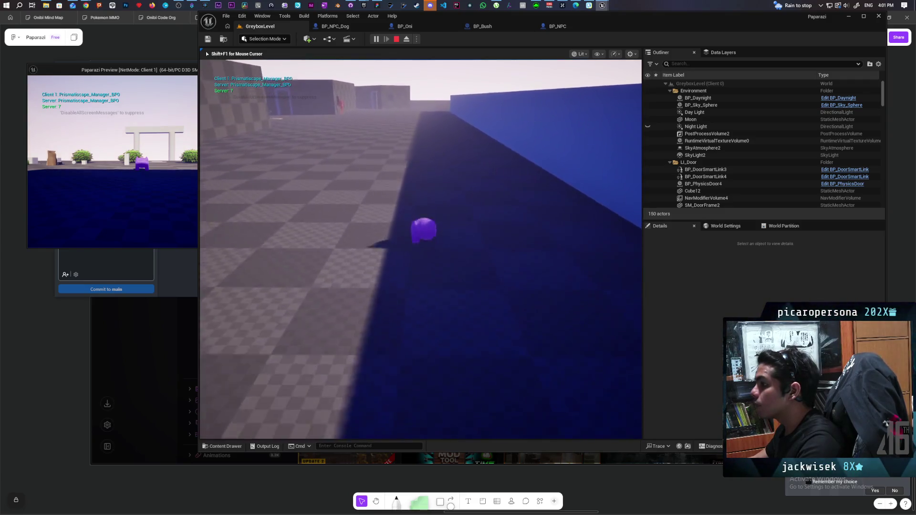
key(w)
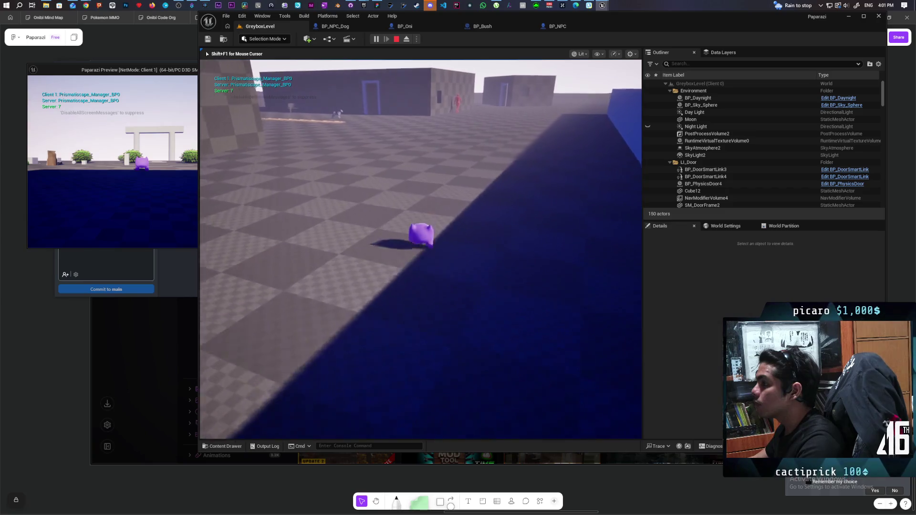
key(w)
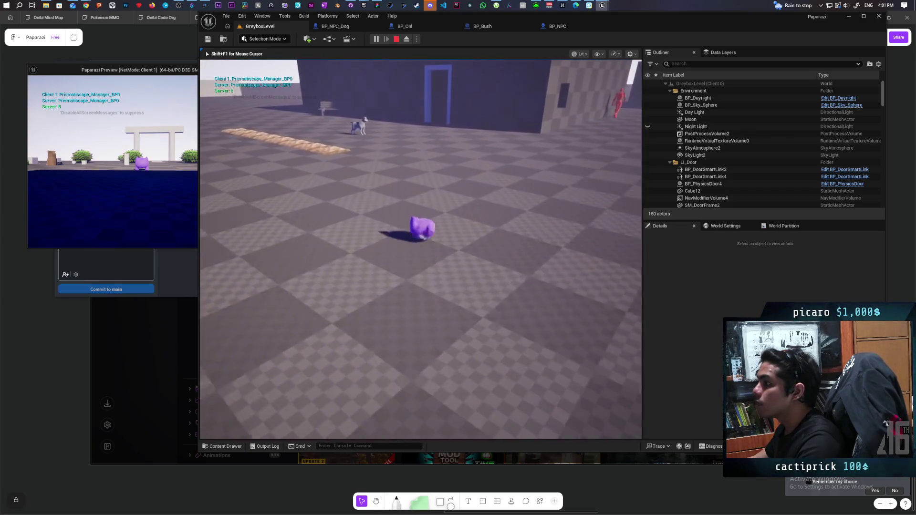
key(w)
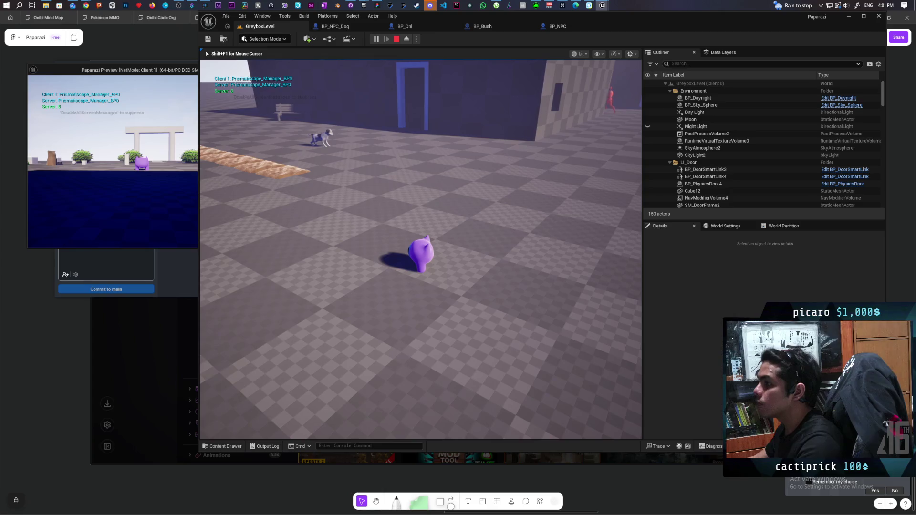
key(Escape)
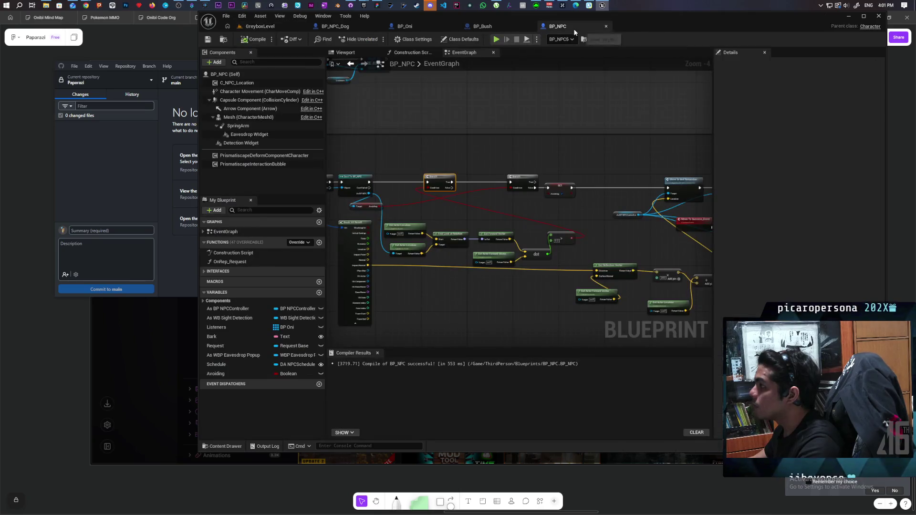
In BP_NPC's event graph, inspect the Bind Event to Move to Success node
click(571, 28)
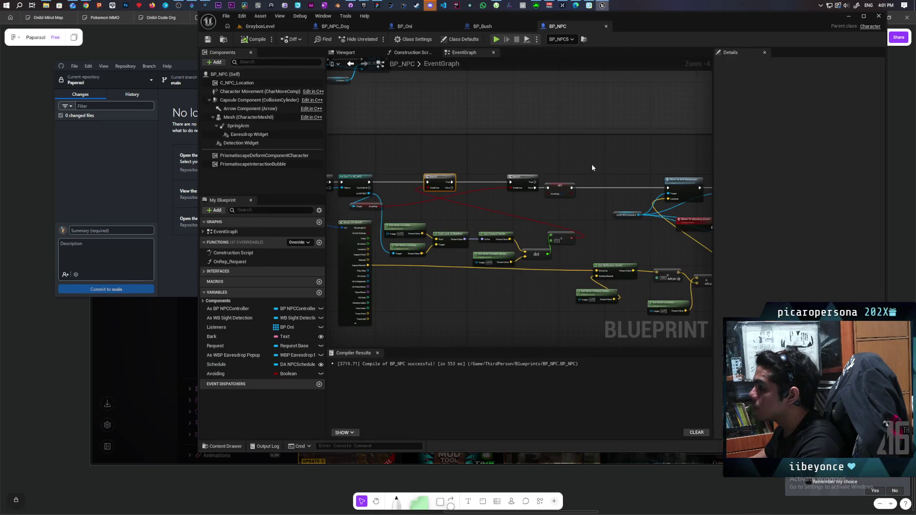
scroll(592, 164, up, 2)
mouse_move(581, 155)
mouse_down()
mouse_move(575, 164)
mouse_move(592, 130)
mouse_up()
click(526, 162)
drag(526, 168, 573, 172)
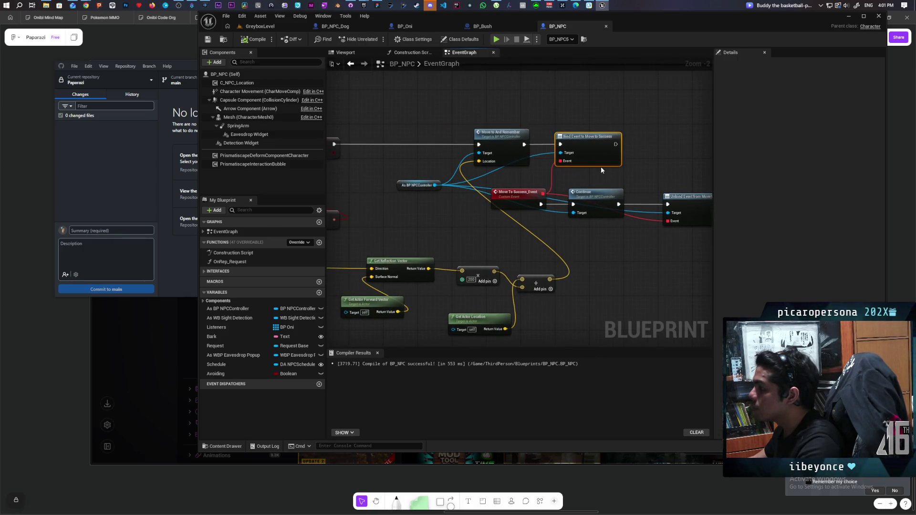
Open BP_NPCController from the Content Drawer and inspect its Call Move to Success node
click(222, 40)
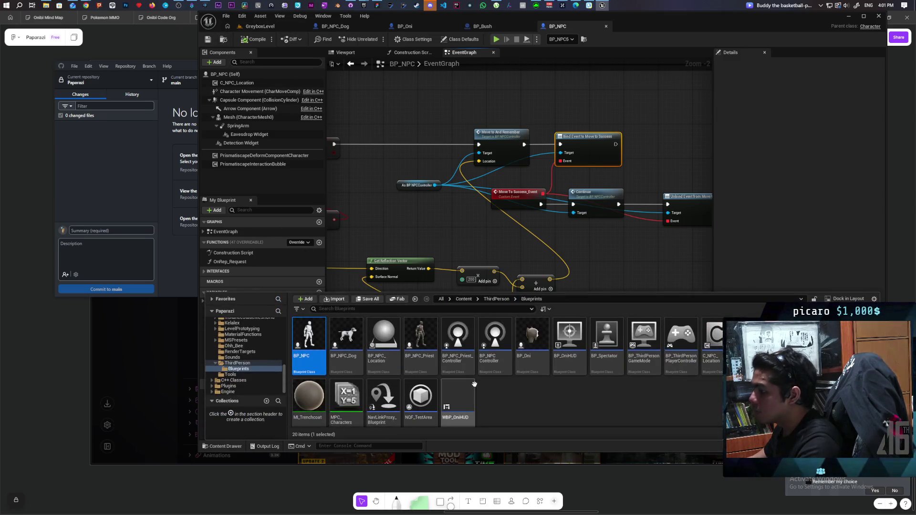
double_click(505, 348)
scroll(594, 245, down, 8)
click(673, 53)
scroll(515, 200, down, 4)
scroll(515, 201, up, 6)
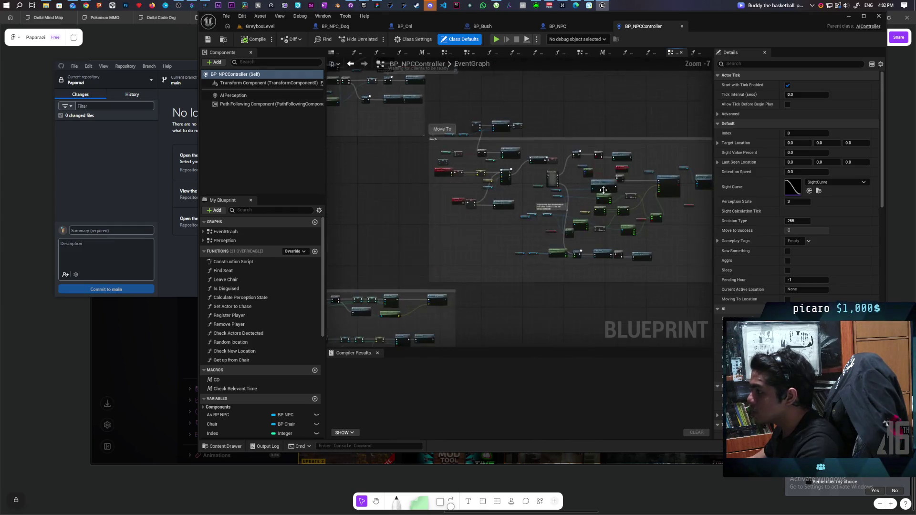
drag(596, 162, 619, 176)
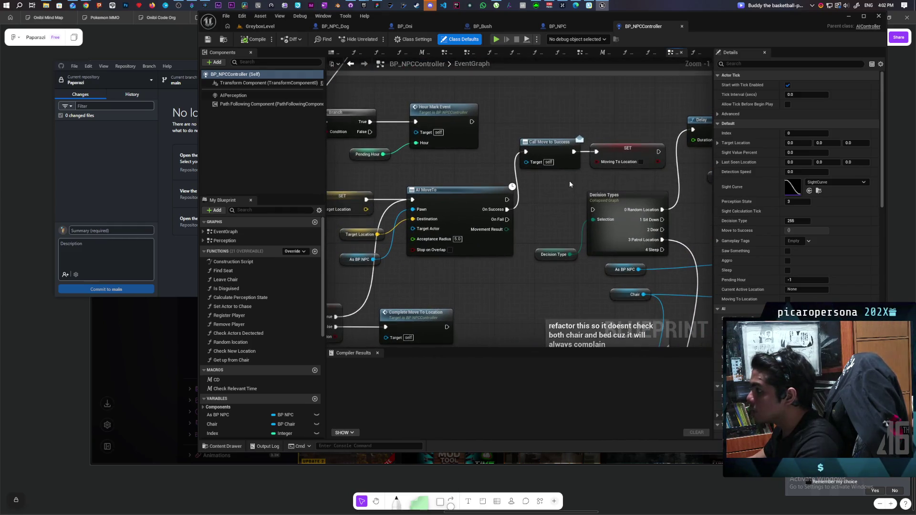
click(554, 146)
mouse_move(530, 222)
mouse_down()
mouse_move(661, 186)
mouse_move(594, 188)
mouse_up()
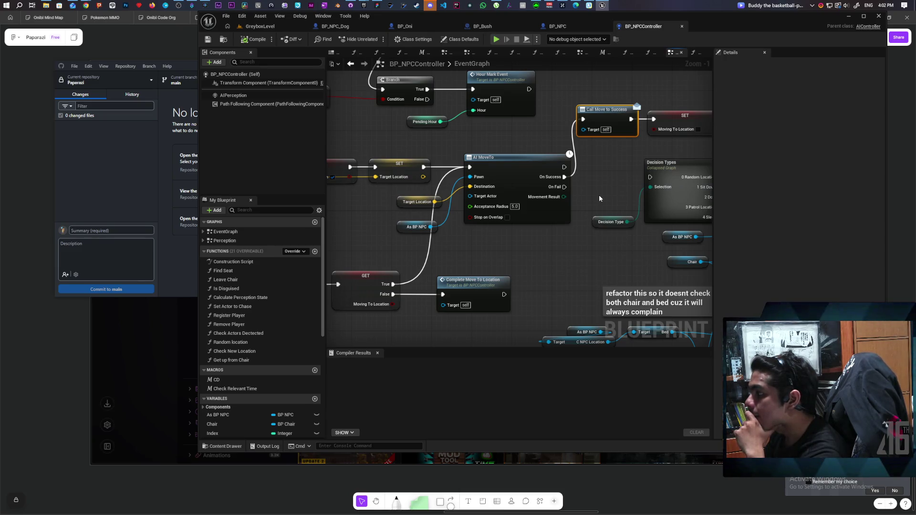
scroll(599, 198, down, 1)
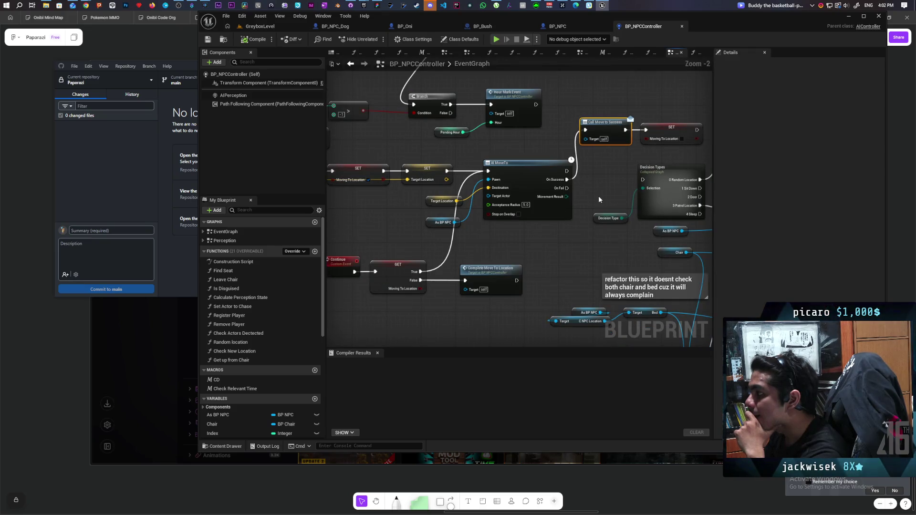
Bring the controller's AI MoveTo and Continue nodes into view
click(575, 29)
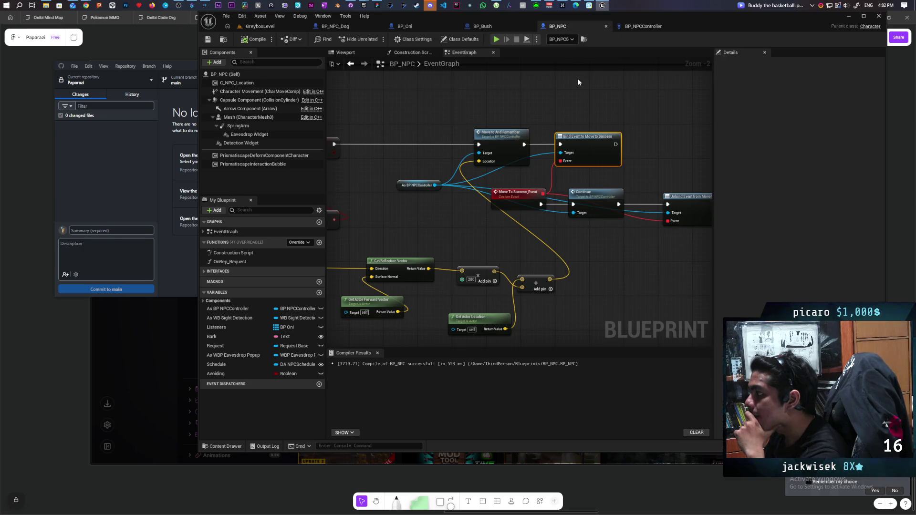
click(640, 26)
scroll(527, 215, down, 2)
scroll(528, 214, up, 2)
mouse_move(529, 215)
mouse_down()
mouse_move(481, 224)
mouse_move(419, 205)
mouse_move(533, 257)
mouse_up()
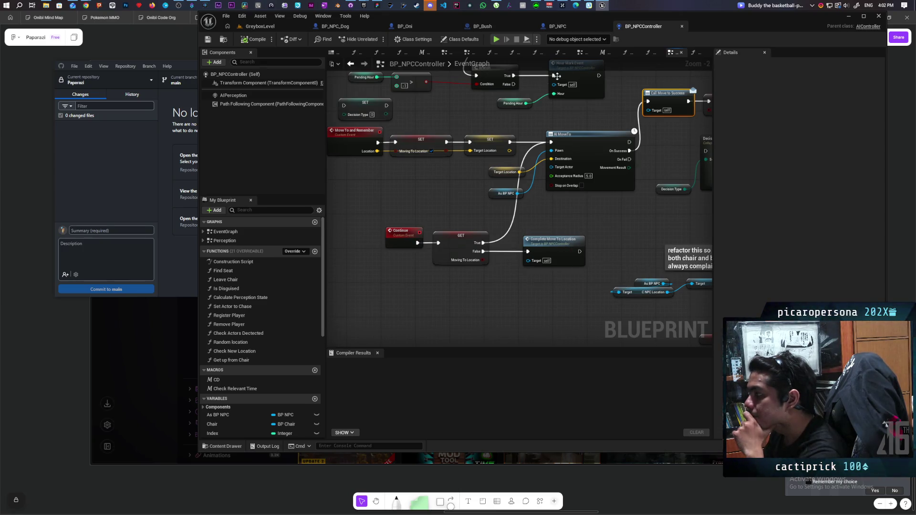
mouse_move(436, 236)
mouse_down()
mouse_move(404, 264)
mouse_move(414, 259)
mouse_up()
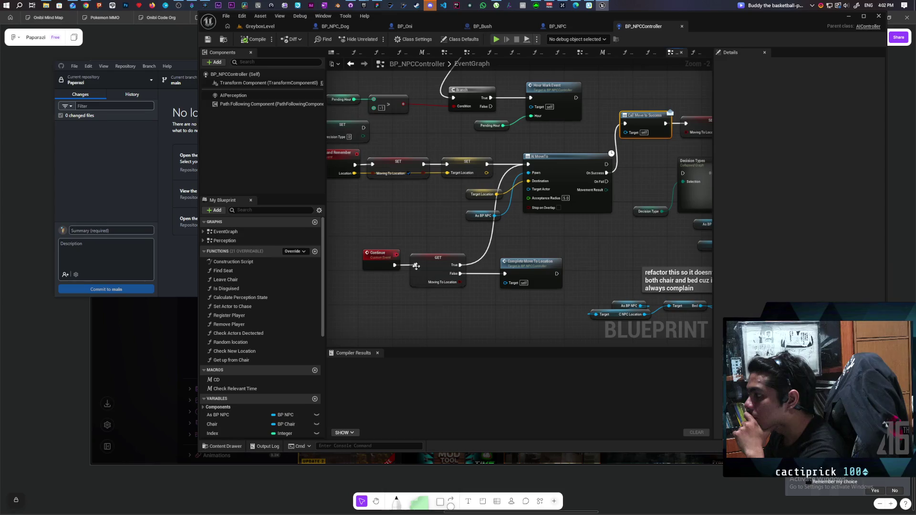
Inspect BP_NPC's Continue and Move To Success_Event nodes, then return to GreyboxLevel
click(558, 26)
drag(646, 229, 550, 229)
click(484, 214)
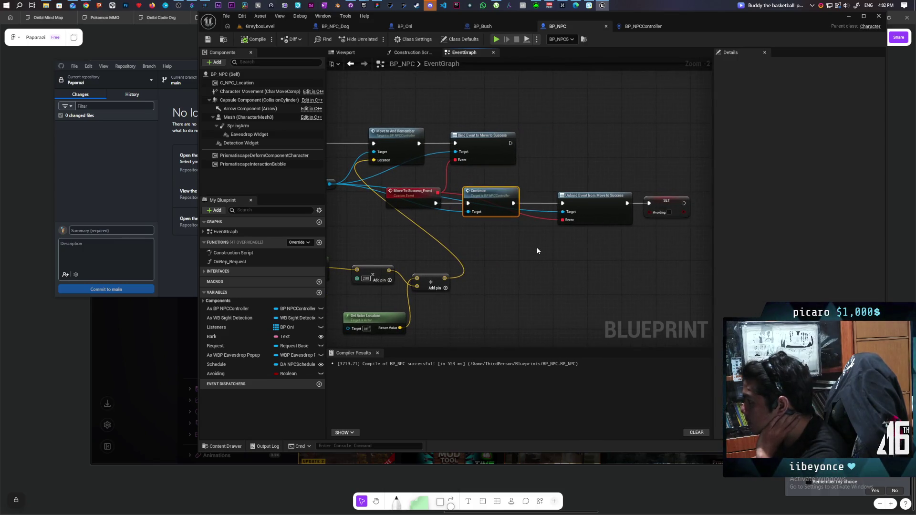
scroll(505, 234, down, 2)
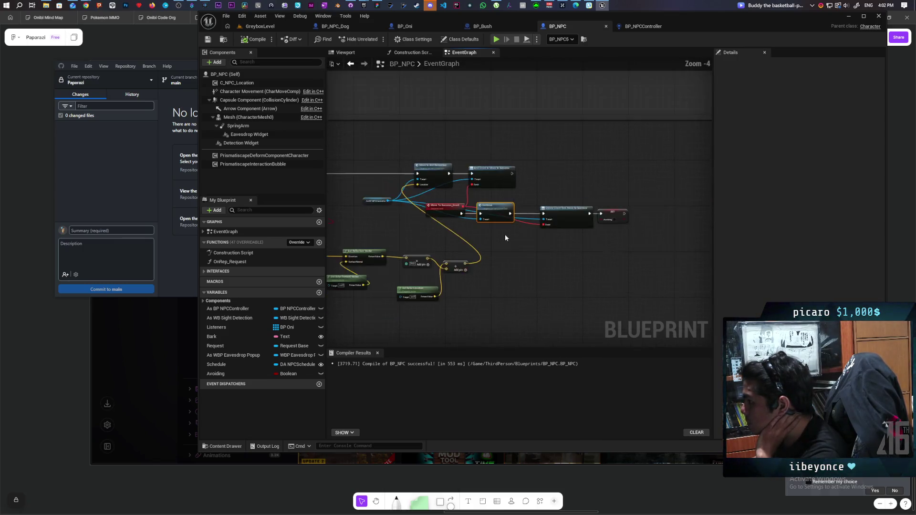
scroll(580, 228, up, 2)
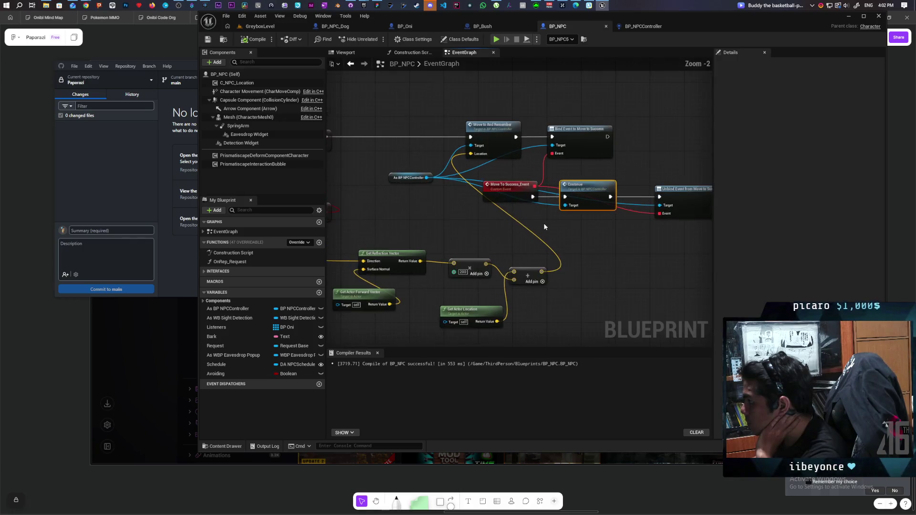
click(525, 200)
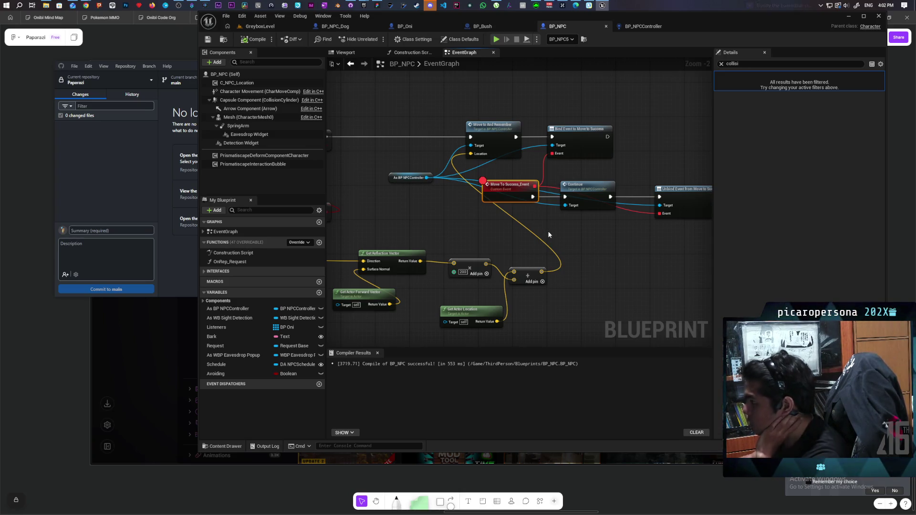
click(267, 27)
Start a multiplayer play test and walk the purple player over the blue ramp to the white wall
key(alt+p)
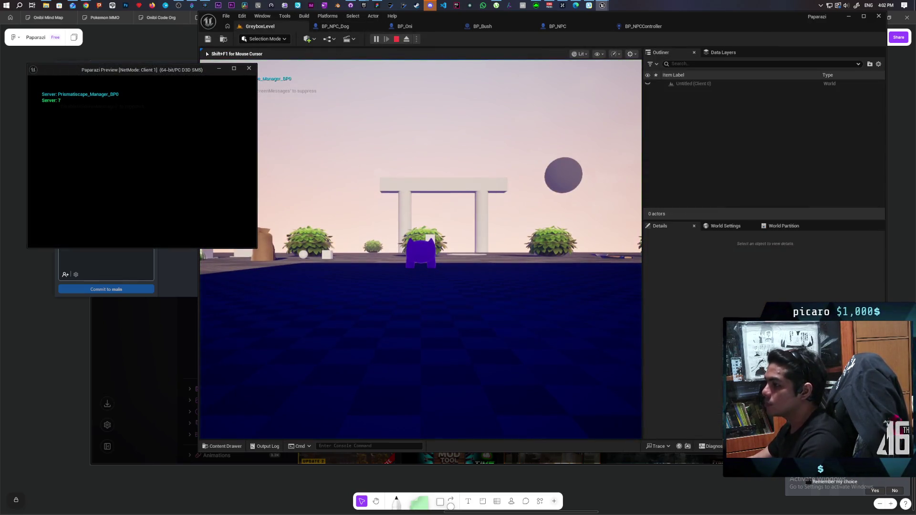
key(w)
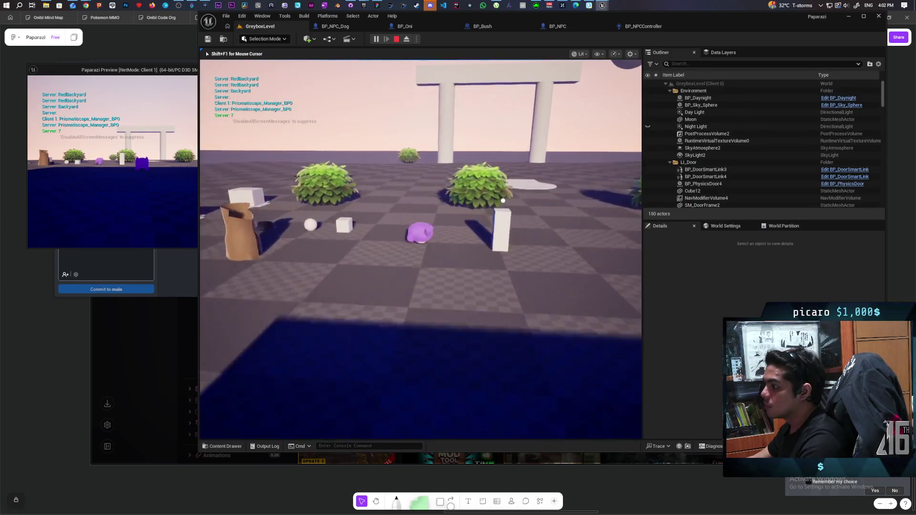
key(w)
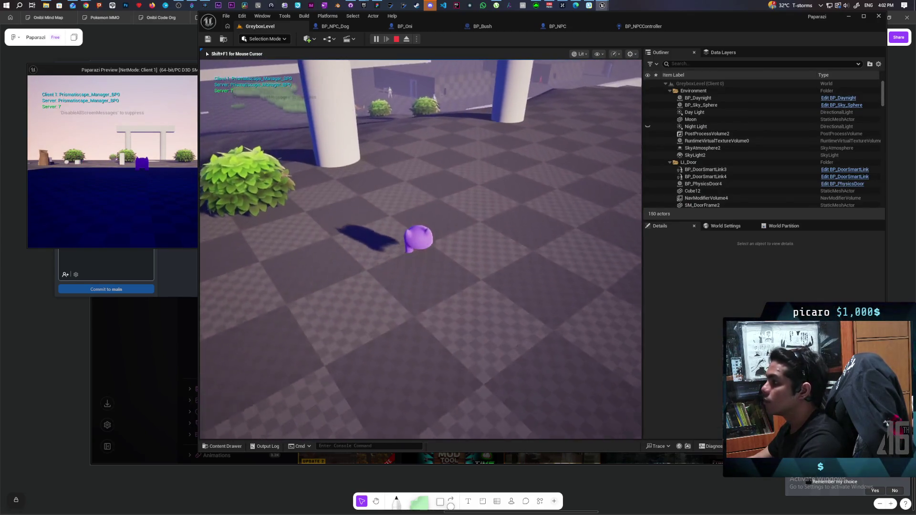
key(w)
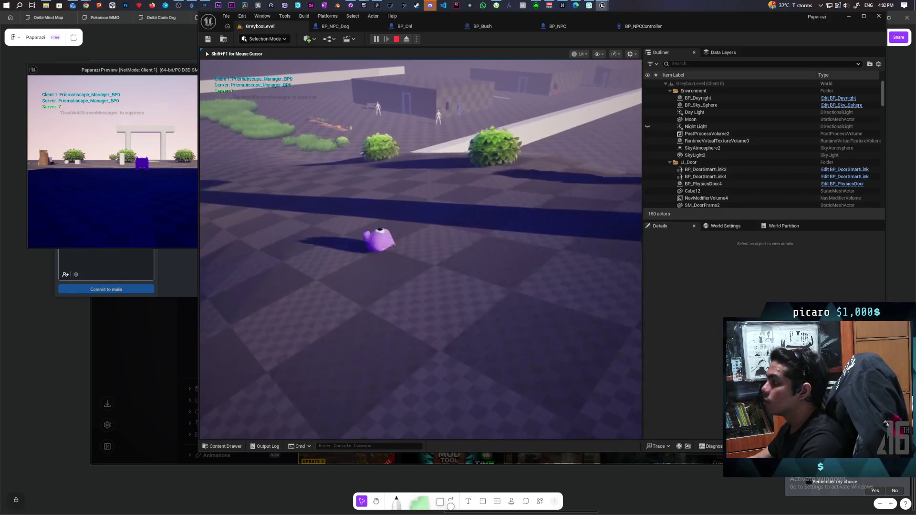
key(w)
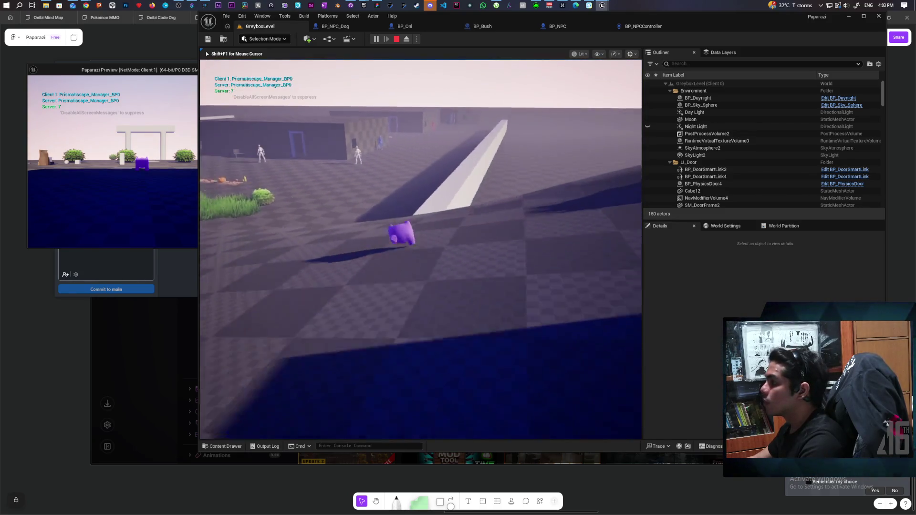
key(w)
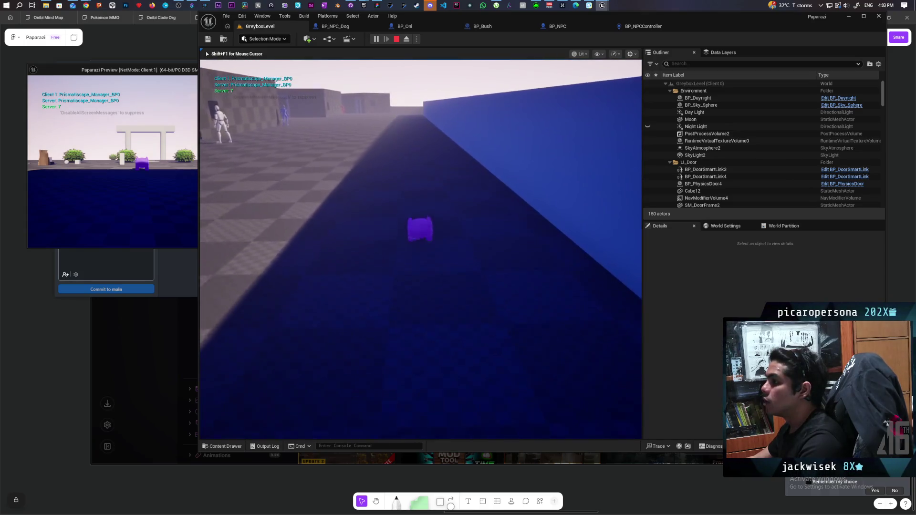
key(w)
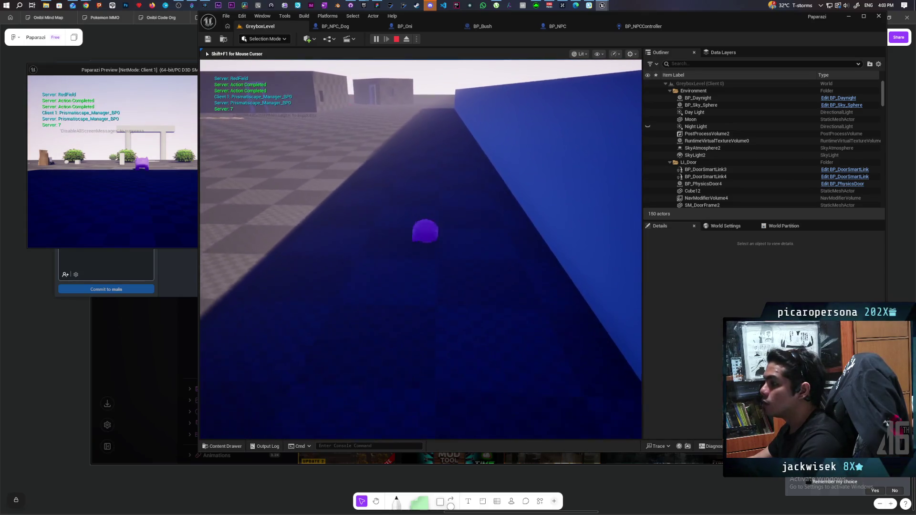
key(w)
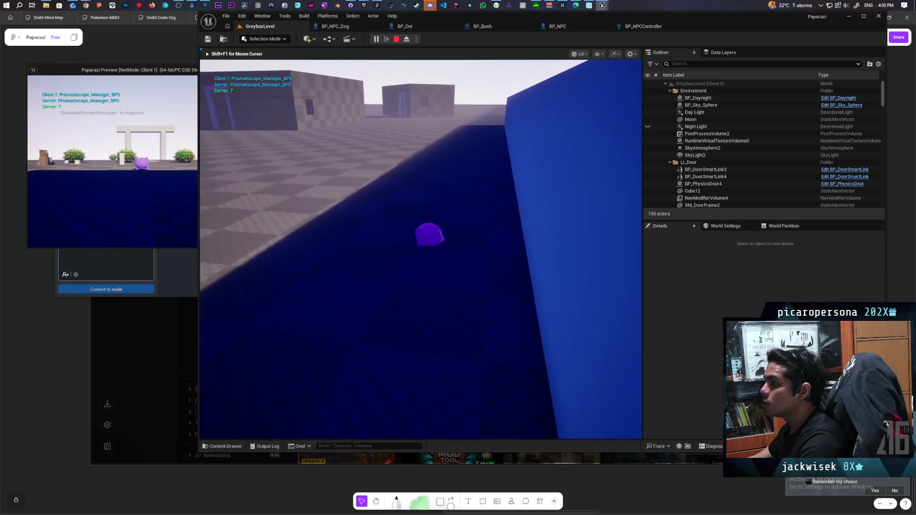
key(w)
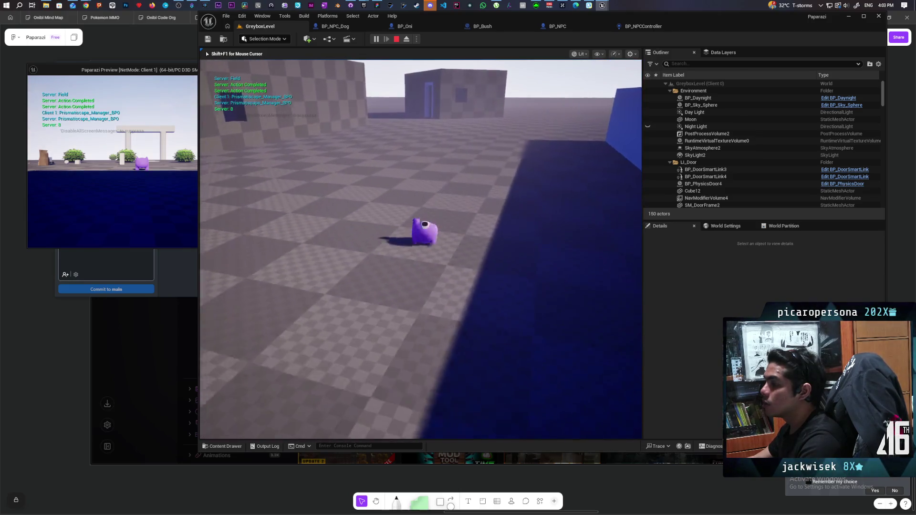
key(w)
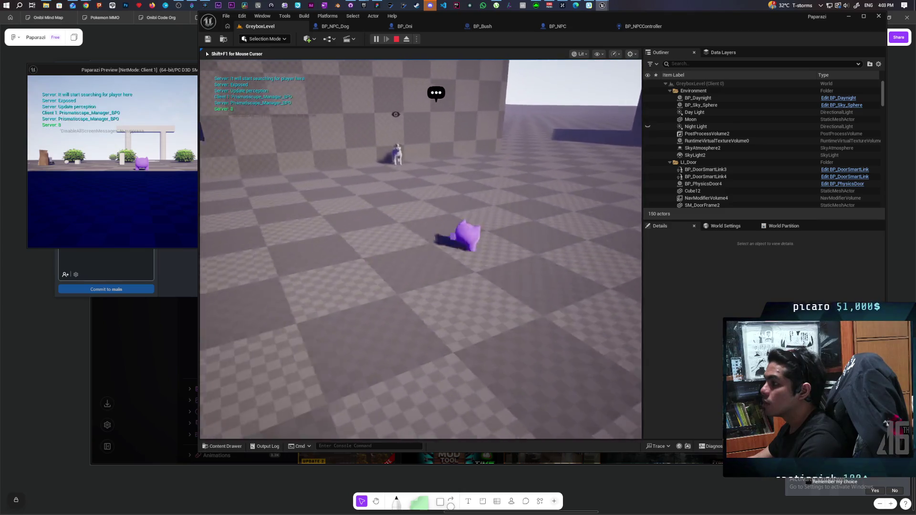
key(w)
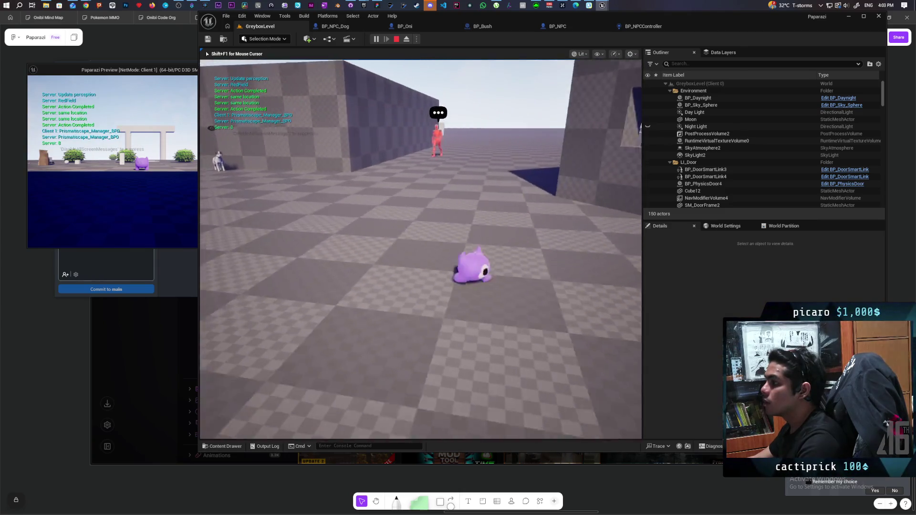
key(w)
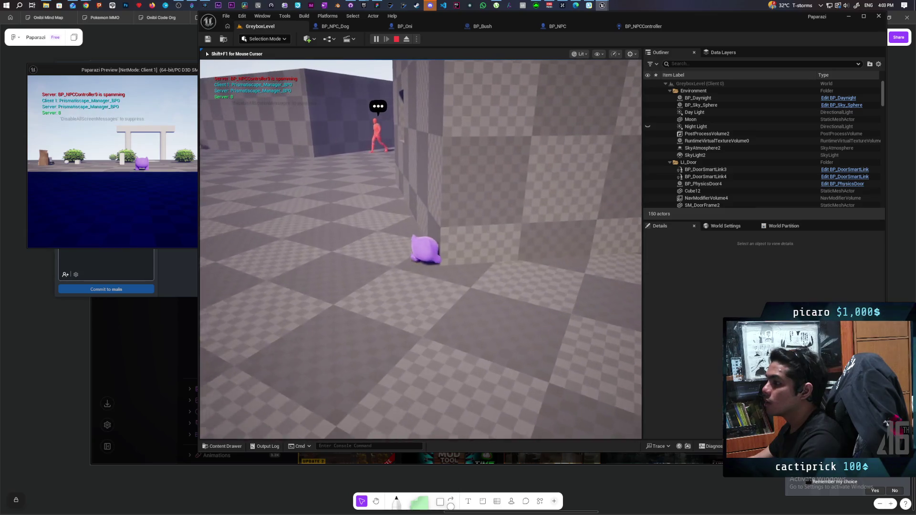
key(w)
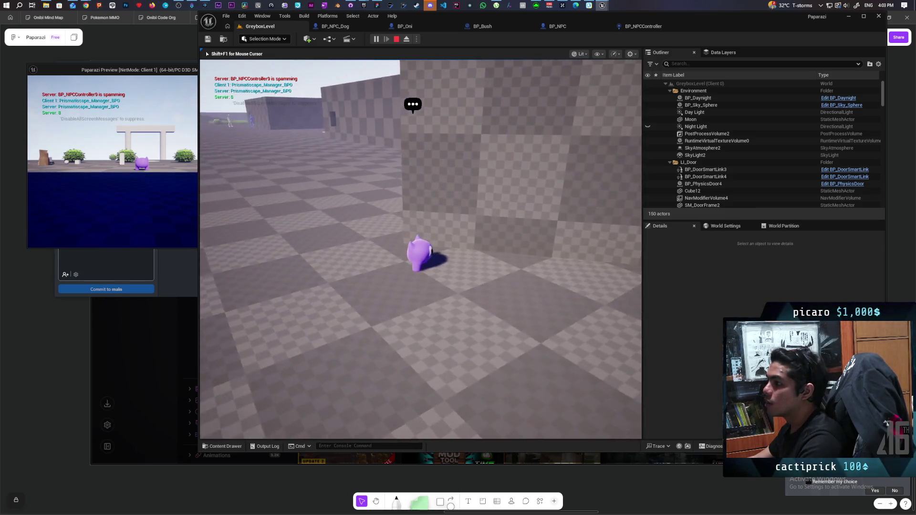
key(w)
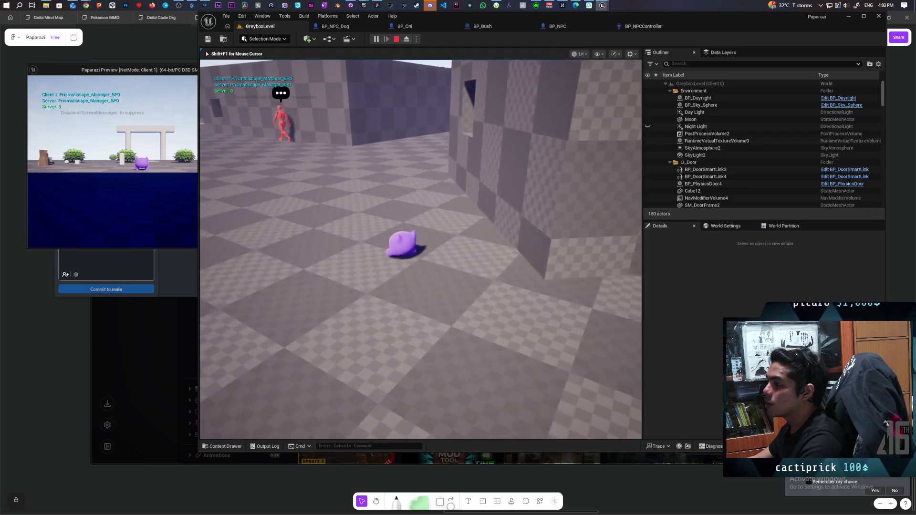
key(w)
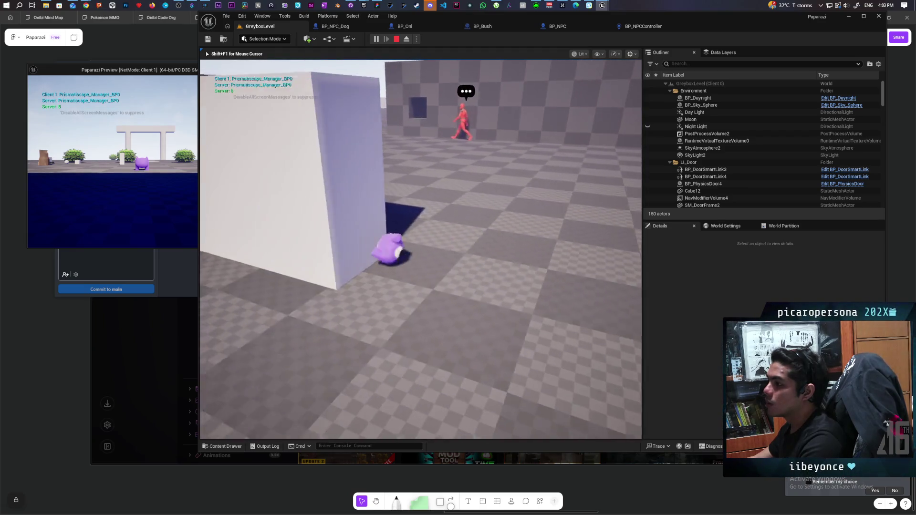
key(w)
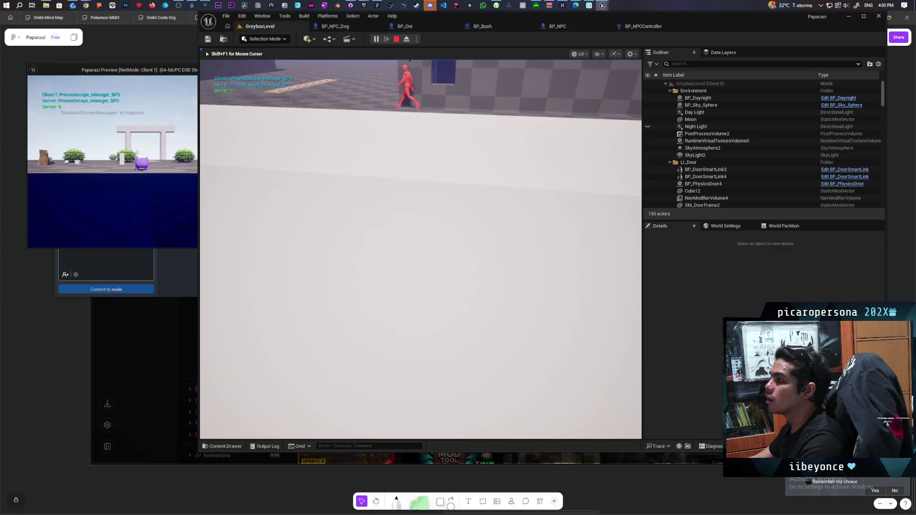
key(w)
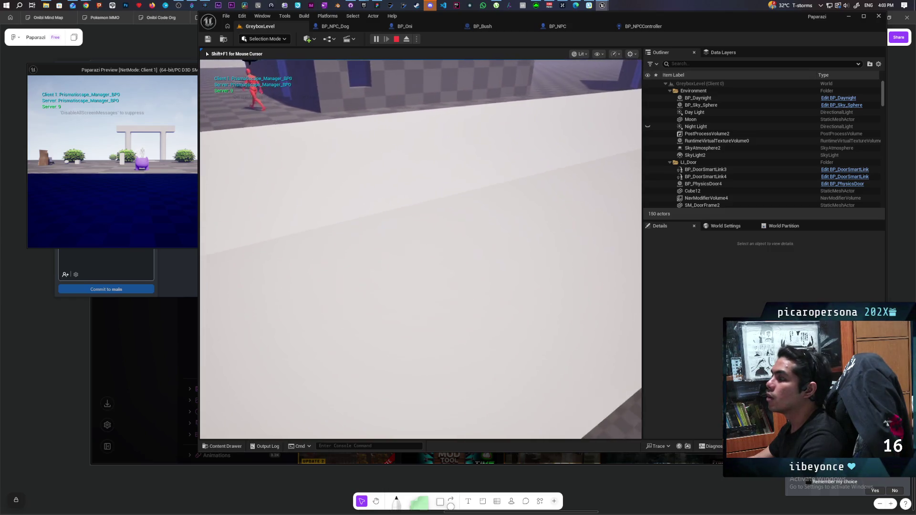
Walk the player toward and around the red NPC, then stop the play test
key(s)
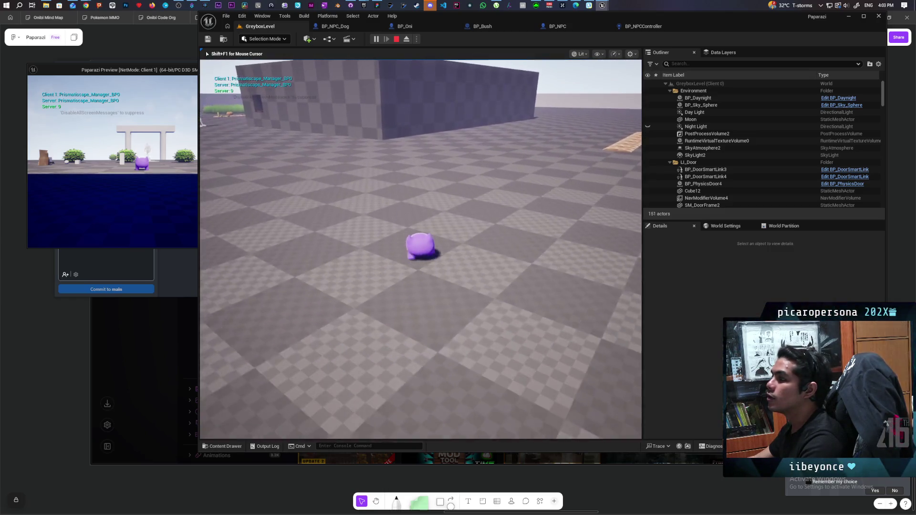
key(d)
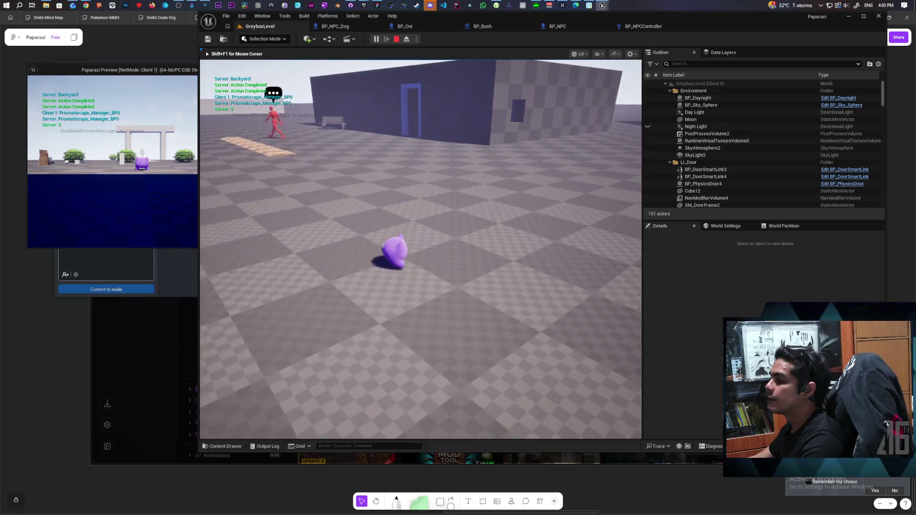
key(a)
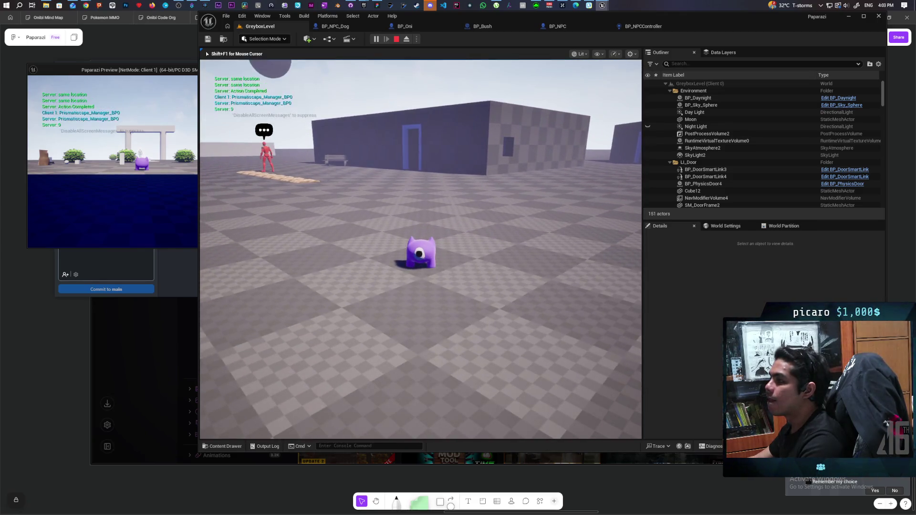
key(w)
key(w)
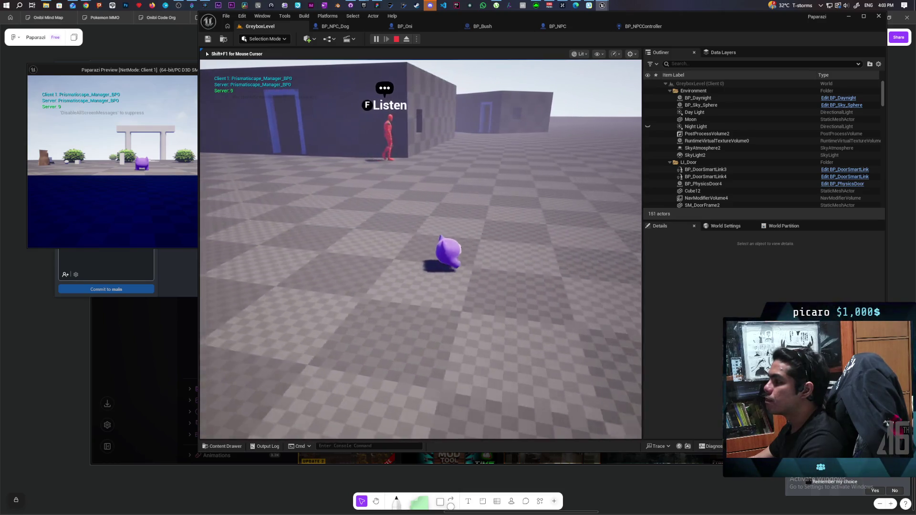
key(a)
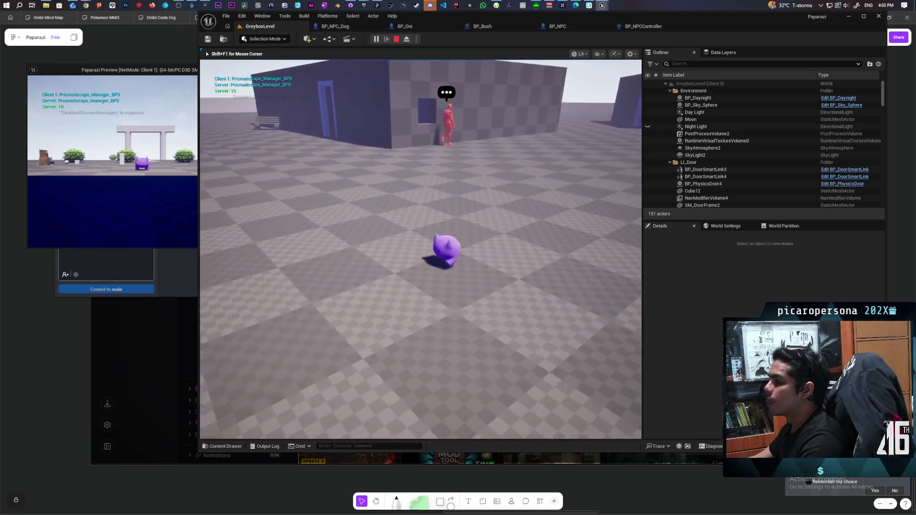
key(w)
key(a)
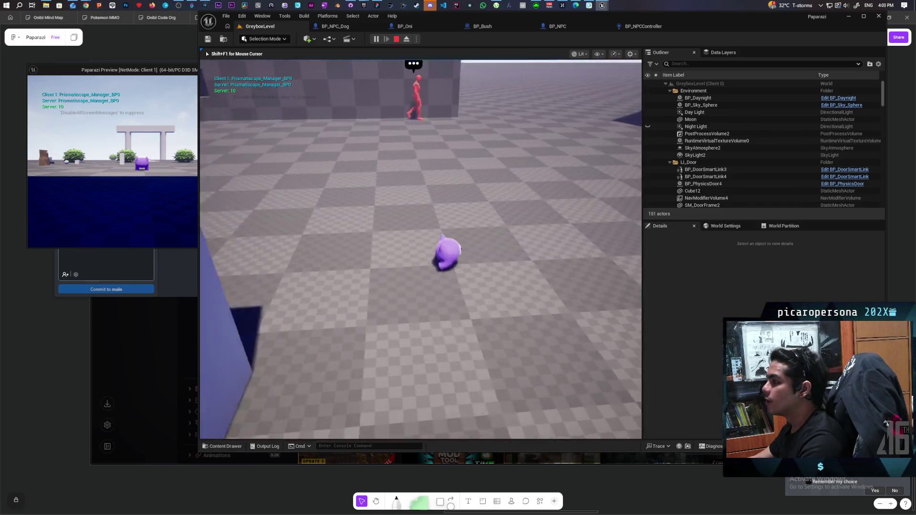
key(a)
key(w)
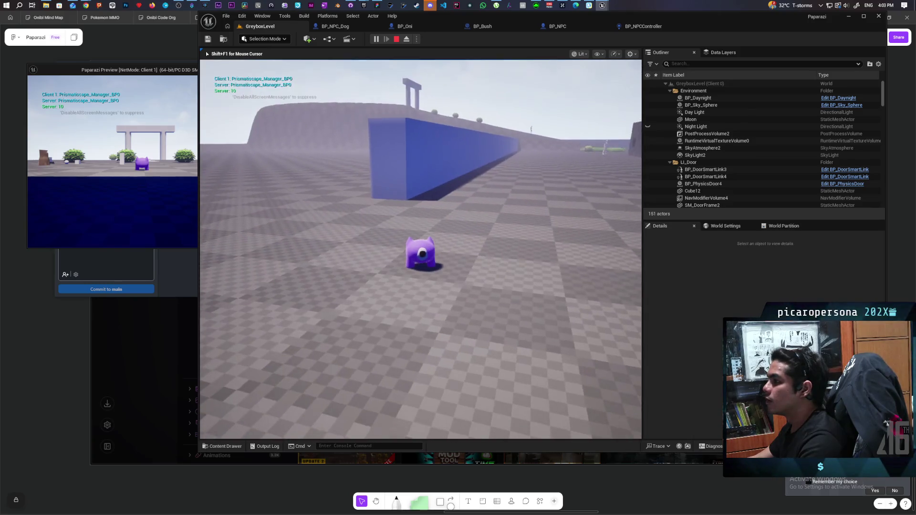
key(w)
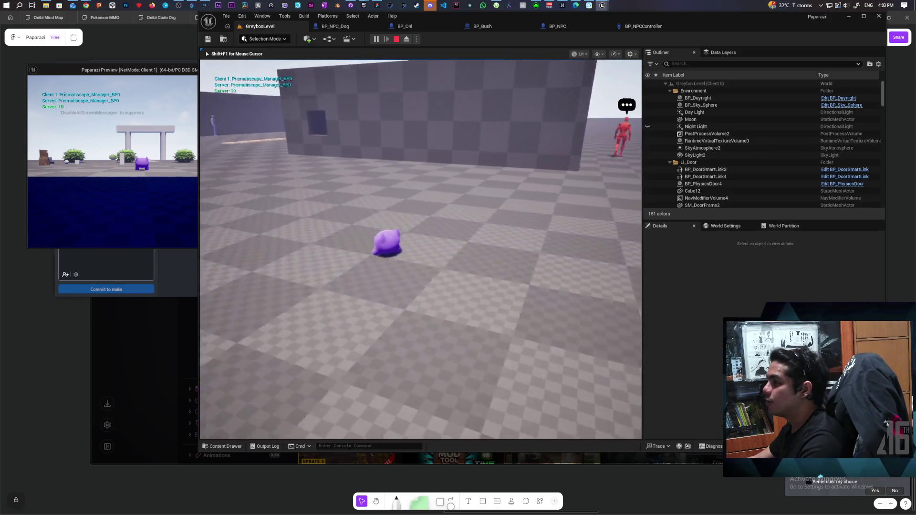
key(Escape)
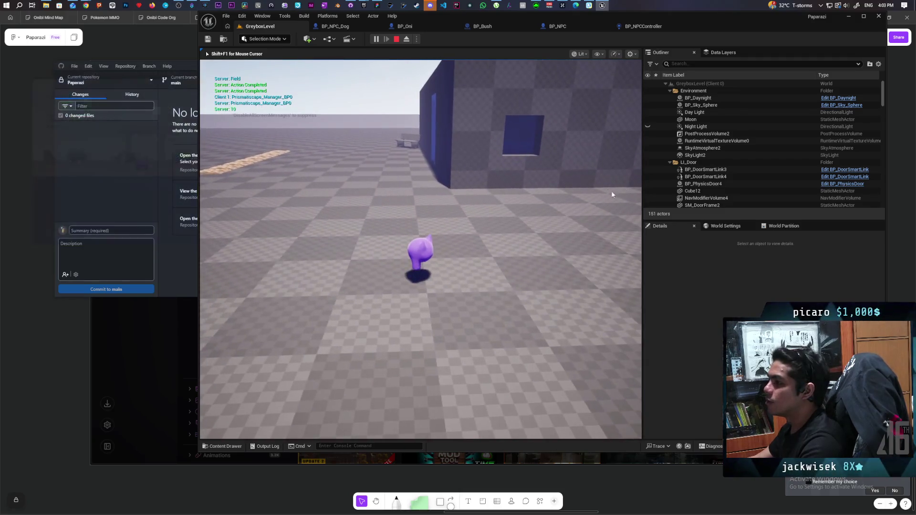
Start another multiplayer play test and walk the hatted player past the bushes and blue ramp
click(376, 40)
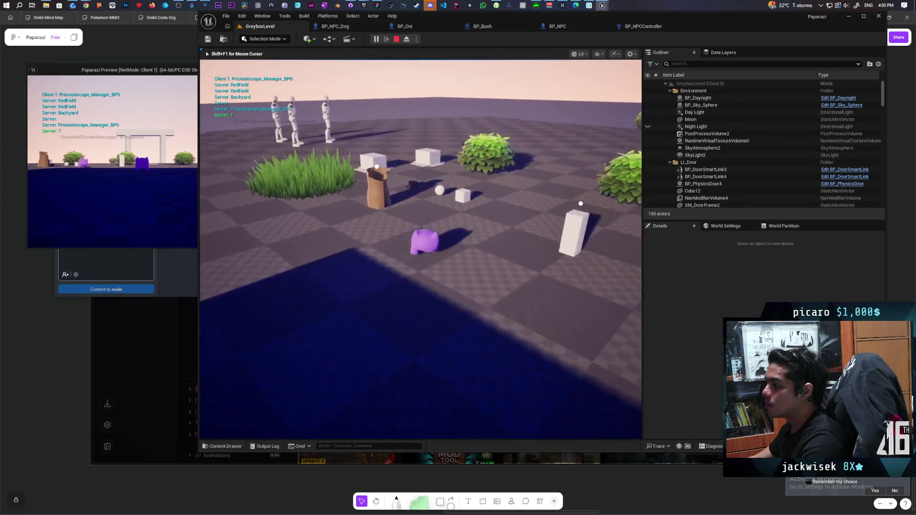
key(w)
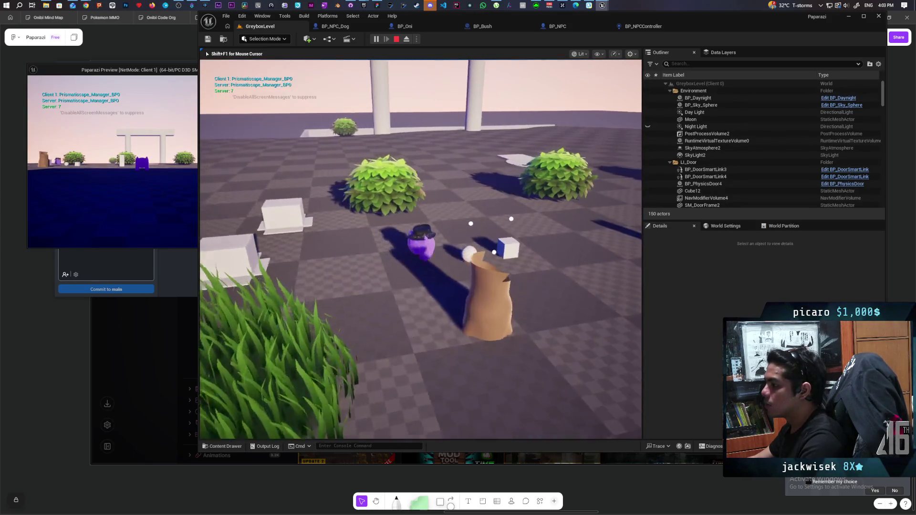
key(w)
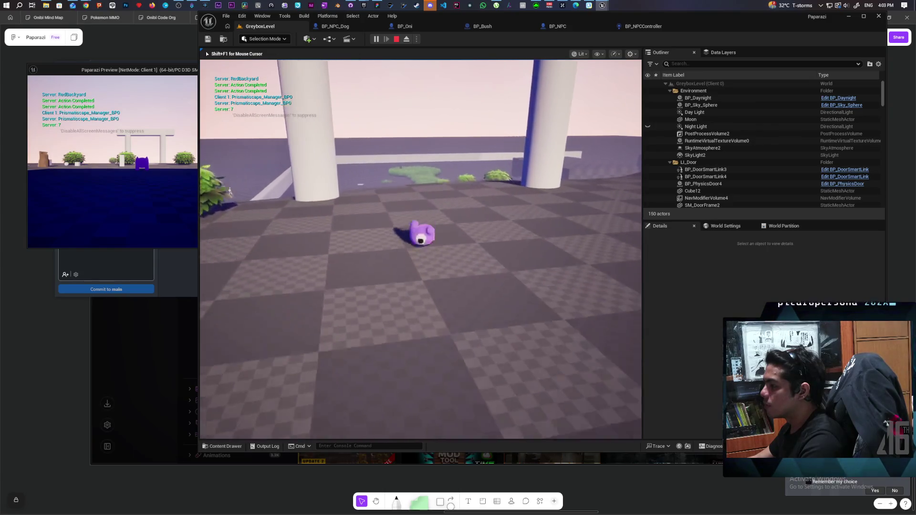
key(w)
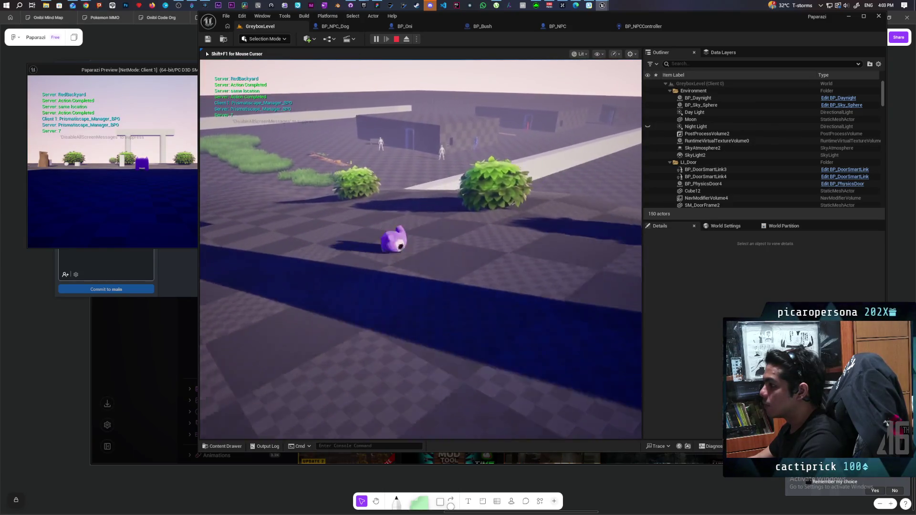
key(w)
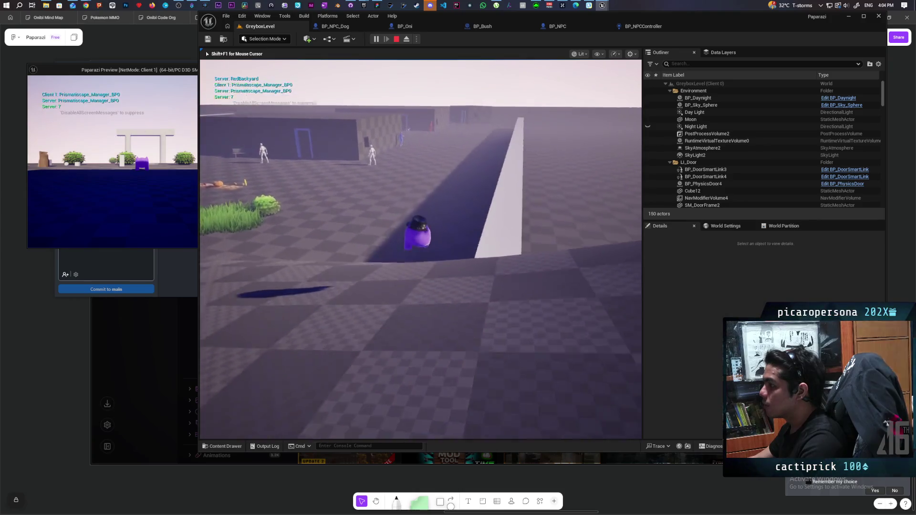
key(w)
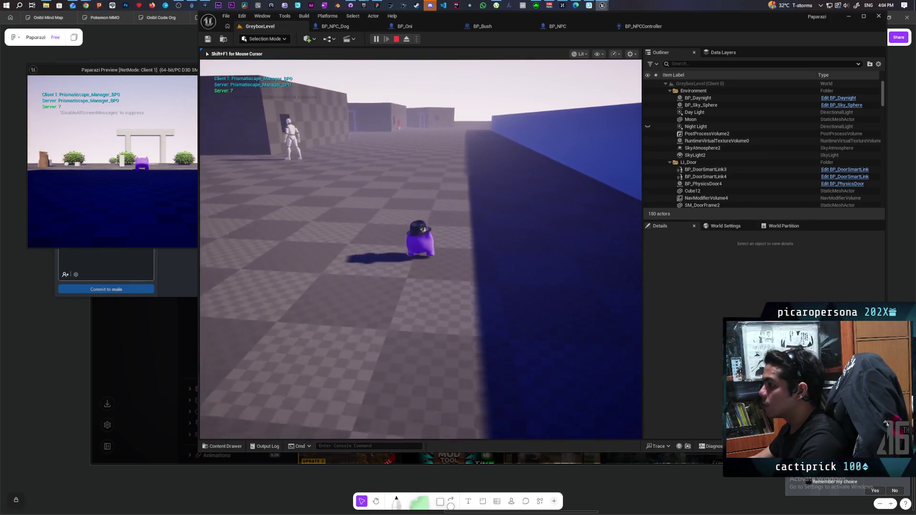
key(w)
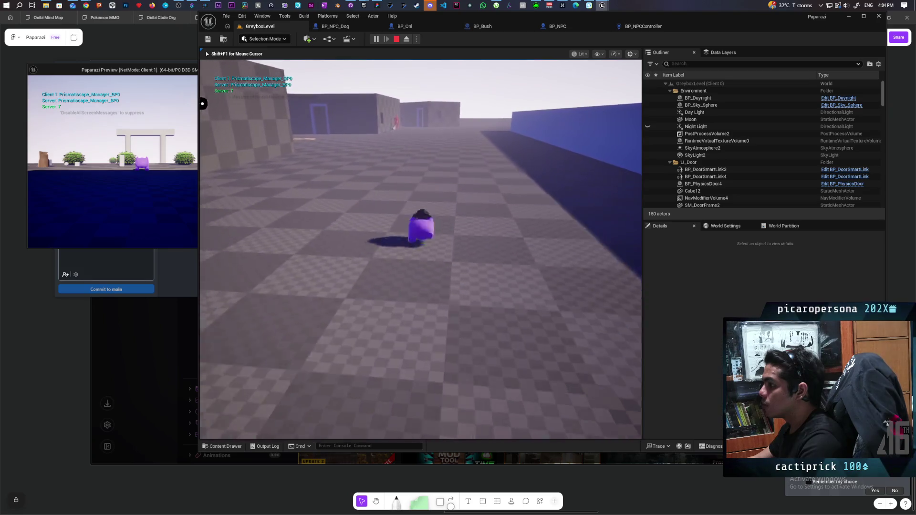
Walk the player to the dog by the left wall, back away, and stop playing
key(w)
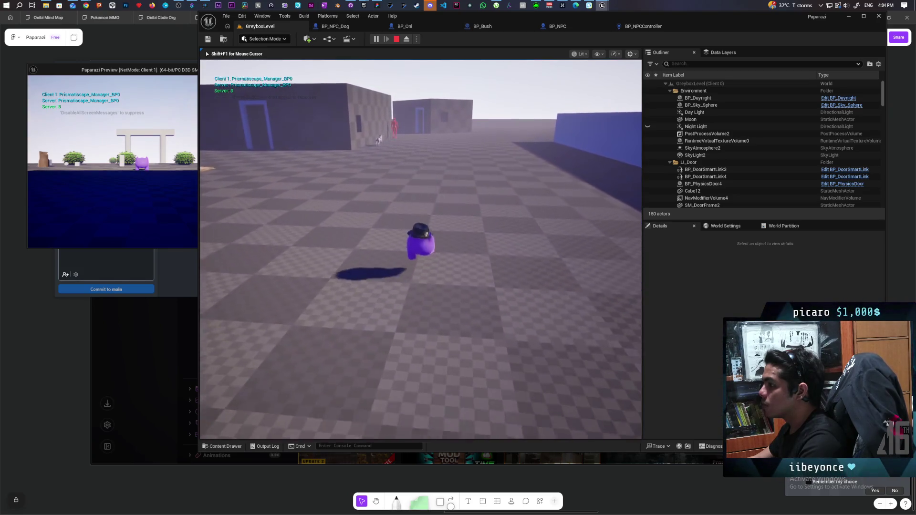
key(w)
key(w)
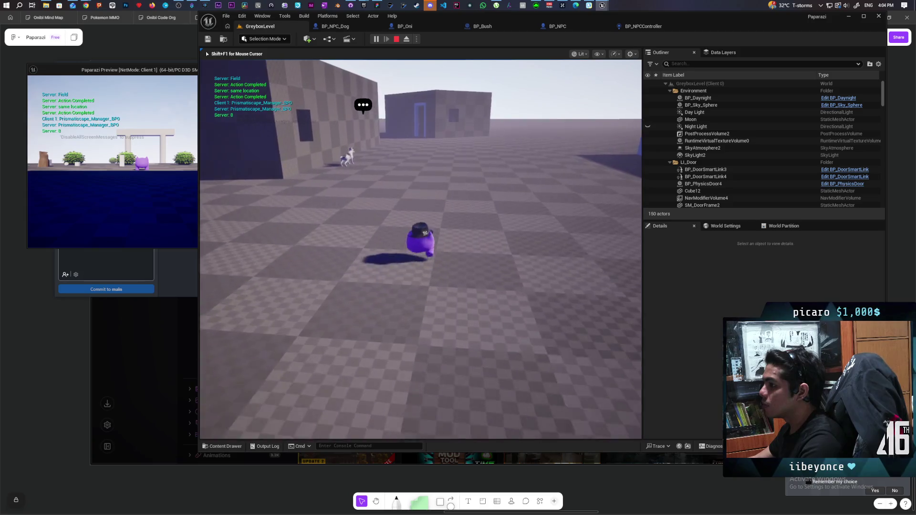
key(w)
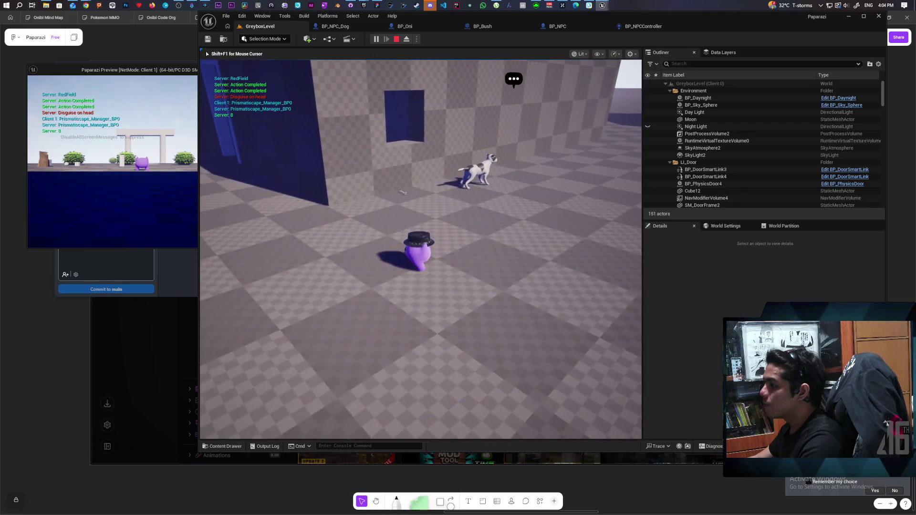
key(w)
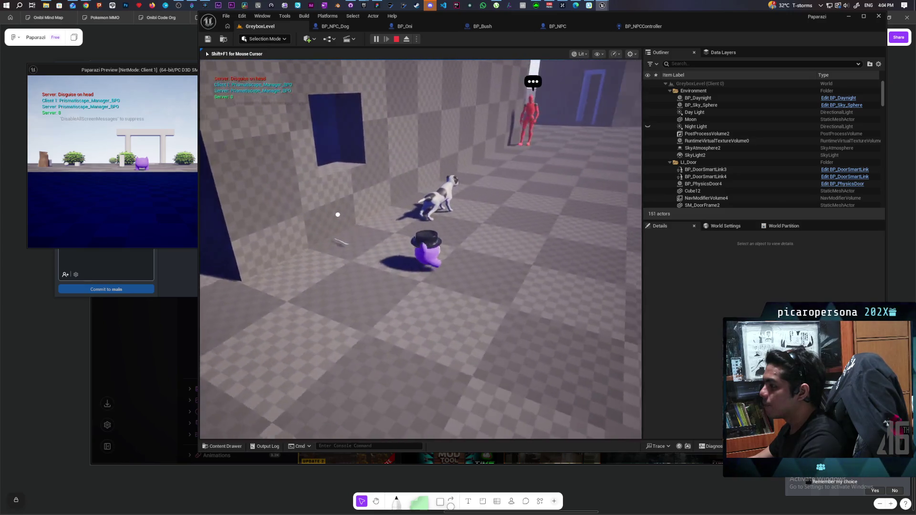
key(s)
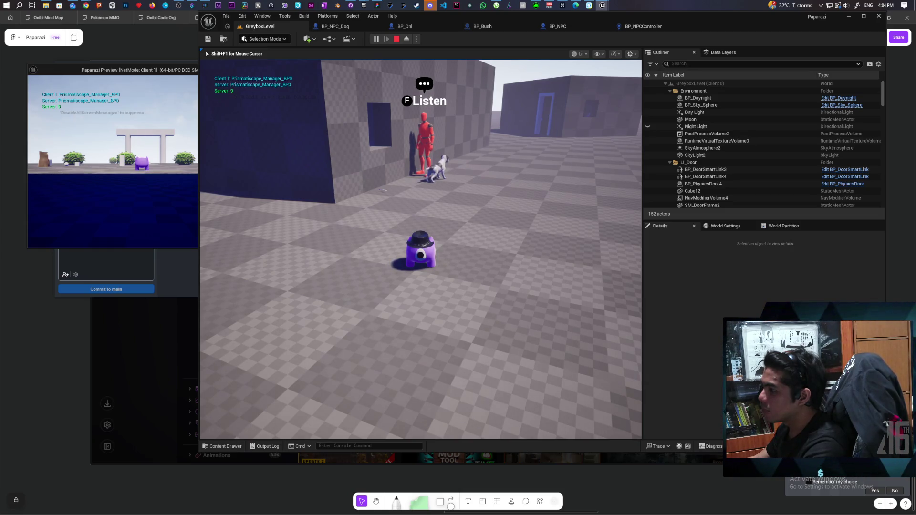
key(Escape)
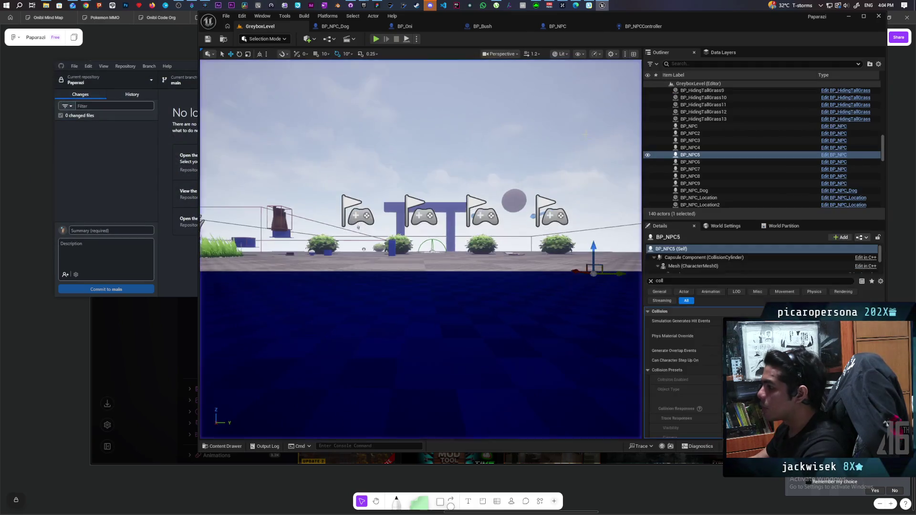
In BP_NPC's event graph, select the Move to And Remember node
click(640, 27)
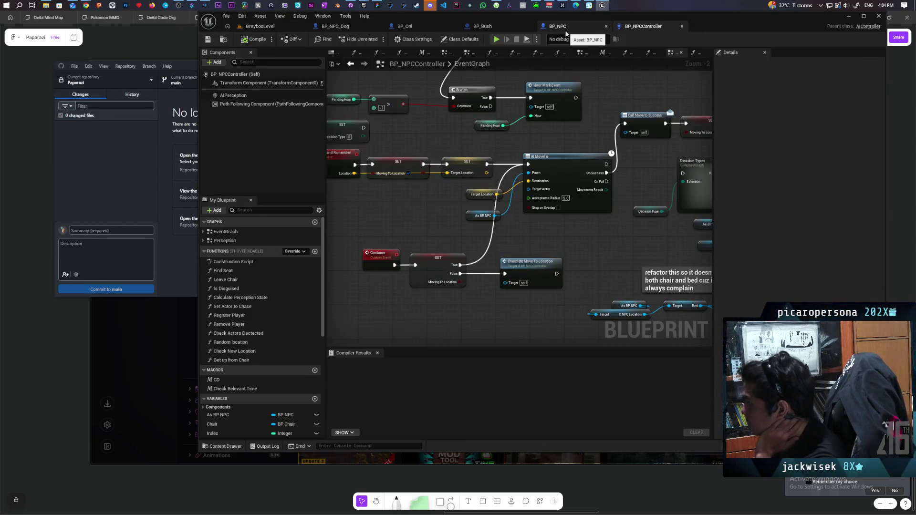
click(566, 33)
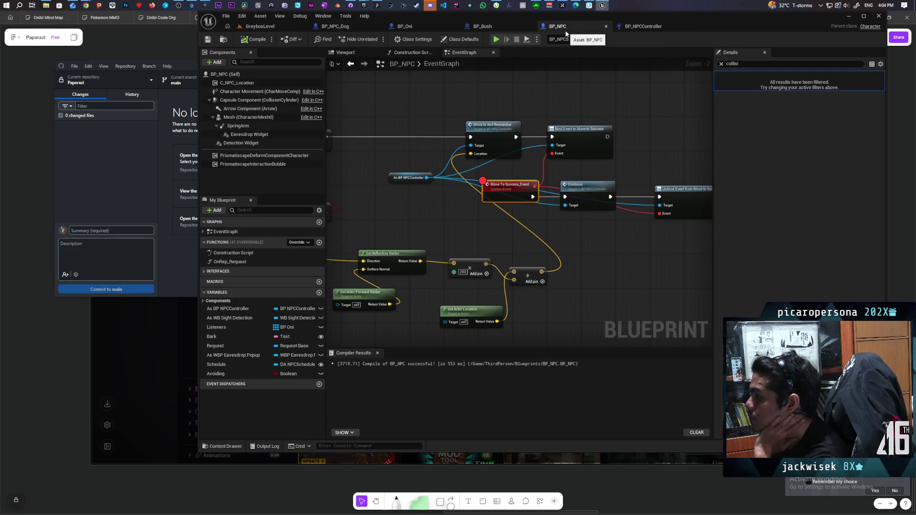
scroll(437, 164, down, 1)
mouse_move(437, 164)
mouse_down()
mouse_move(599, 174)
mouse_move(412, 183)
mouse_up()
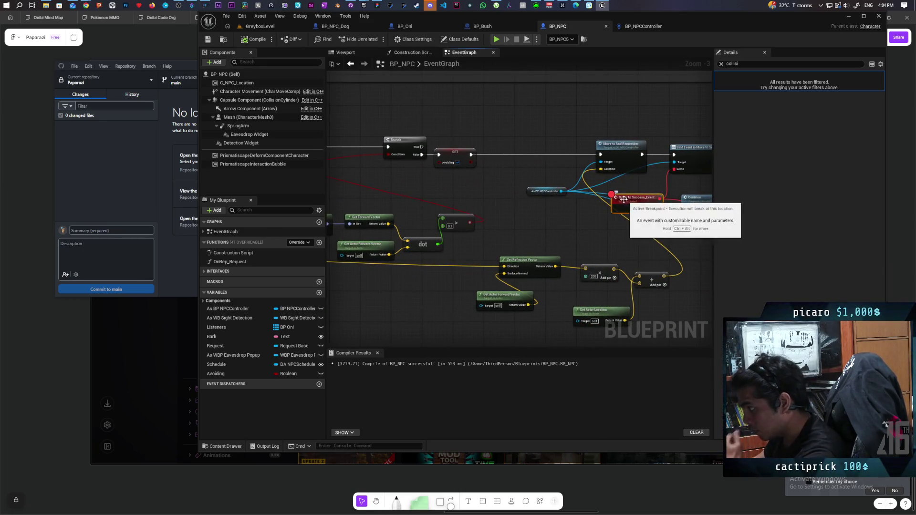
click(625, 162)
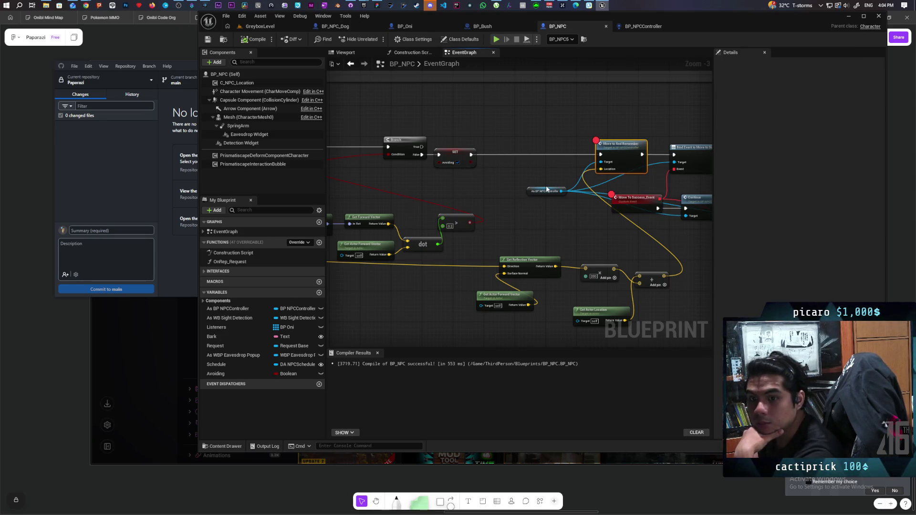
Check the GreyboxLevel scene and look over more BP_NPCController nodes
click(268, 27)
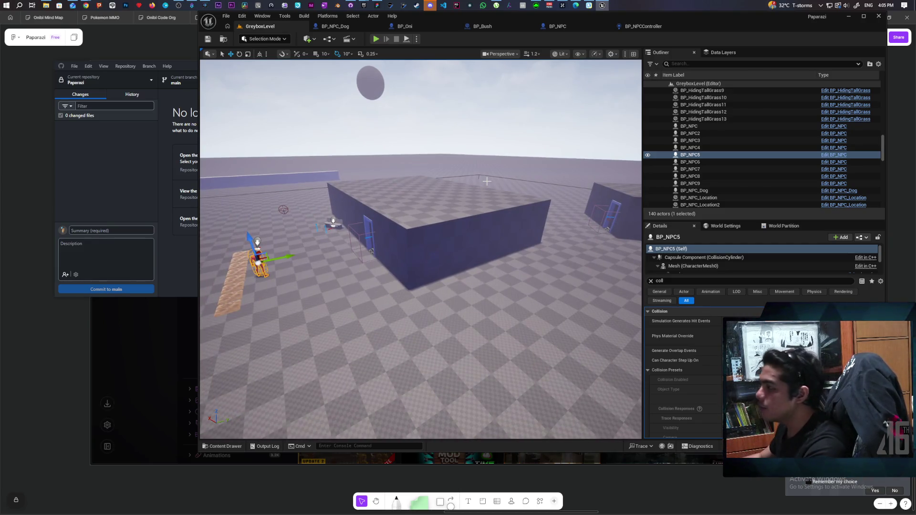
click(643, 26)
scroll(364, 135, down, 3)
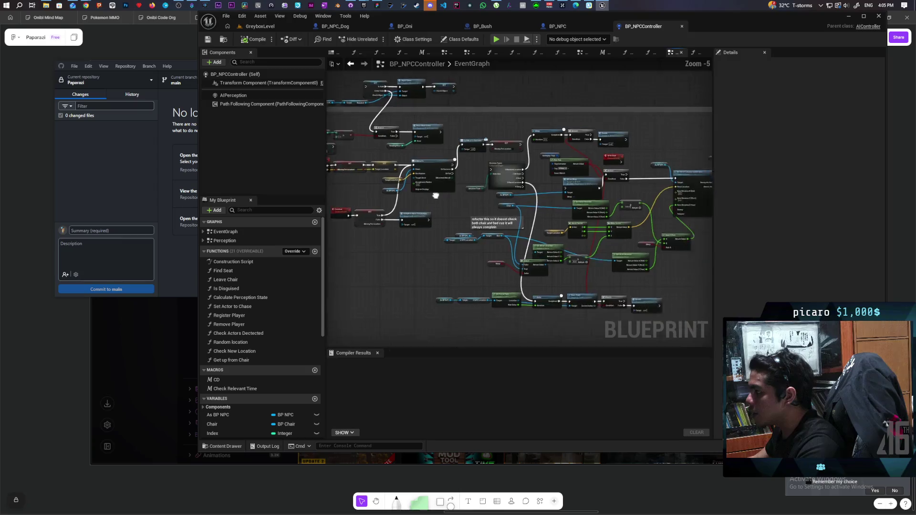
mouse_move(365, 136)
mouse_down()
mouse_move(549, 188)
mouse_move(571, 176)
mouse_move(414, 148)
mouse_up()
Pan BP_NPC's graph to the move-target location nodes and bring up the node list
click(557, 27)
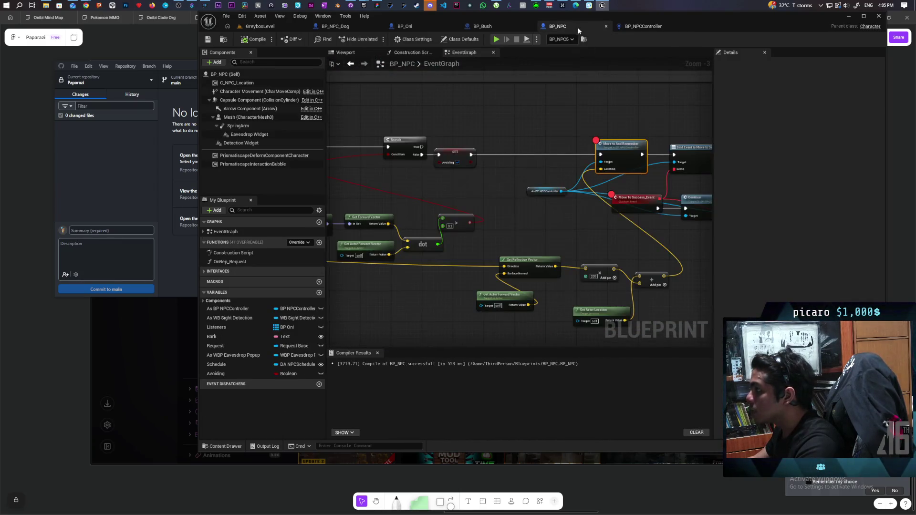
scroll(571, 178, down, 2)
scroll(657, 187, up, 3)
mouse_move(657, 191)
mouse_down()
mouse_move(460, 185)
mouse_move(661, 174)
mouse_move(454, 183)
mouse_up()
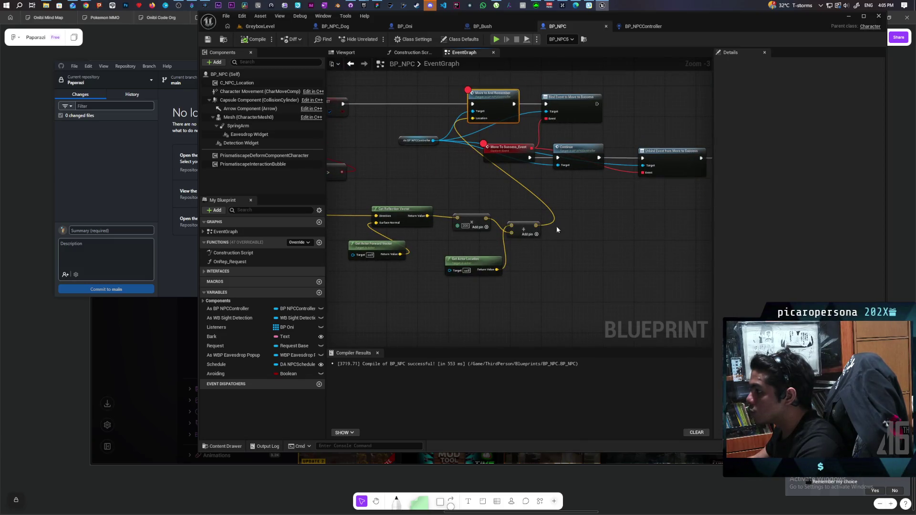
right_click(576, 206)
Add a Draw Debug Sphere node beside the move logic and give it a red line colour
text(dra)
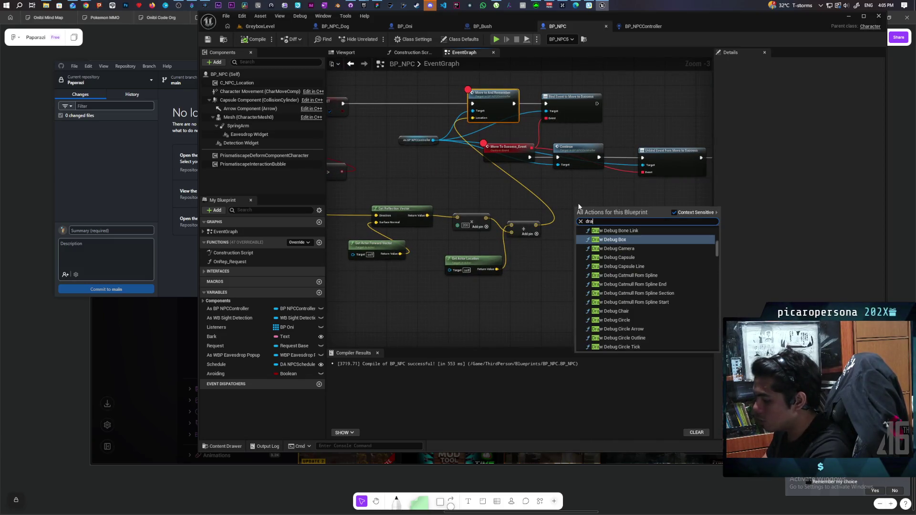
text(w sphere)
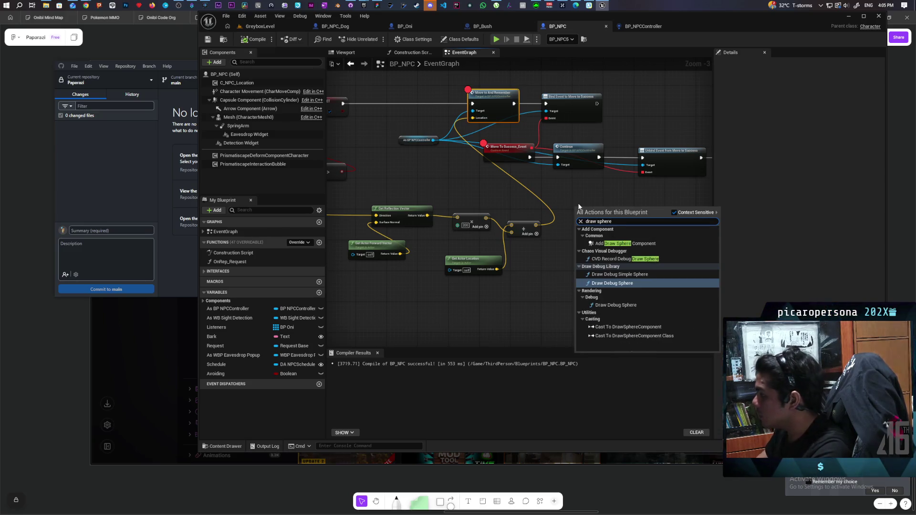
click(625, 303)
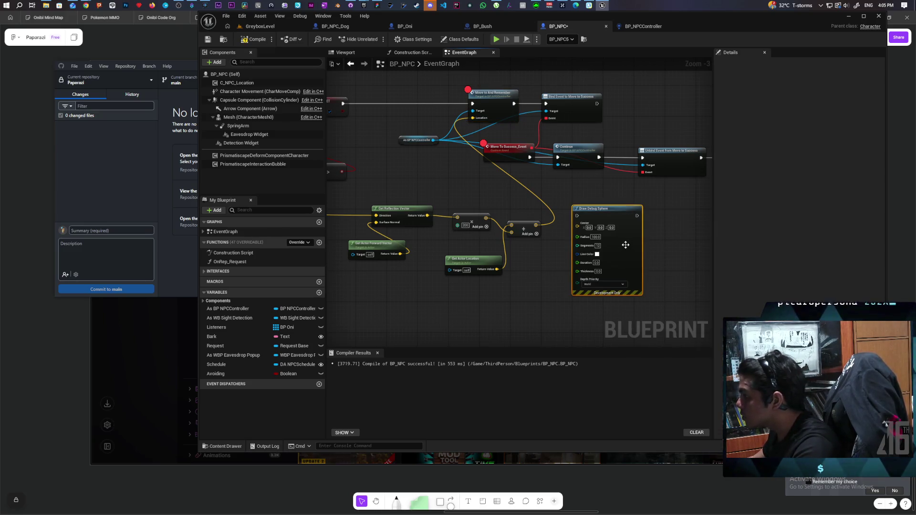
scroll(605, 212, up, 1)
scroll(605, 213, up, 1)
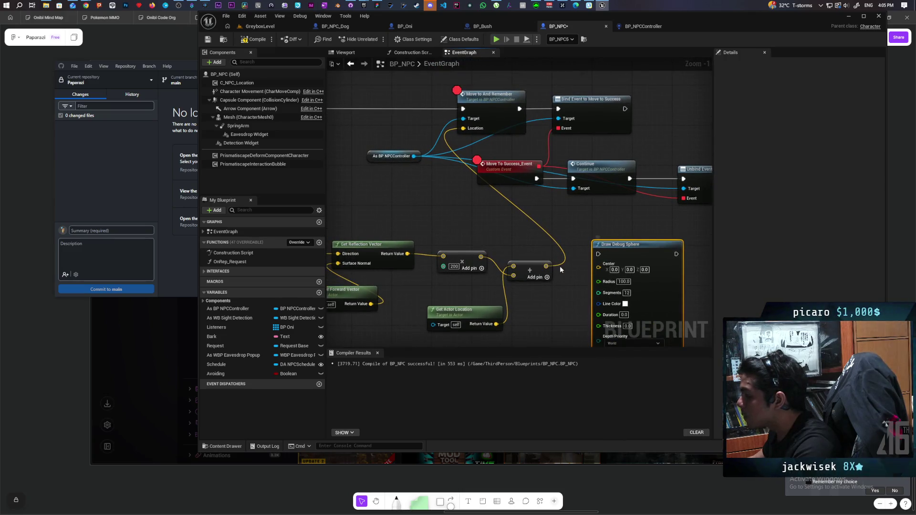
mouse_move(624, 258)
mouse_down()
mouse_move(374, 108)
mouse_move(349, 110)
mouse_move(553, 125)
mouse_move(521, 122)
mouse_up()
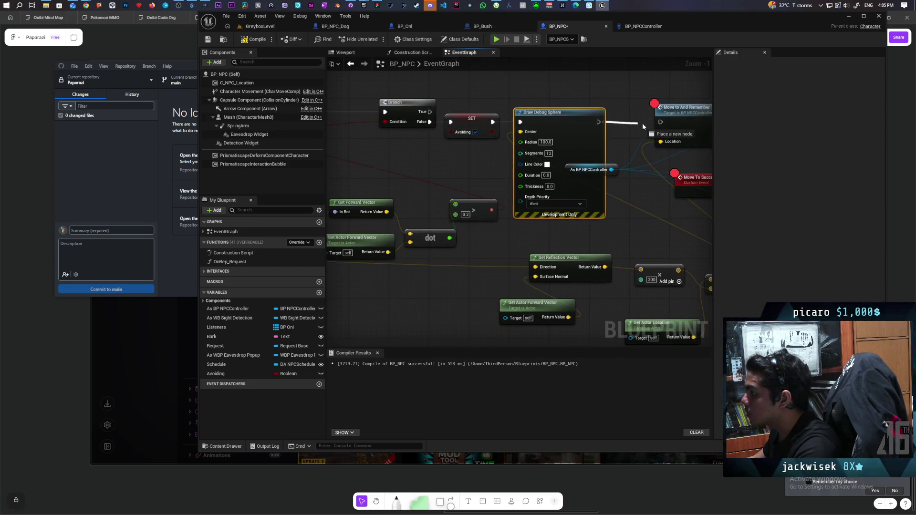
mouse_move(578, 171)
mouse_down()
mouse_move(568, 219)
mouse_move(579, 118)
mouse_move(590, 189)
mouse_move(583, 199)
mouse_up()
click(531, 205)
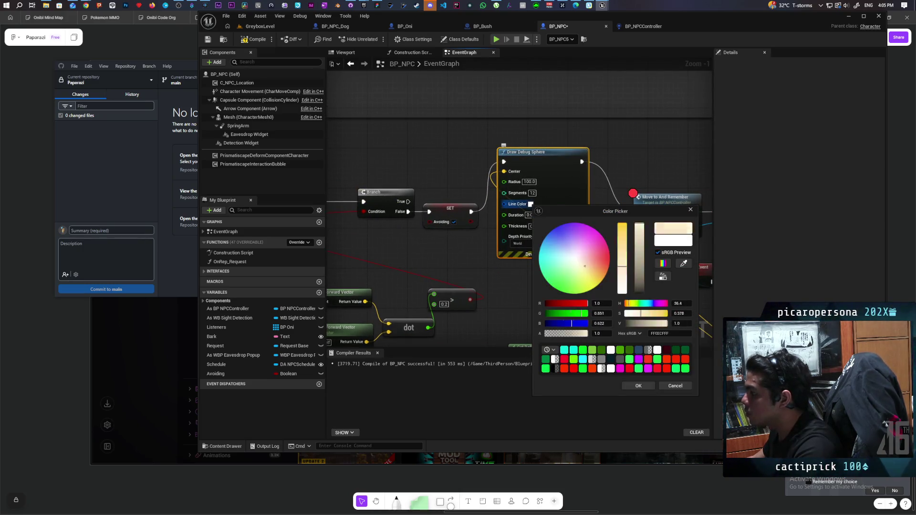
click(636, 386)
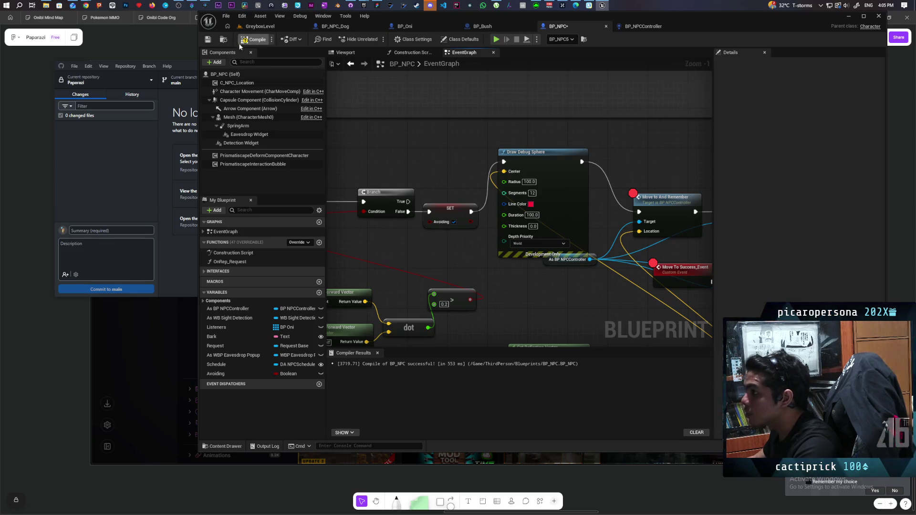
Compile BP_NPC and start a multiplayer play of GreyboxLevel
click(210, 42)
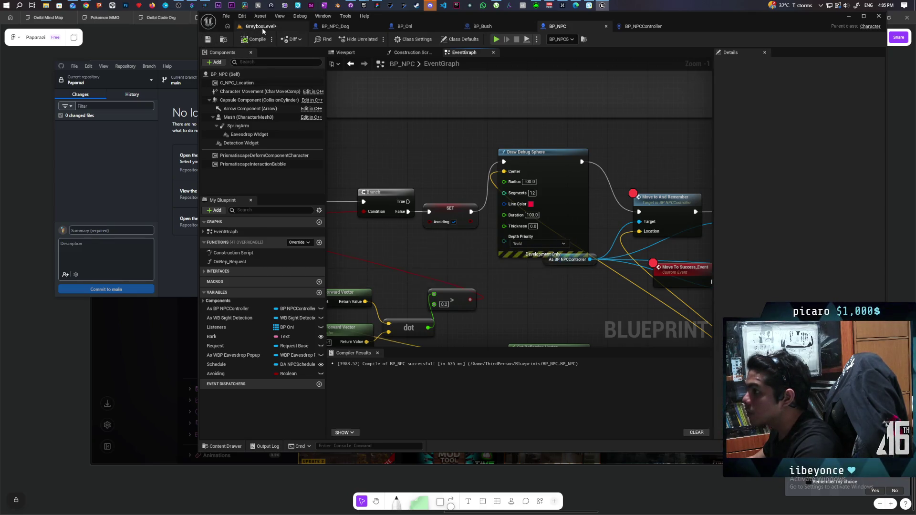
click(262, 27)
click(377, 41)
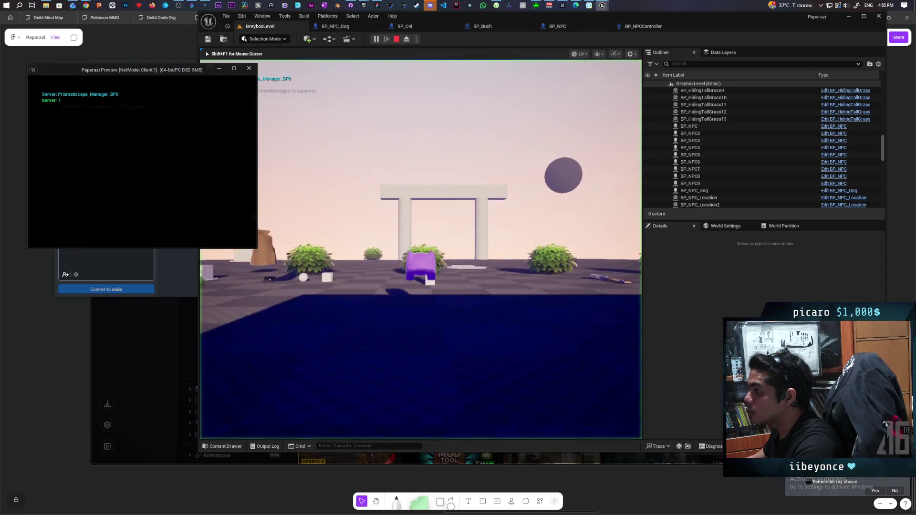
Walk the purple player past the bushes and along the floor toward the dog
key(alt+Tab)
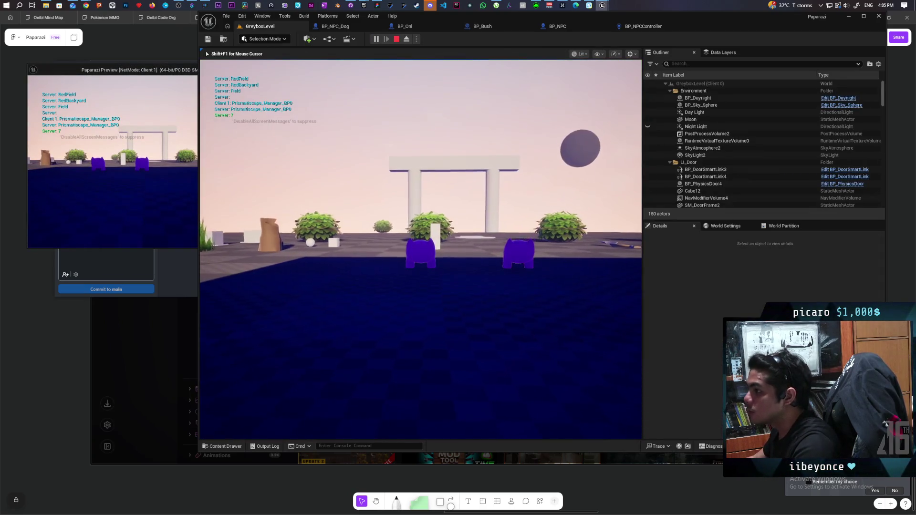
key(w)
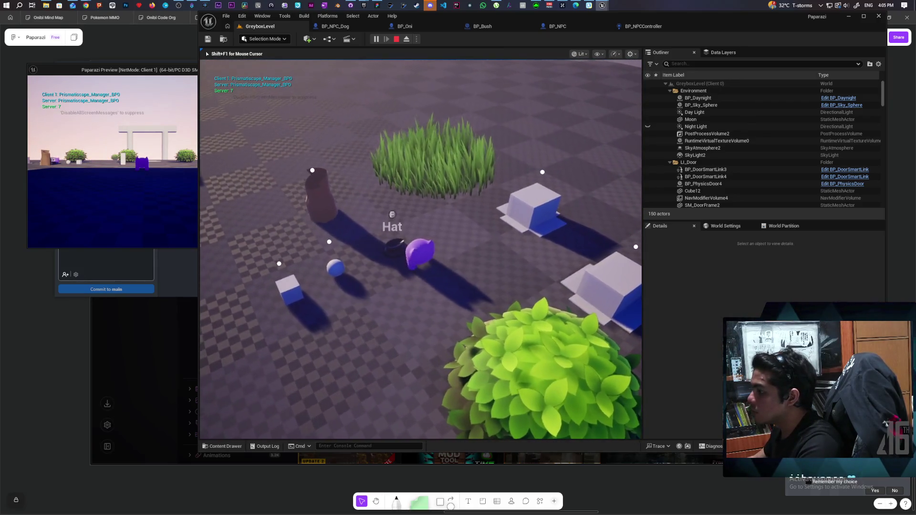
key(w)
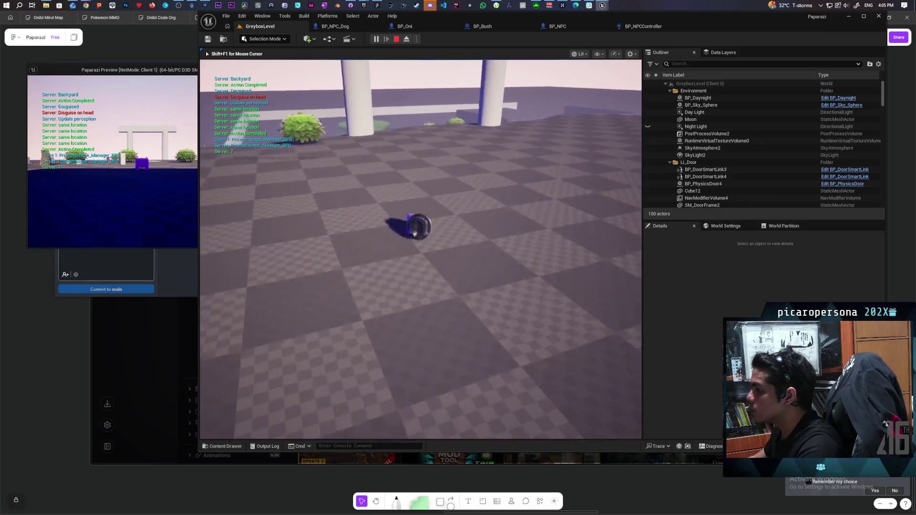
key(w)
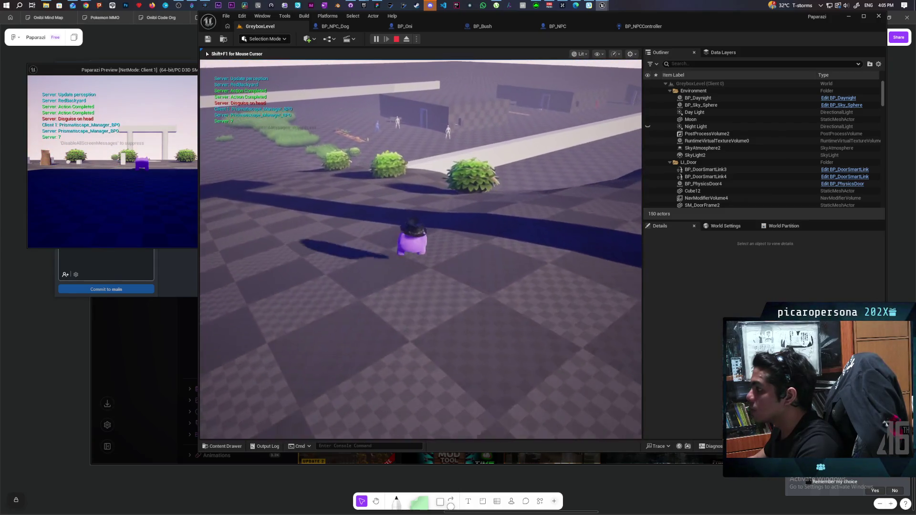
key(w)
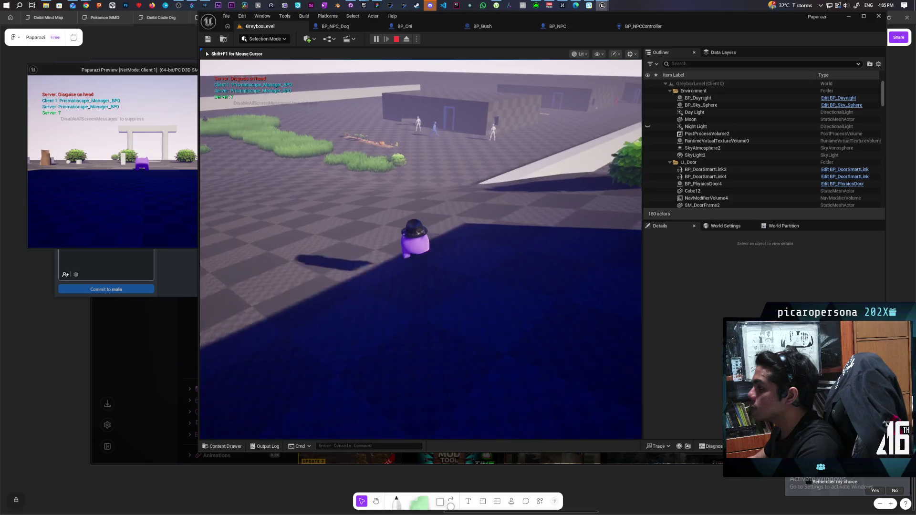
key(w)
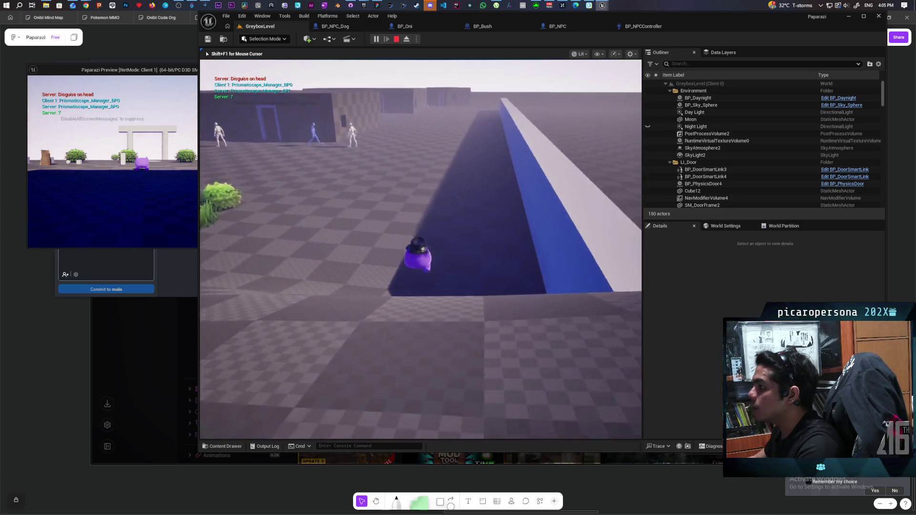
key(w)
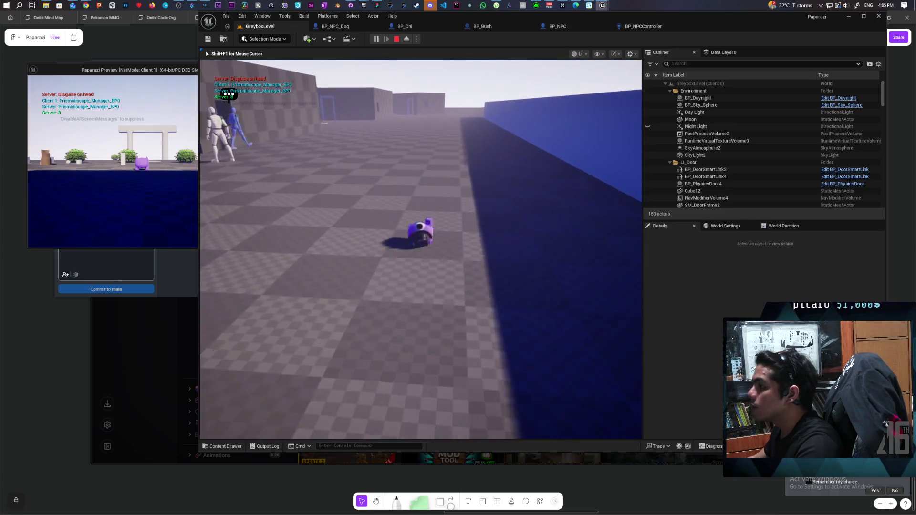
key(w)
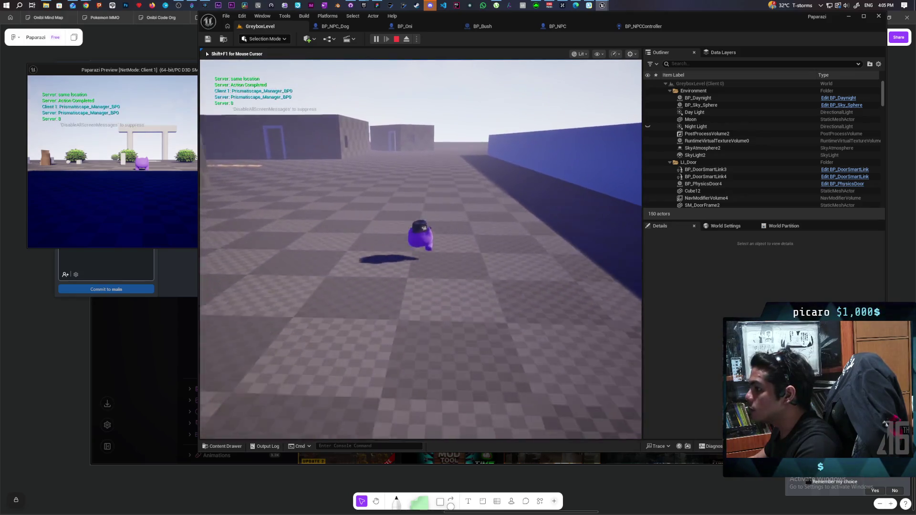
key(w)
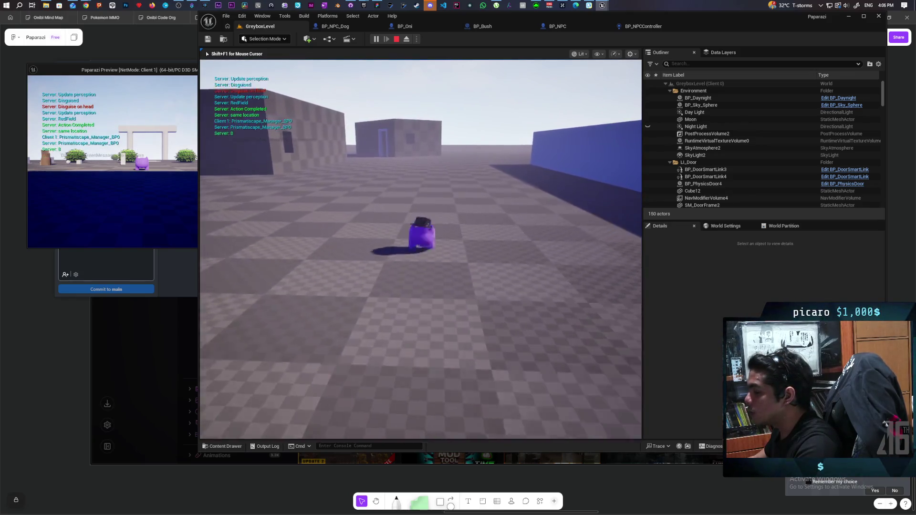
key(w)
key(w)
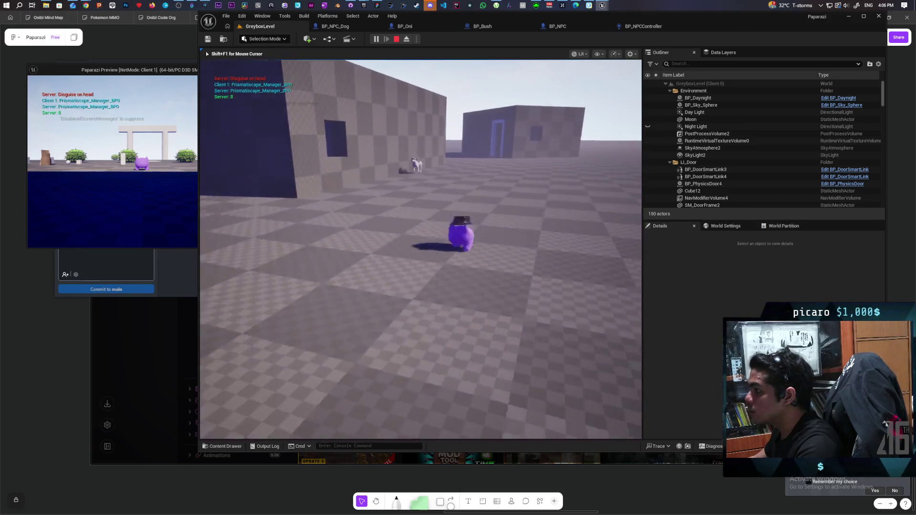
key(w)
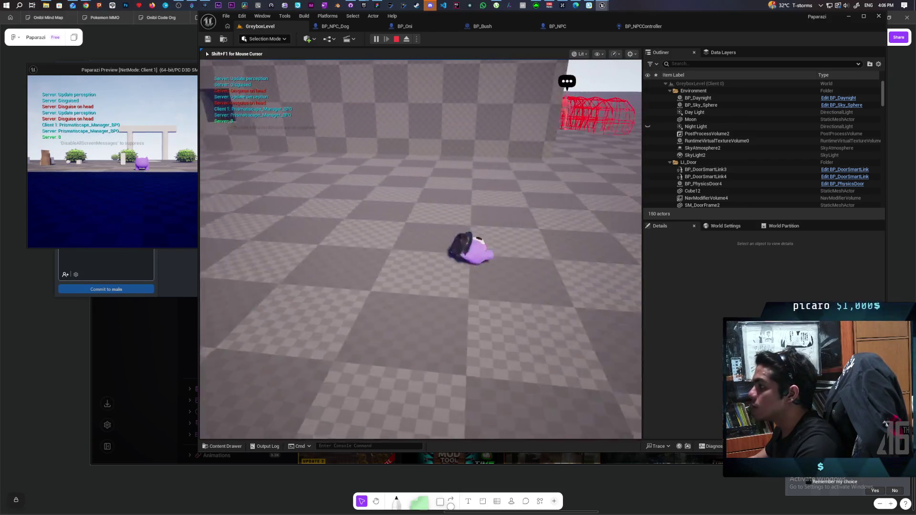
key(w)
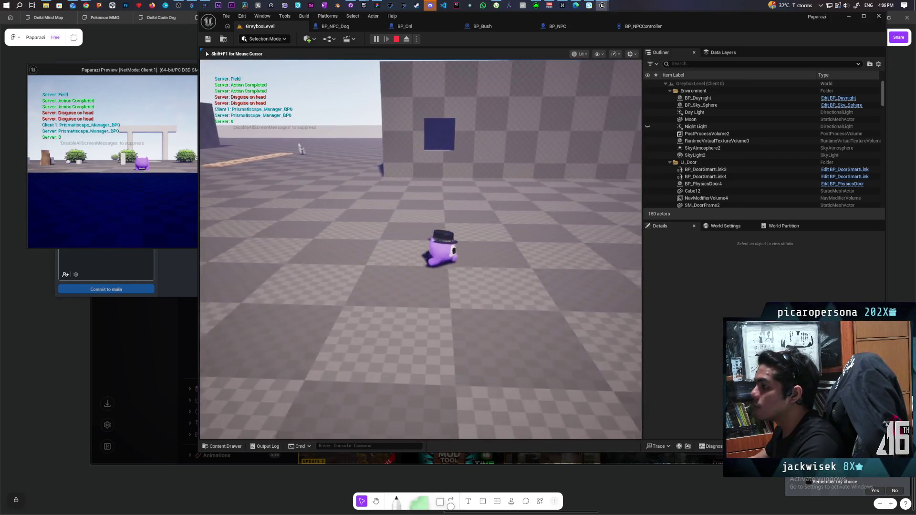
Approach the NPCs at the red debug sphere, then head toward the far wall
key(w)
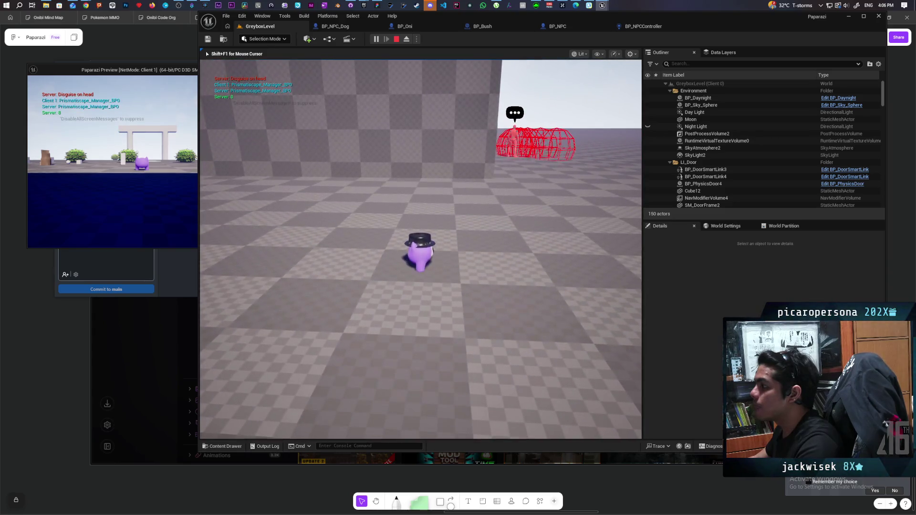
key(w)
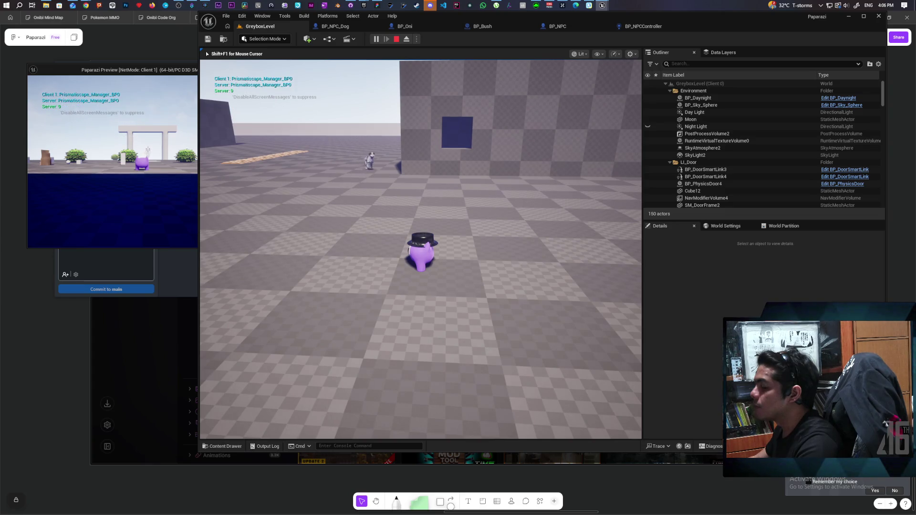
key(w)
key(w)
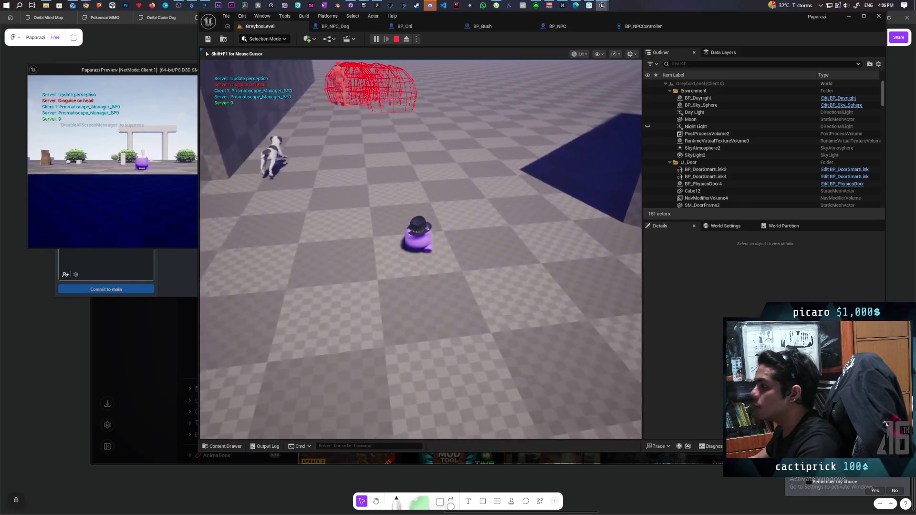
key(w)
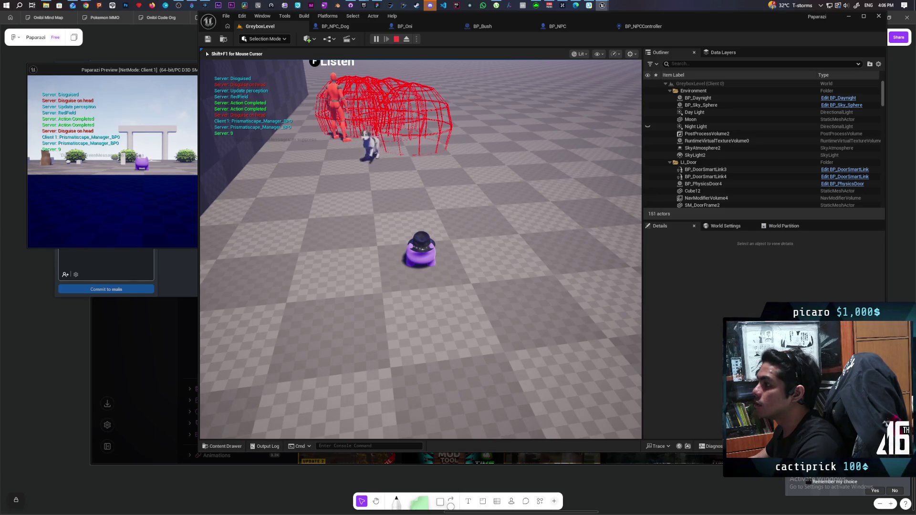
key(a)
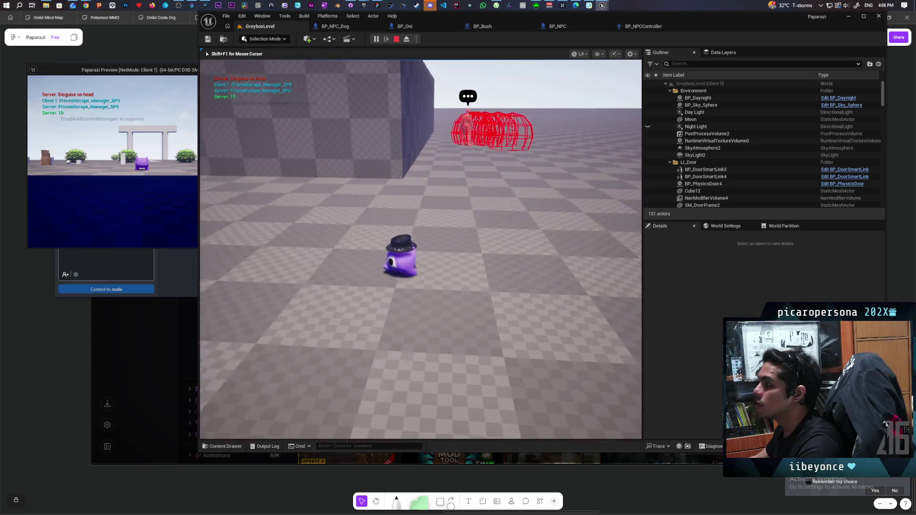
key(w)
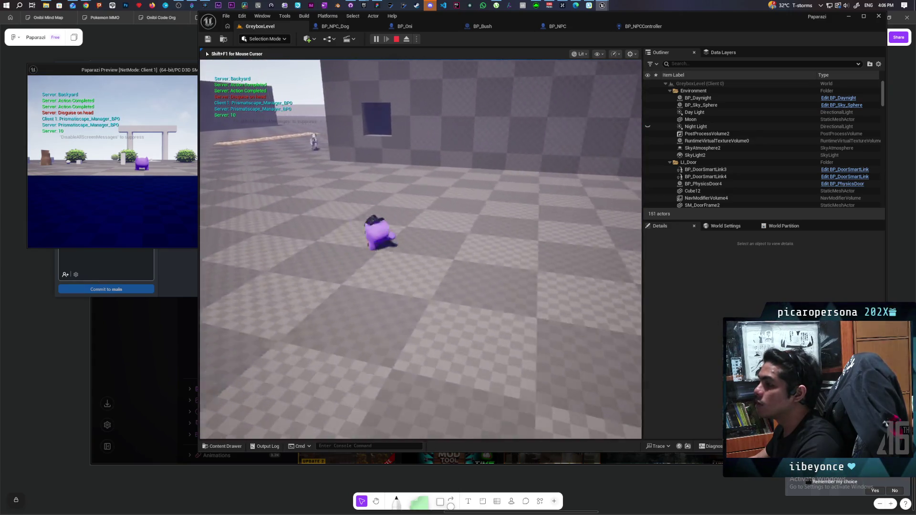
key(w)
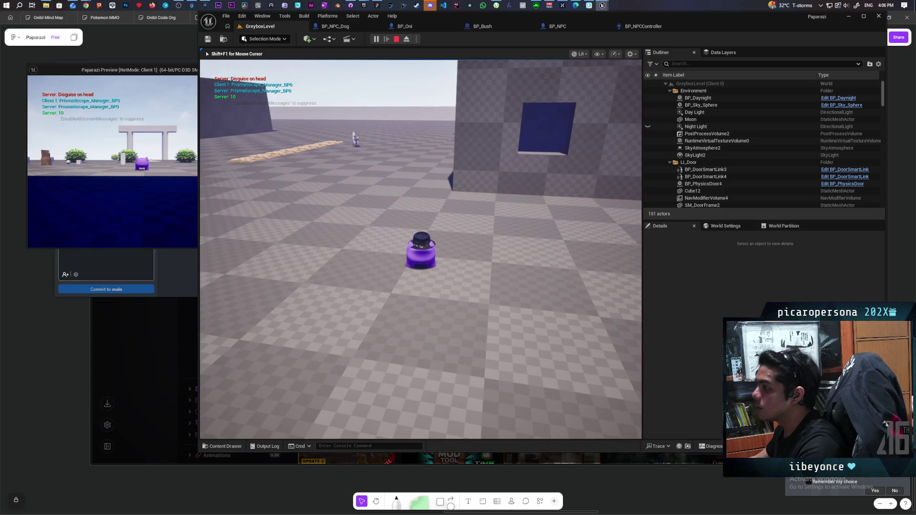
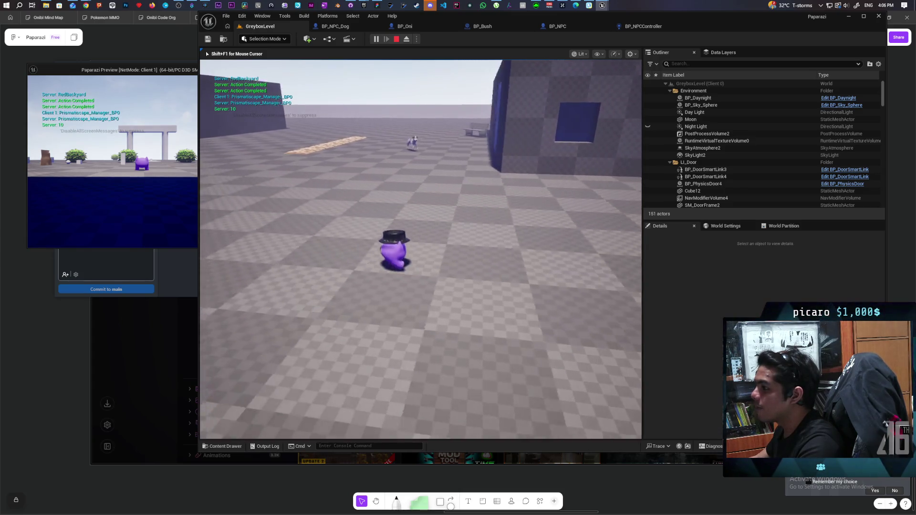
Walk the disguised character up to the red NPC, back away and jump, then stop and relaunch Play-In-Editor
key(e)
key(w)
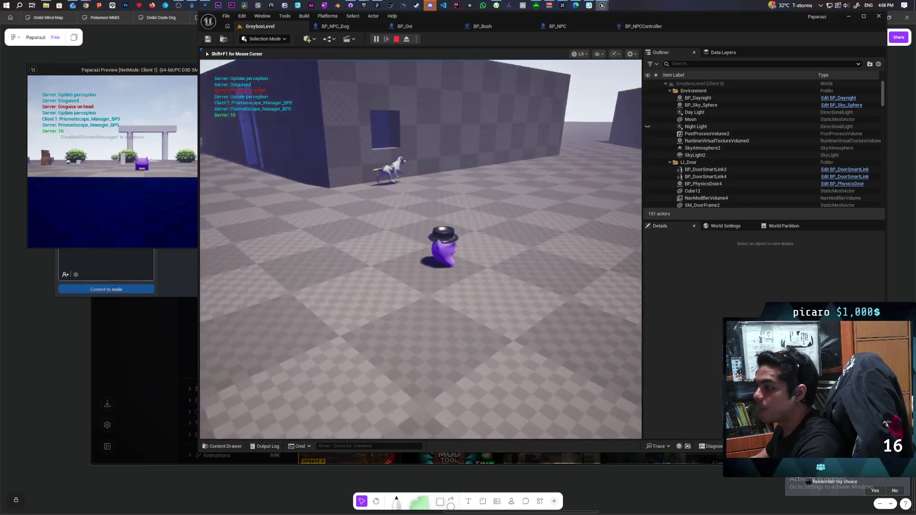
key(w)
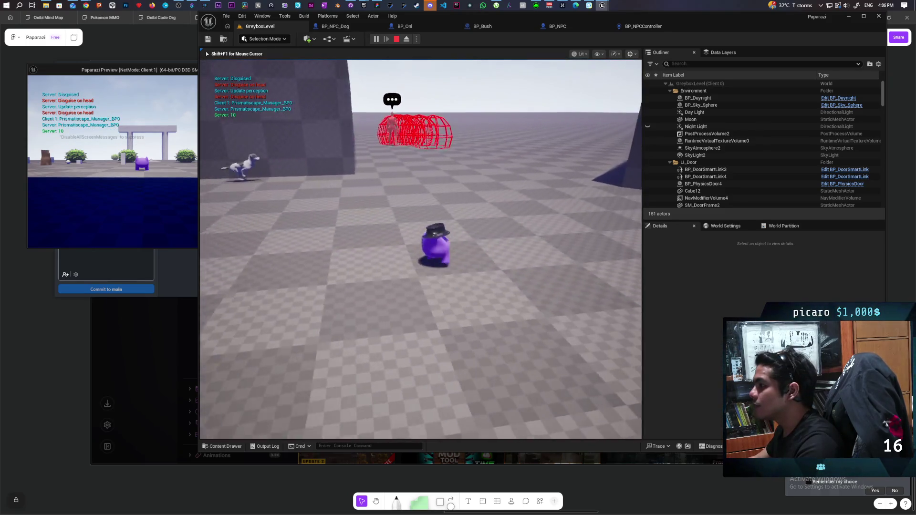
key(w)
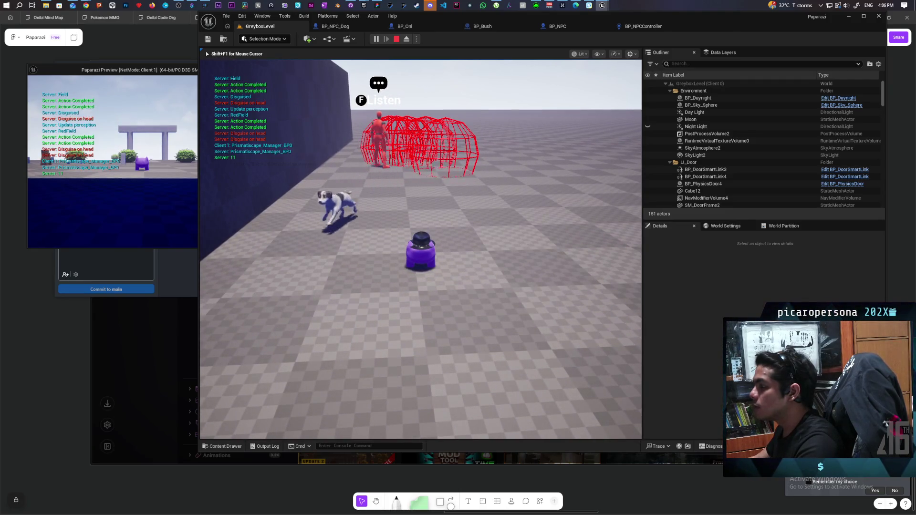
key(w)
key(w)
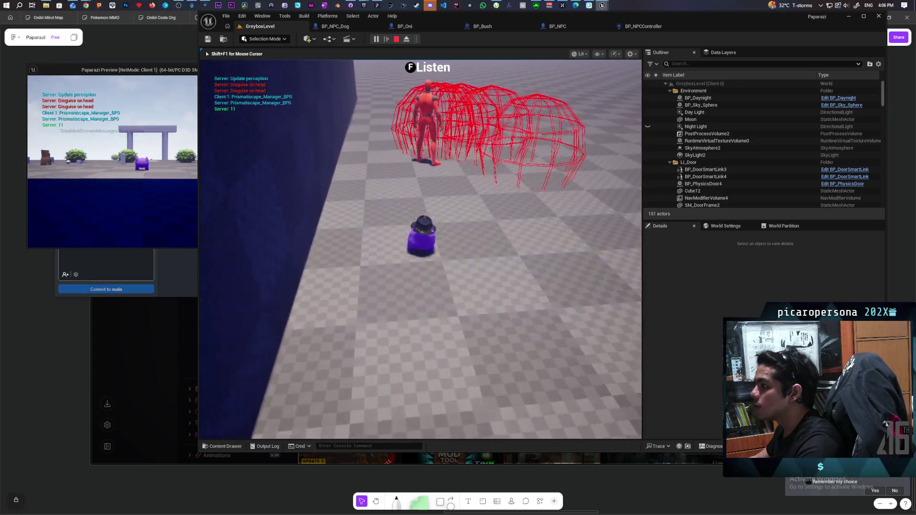
key(s)
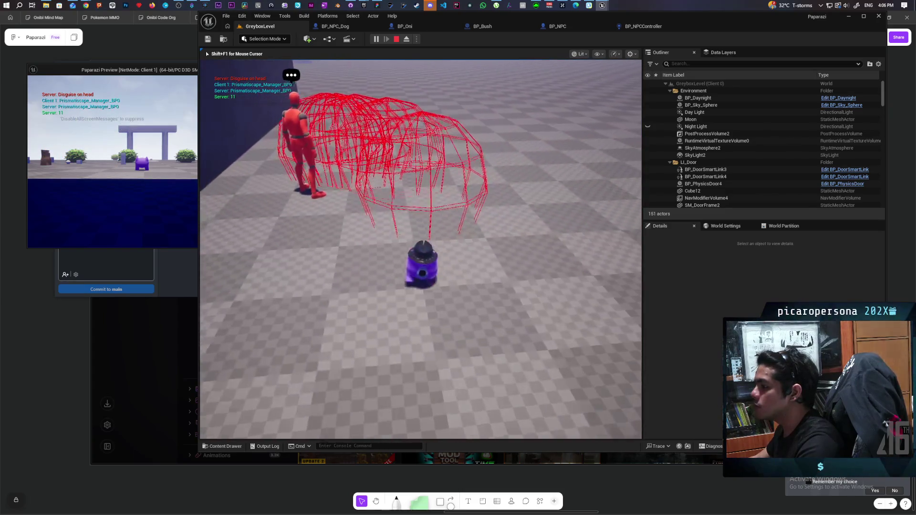
key(a)
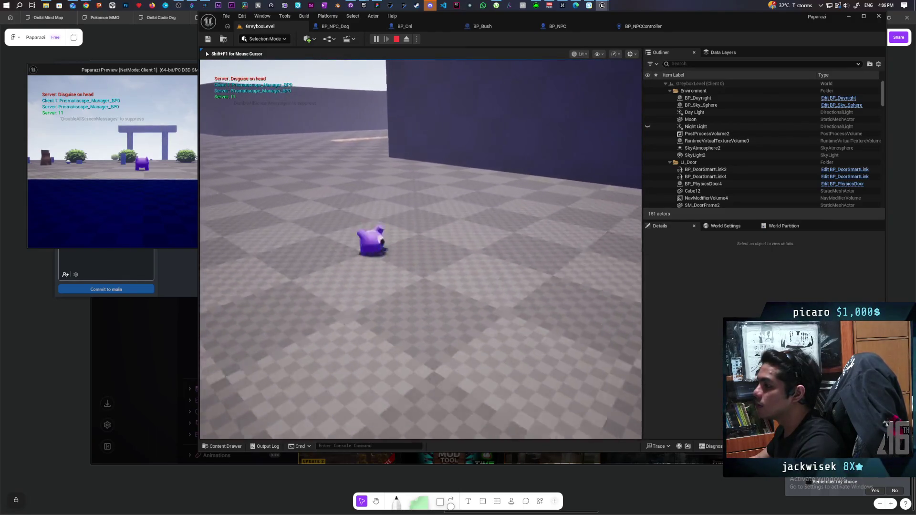
key(w)
key(space)
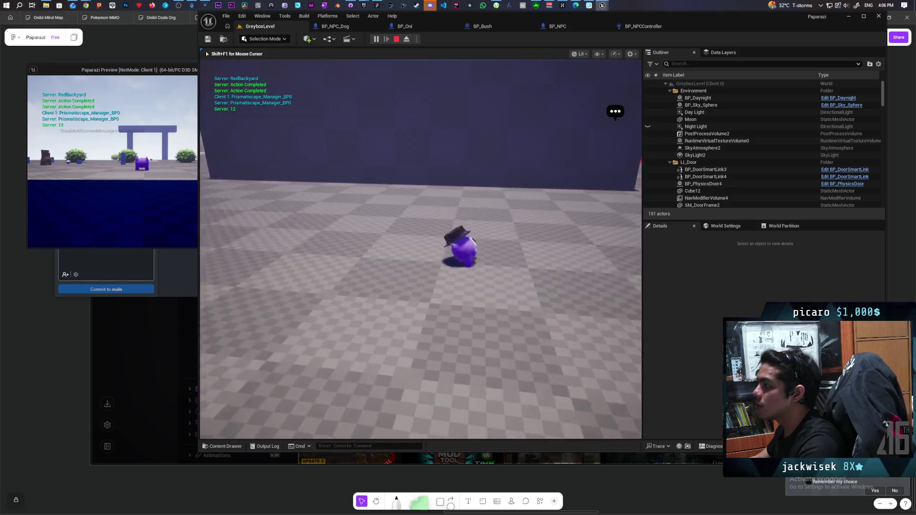
key(space)
key(Escape)
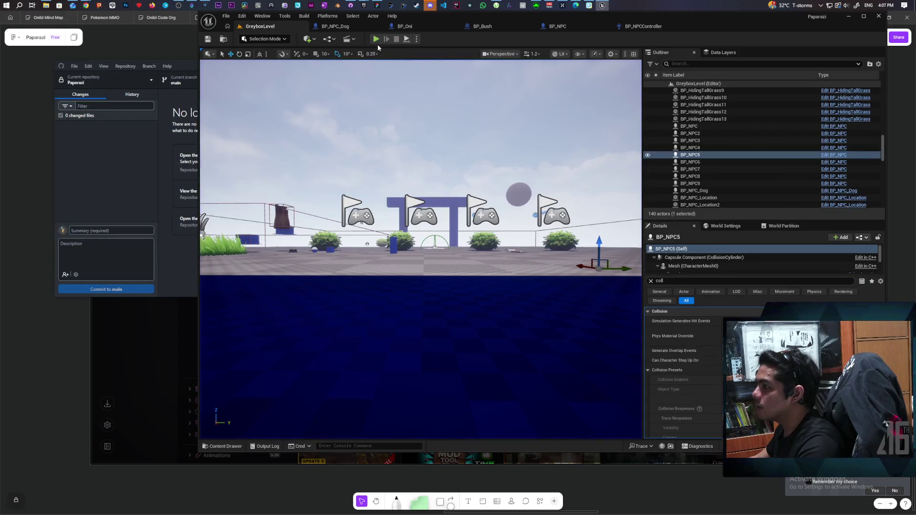
key(alt+p)
key(alt+Tab)
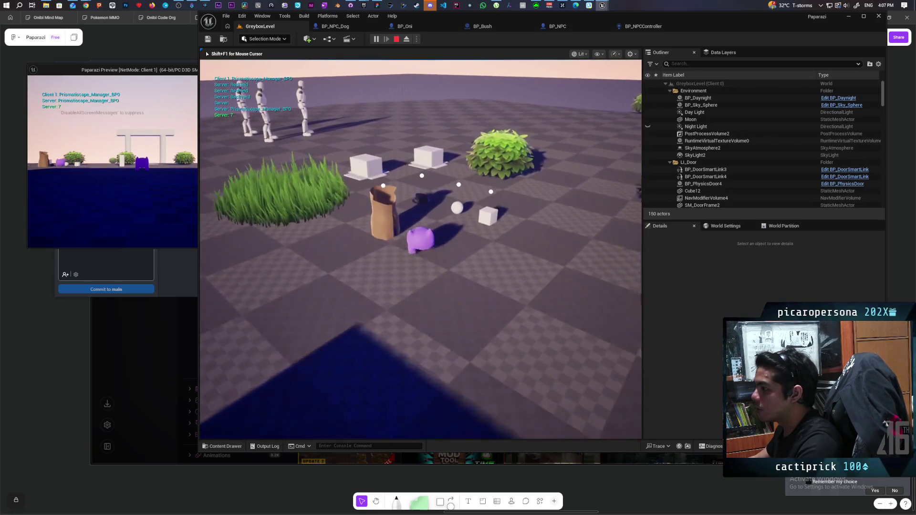
key(w)
key(w)
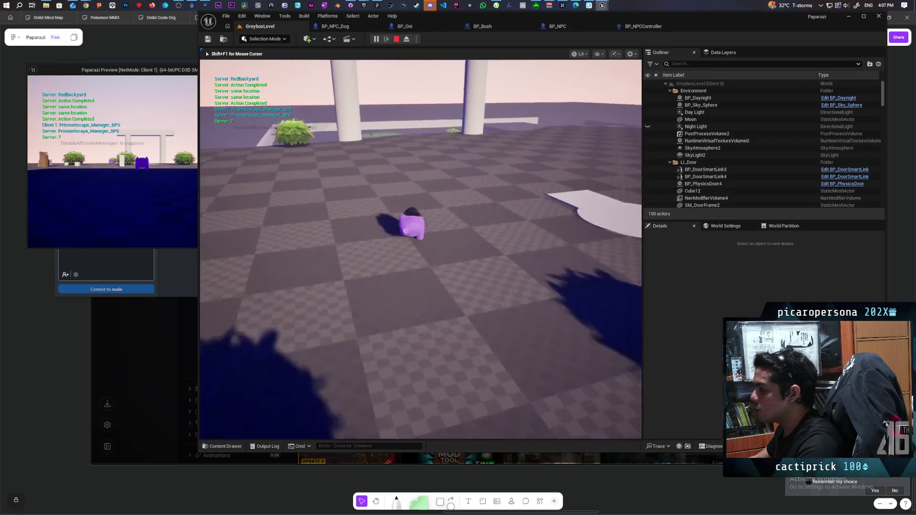
key(a)
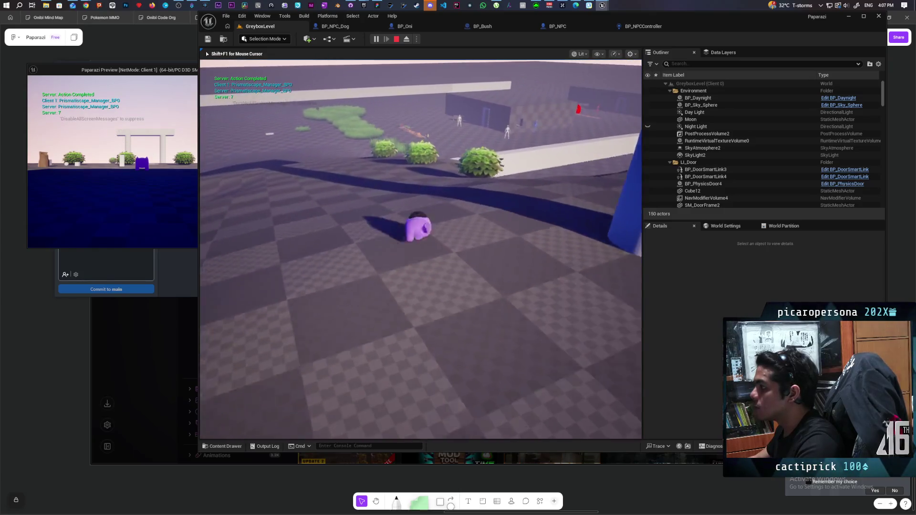
key(w)
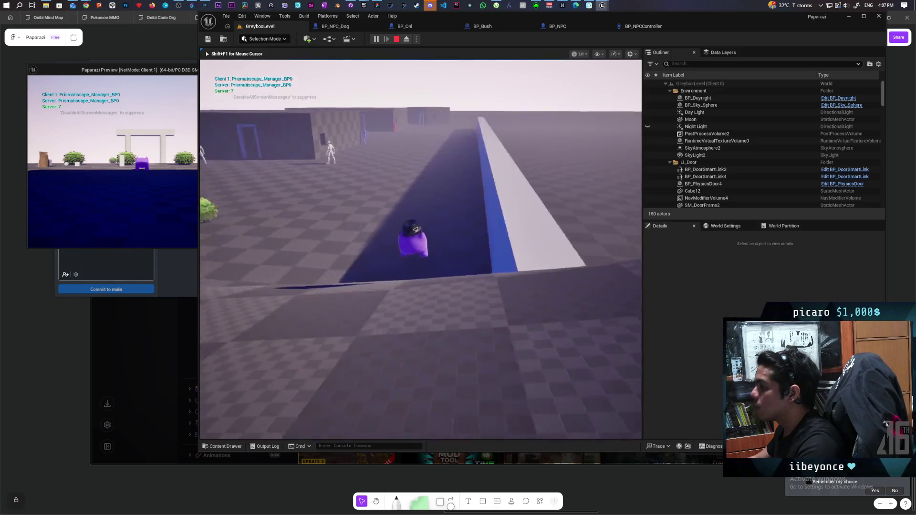
key(w)
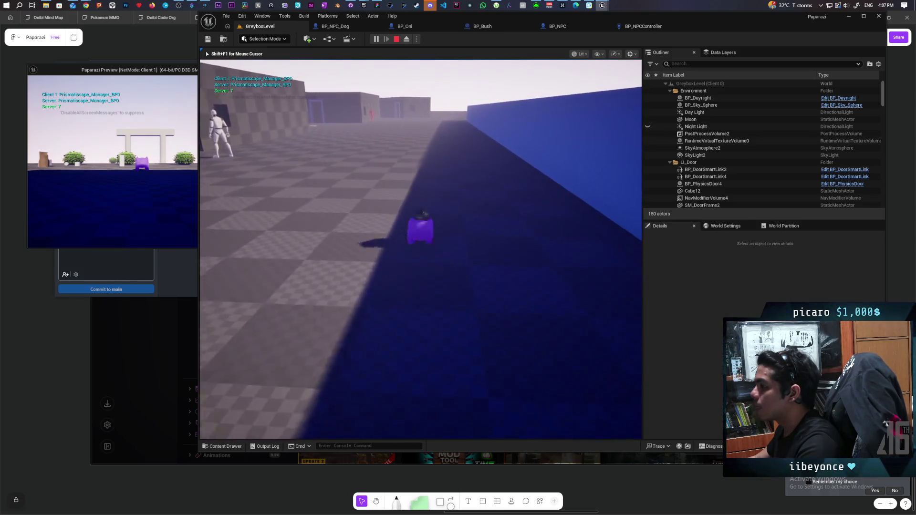
key(s)
key(a)
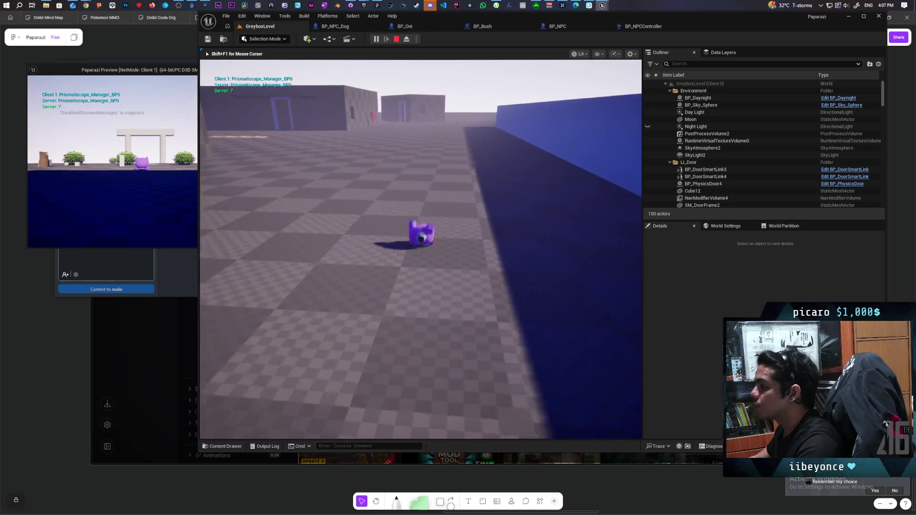
key(e)
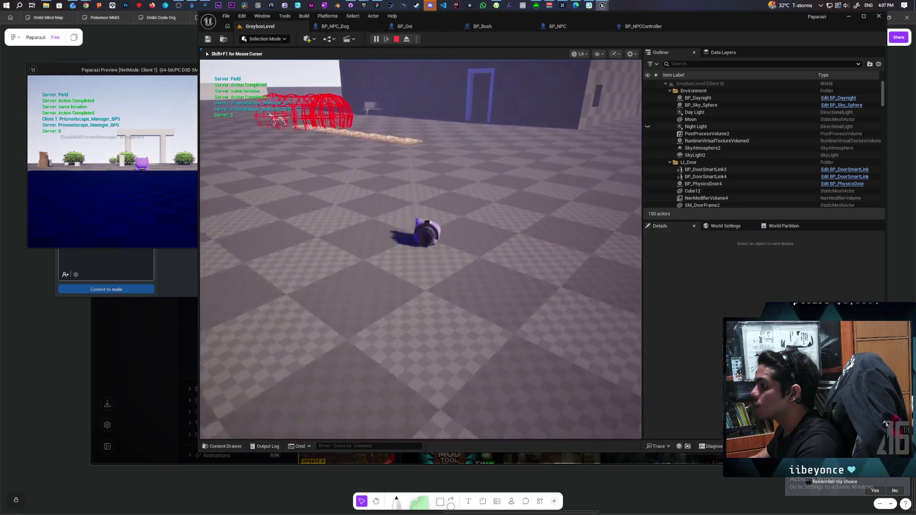
key(w)
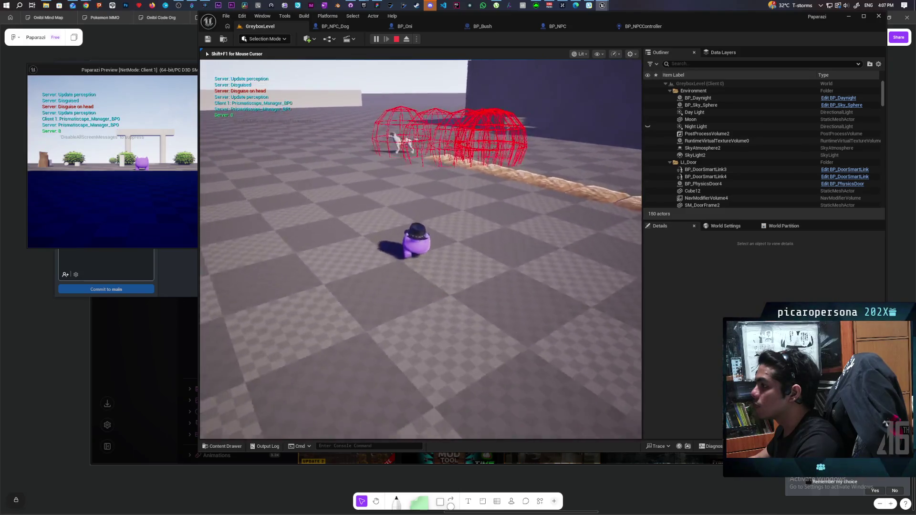
key(e)
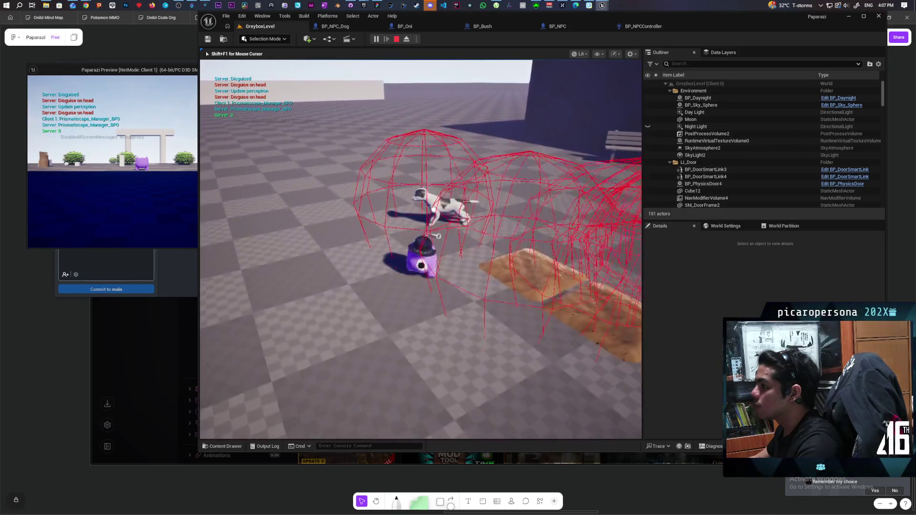
key(Escape)
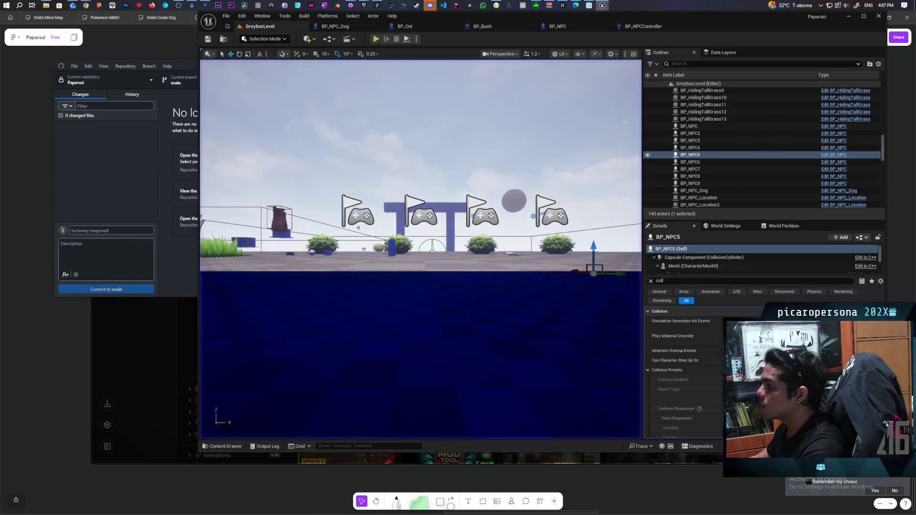
click(642, 27)
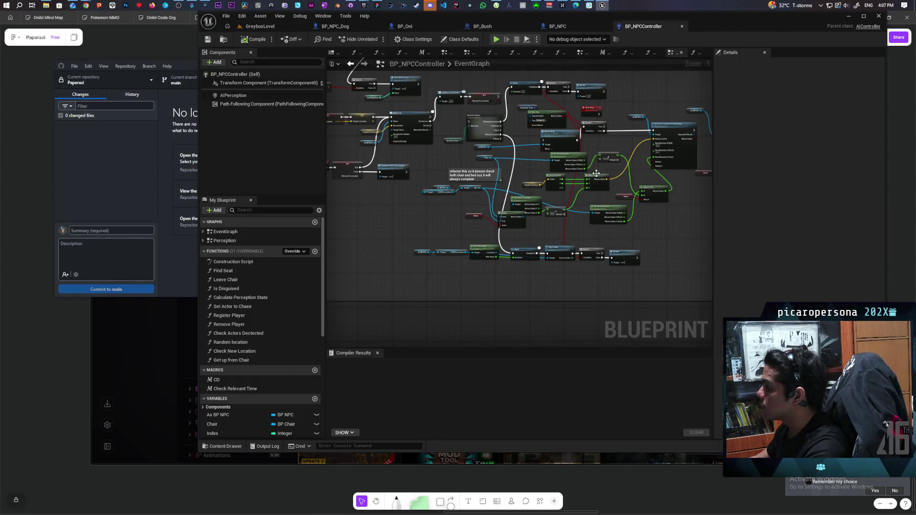
In BP_NPC, paste a Print String node wired between Draw Debug Sphere and Move to And Remember
click(568, 29)
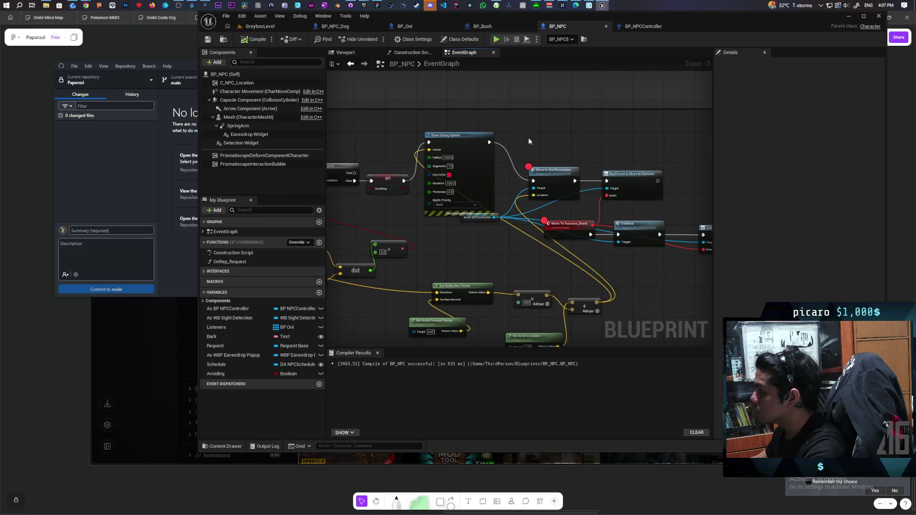
key(ctrl+v)
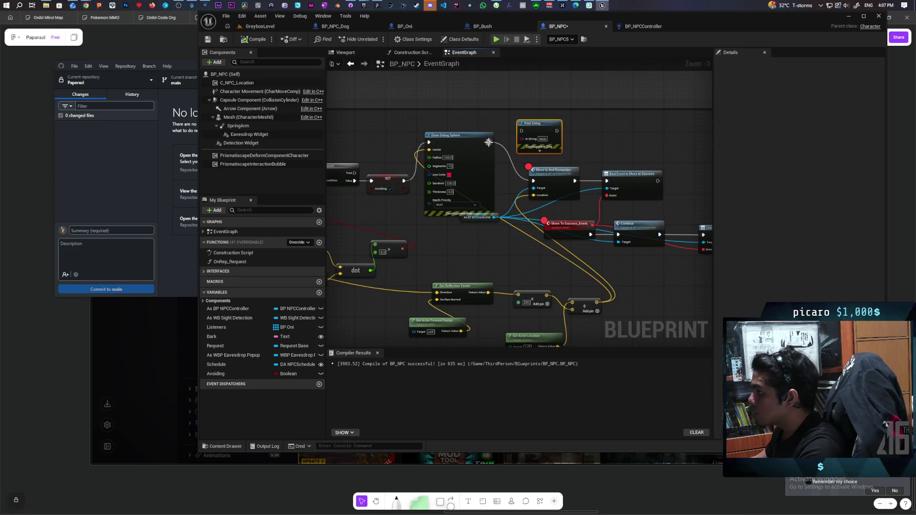
drag(488, 142, 529, 184)
mouse_move(521, 134)
mouse_down()
mouse_move(542, 165)
mouse_move(534, 182)
mouse_up()
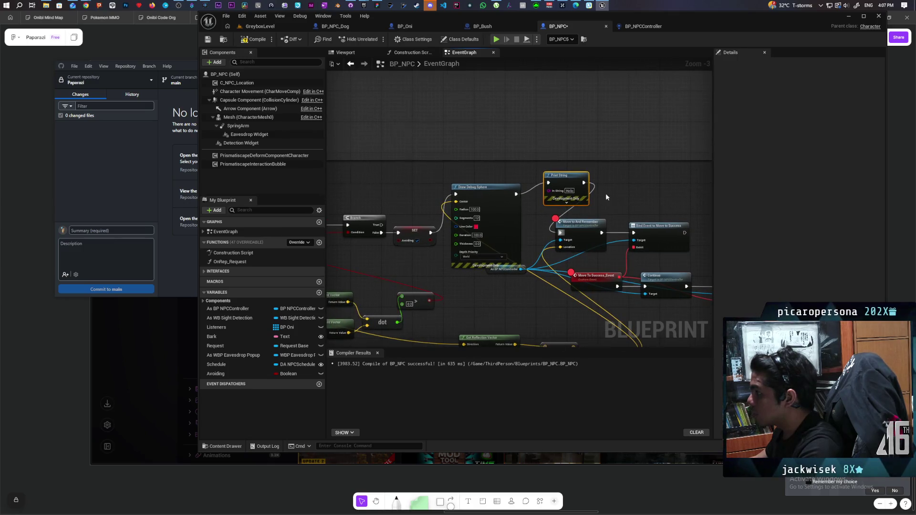
Connect the NPC controller pin to Print String's In String via Get Display Name, placed above Draw Debug Sphere
scroll(615, 184, up, 3)
right_click(503, 191)
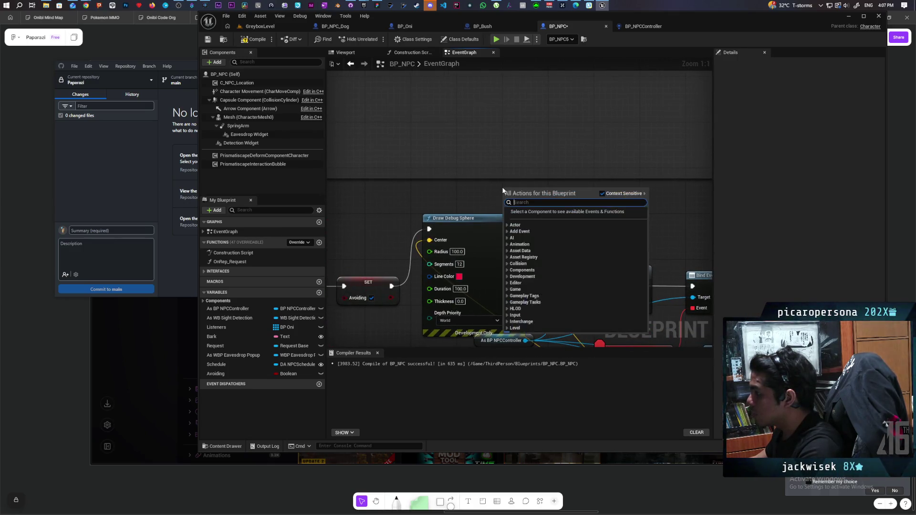
click(488, 187)
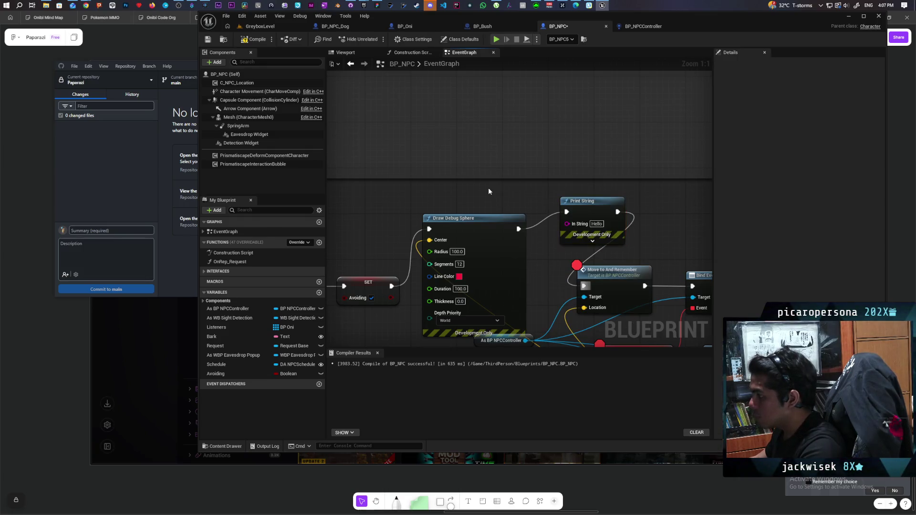
scroll(488, 188, down, 2)
drag(520, 189, 403, 242)
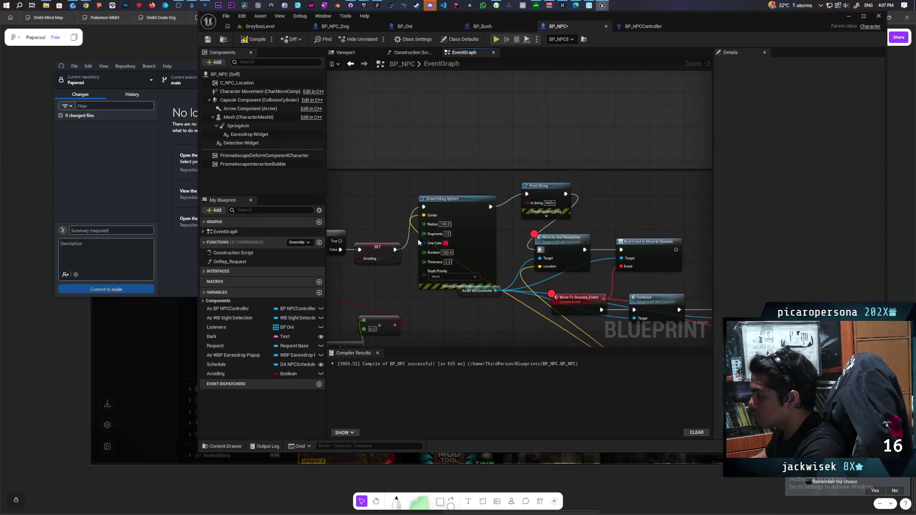
drag(496, 291, 528, 202)
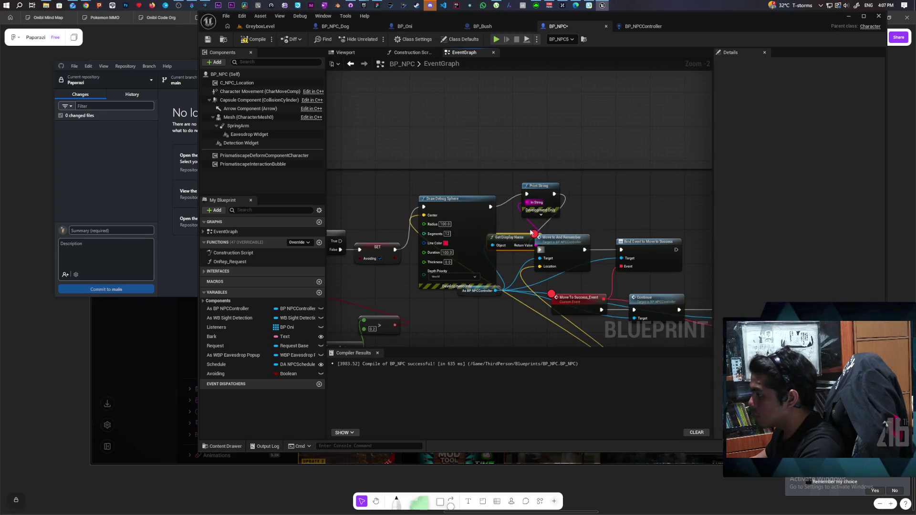
mouse_move(511, 239)
mouse_down()
mouse_move(448, 176)
mouse_move(335, 187)
mouse_move(385, 185)
mouse_up()
Reposition the Get Display Name node up beside Print String
click(410, 195)
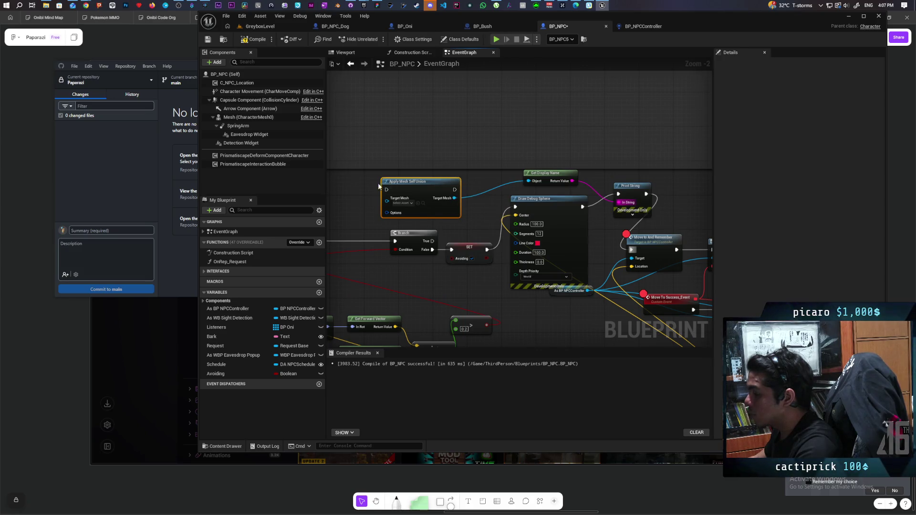
drag(440, 193, 529, 189)
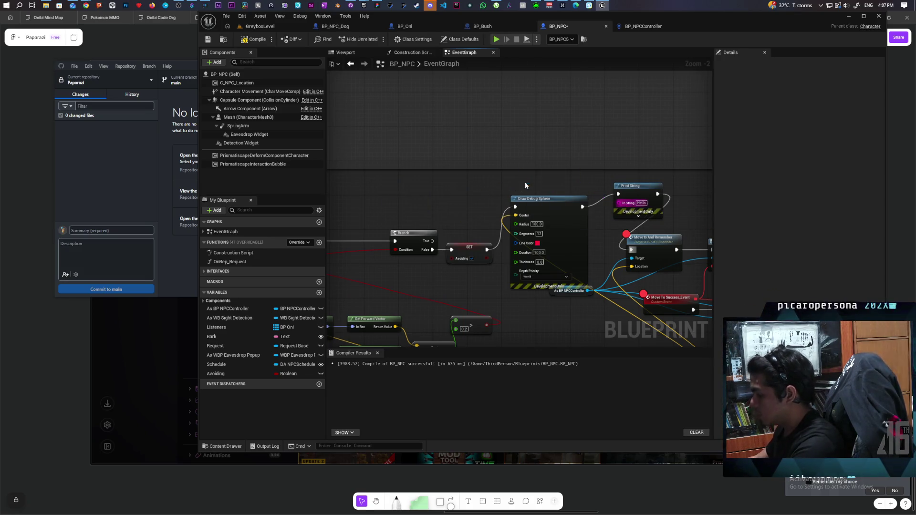
scroll(525, 191, down, 4)
scroll(457, 214, up, 3)
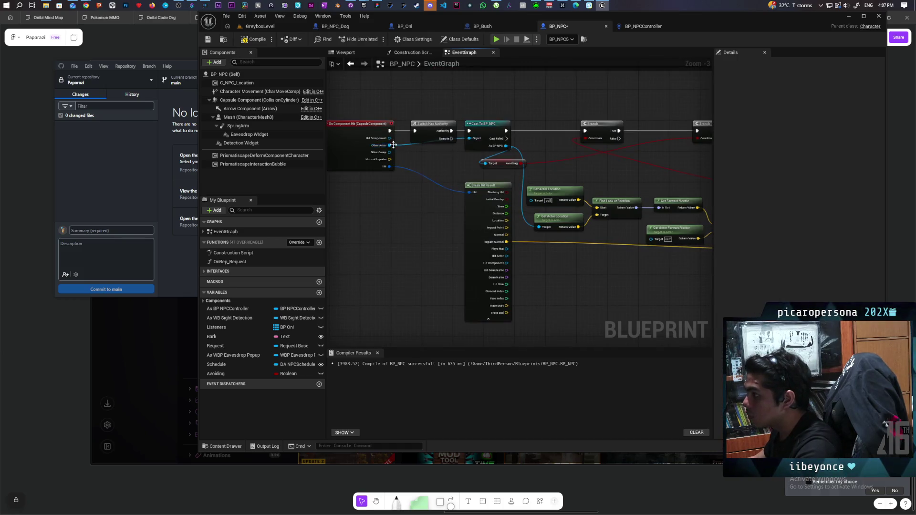
mouse_move(390, 145)
mouse_down()
mouse_move(405, 184)
mouse_move(611, 119)
mouse_move(630, 97)
mouse_up()
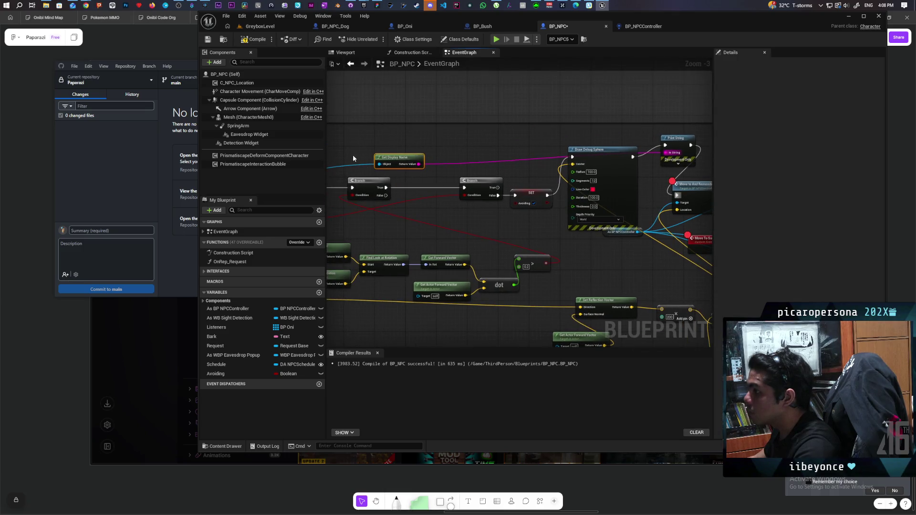
mouse_move(411, 156)
mouse_down()
mouse_move(510, 130)
mouse_move(602, 125)
mouse_up()
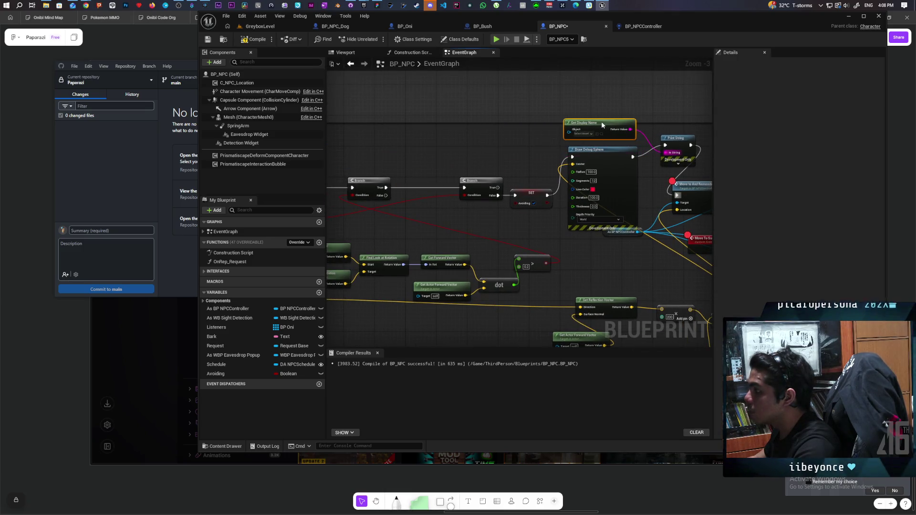
Add a Self reference node and wire it into Get Display Name's Object pin
right_click(480, 143)
text(self)
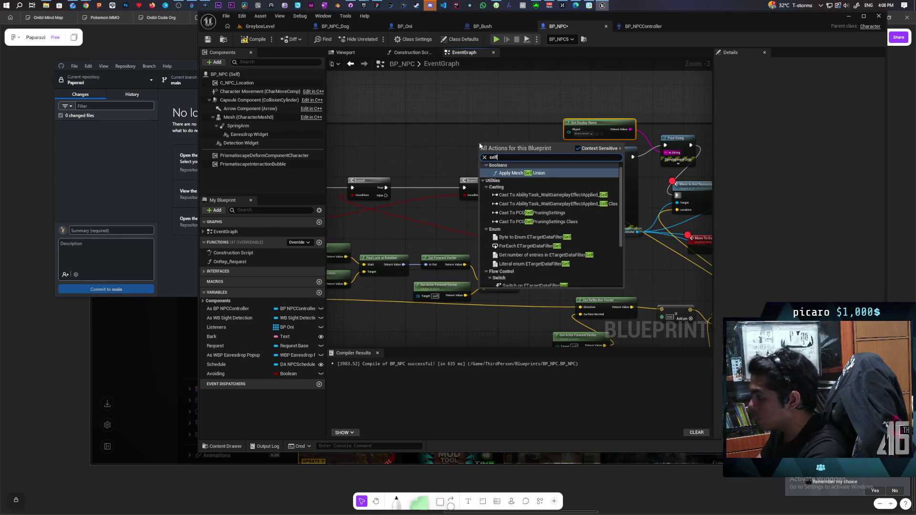
scroll(572, 231, down, 3)
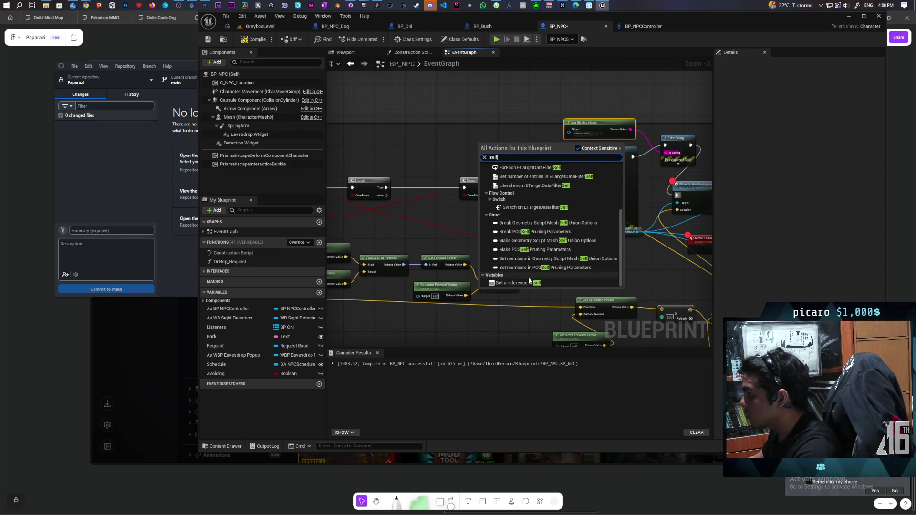
click(529, 282)
drag(499, 143, 568, 129)
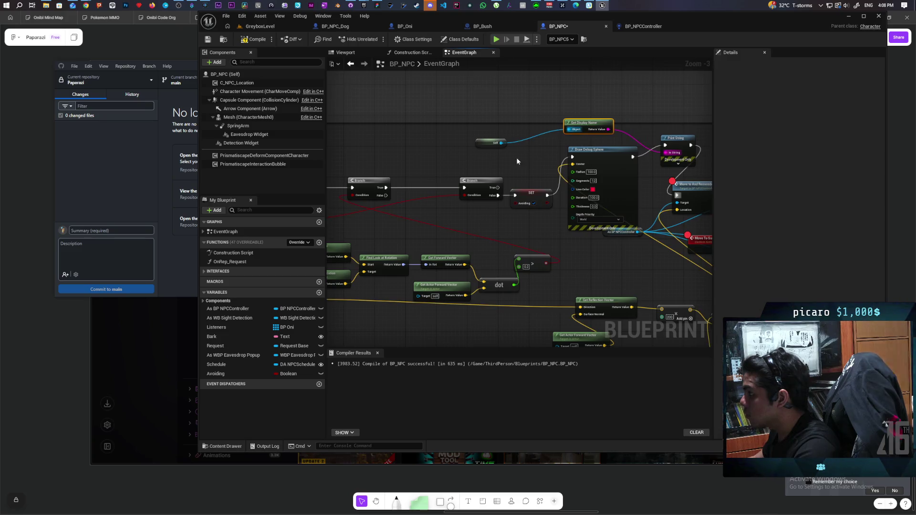
Set Print String's text colour to yellow, then save all from the GreyboxLevel tab
mouse_move(620, 158)
mouse_down()
mouse_move(600, 166)
mouse_move(615, 111)
mouse_up()
click(617, 143)
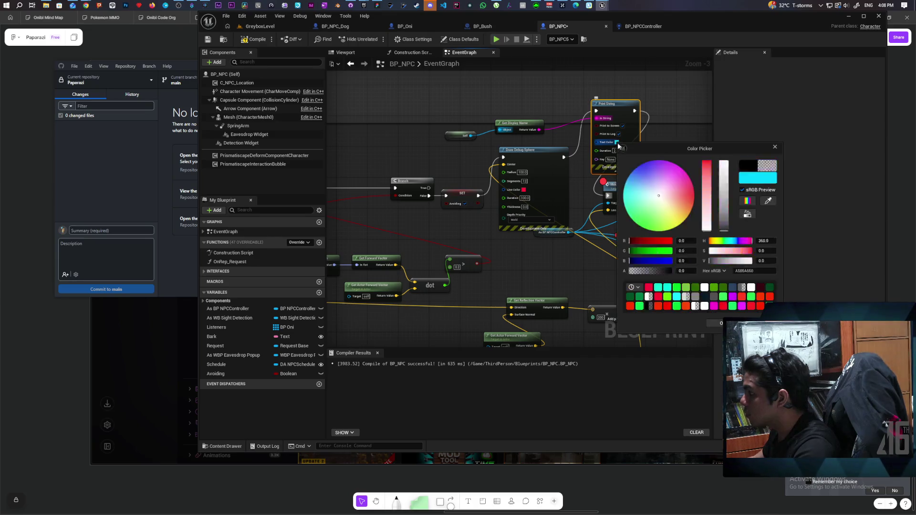
drag(686, 205, 670, 230)
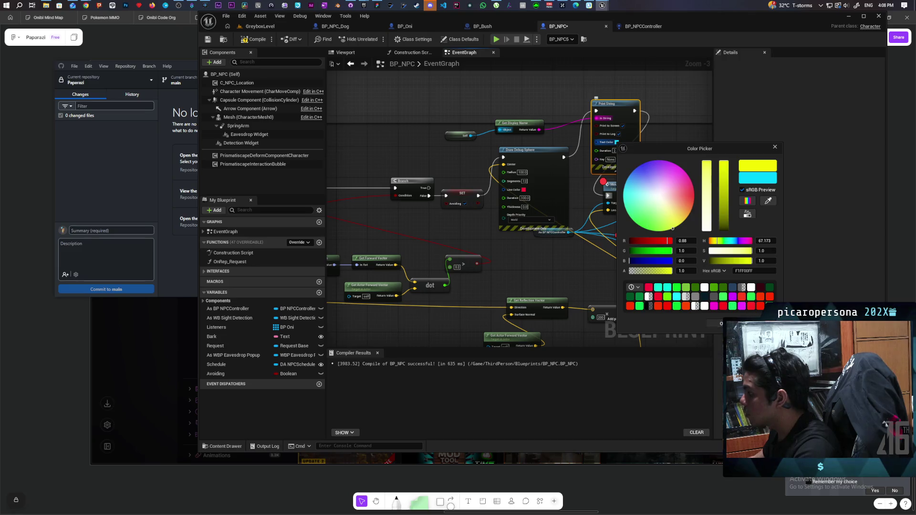
click(618, 162)
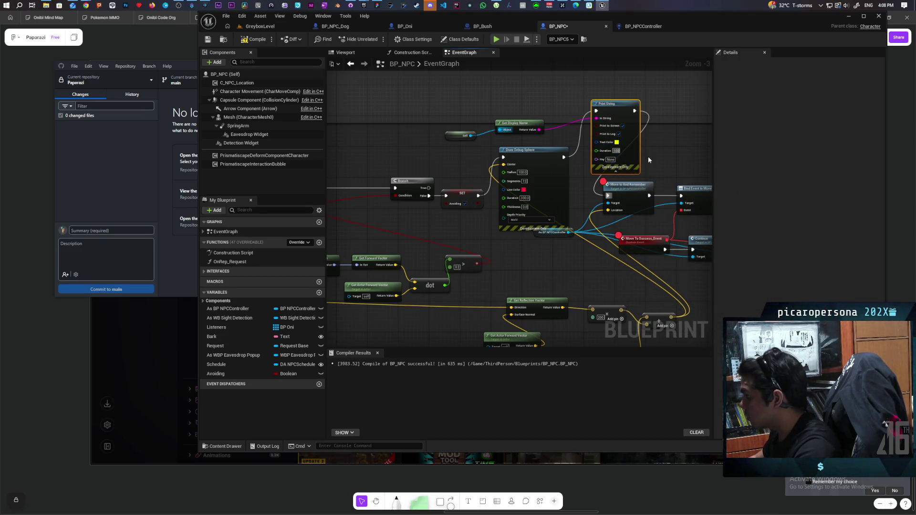
click(668, 152)
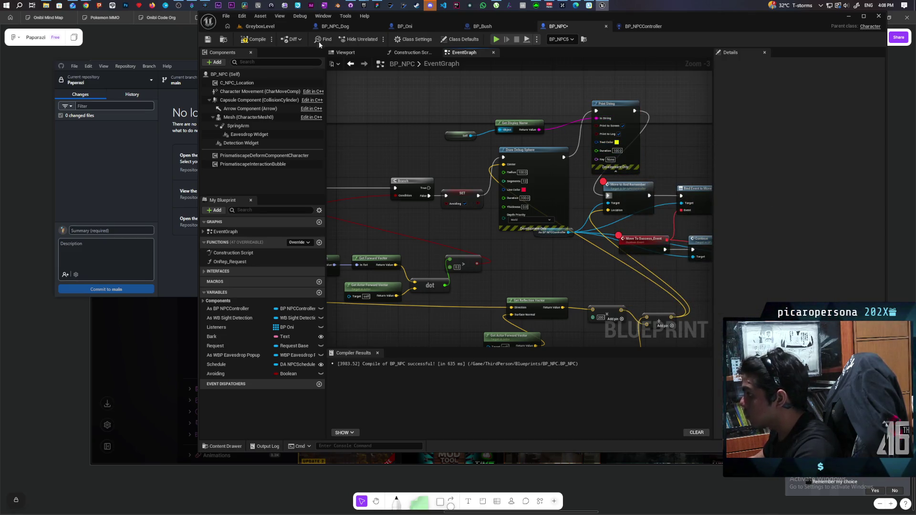
click(267, 26)
key(ctrl+shift+s)
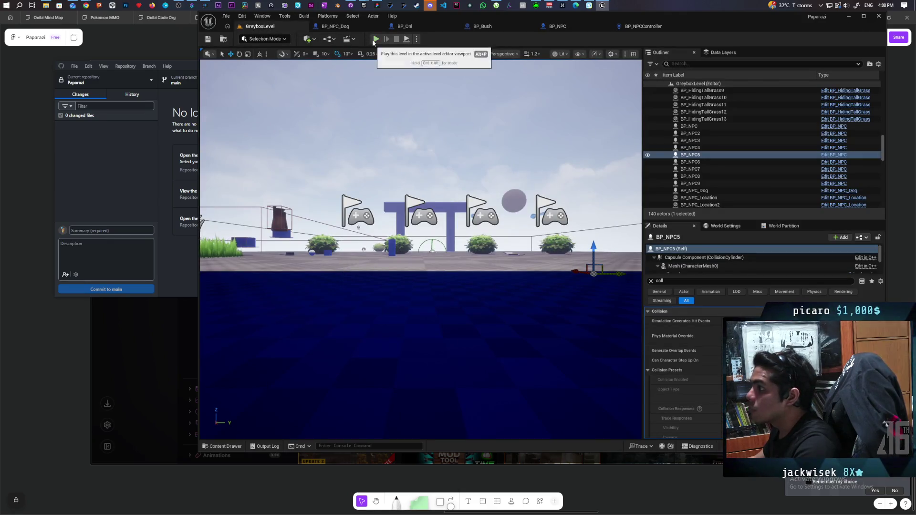
Start Play-In-Editor, walk past the pillars onto the blue ramp, and put the disguise on
click(374, 41)
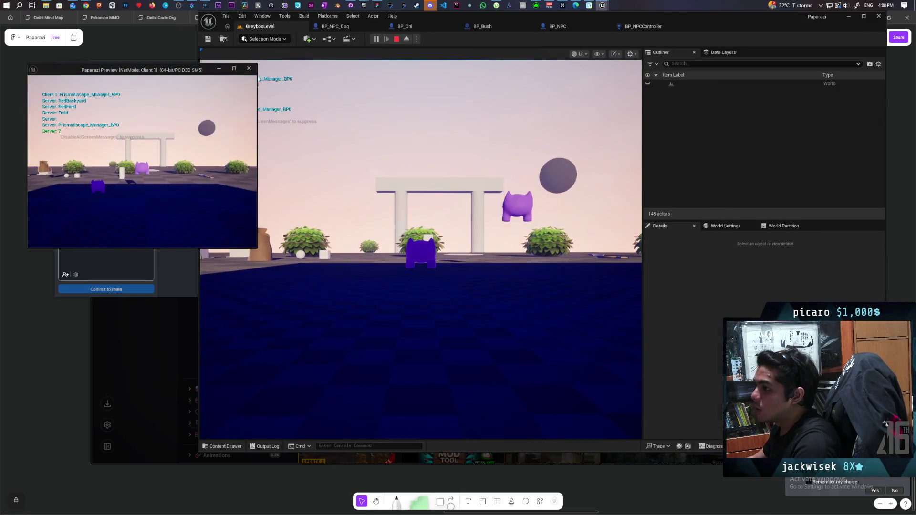
click(259, 80)
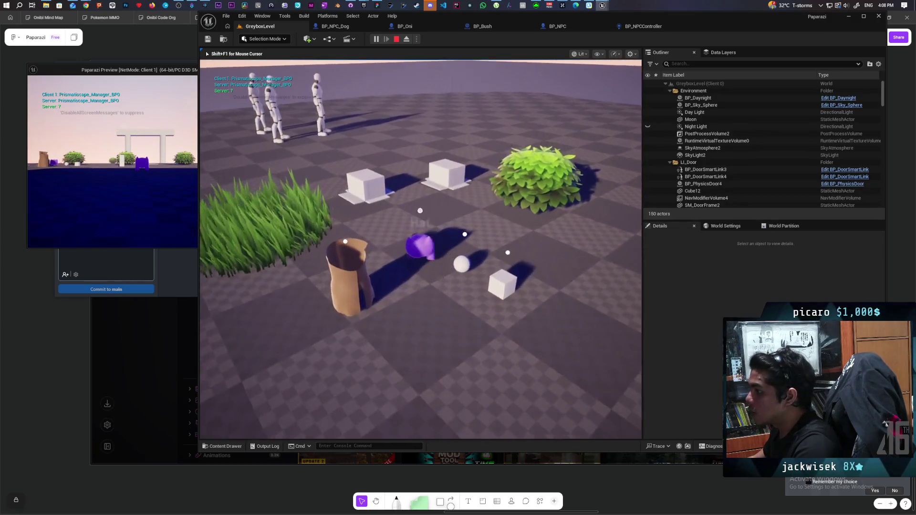
key(w)
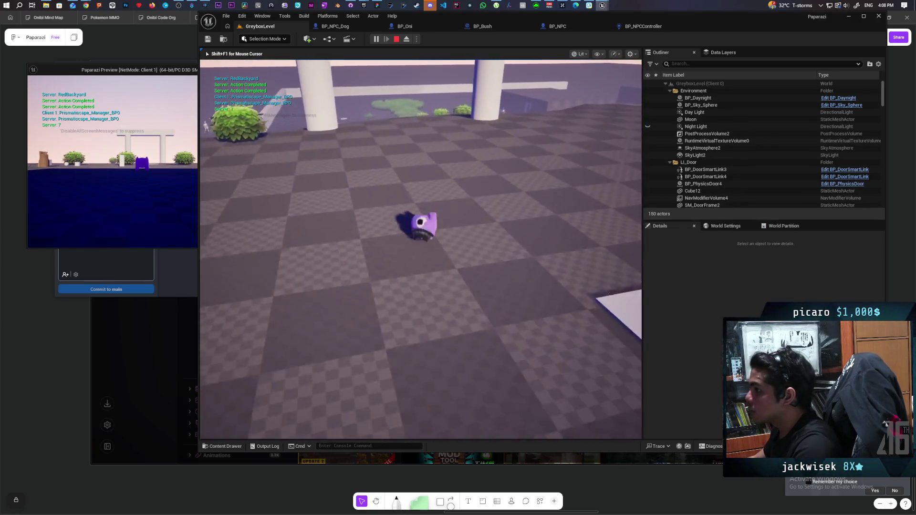
key(w)
key(w)
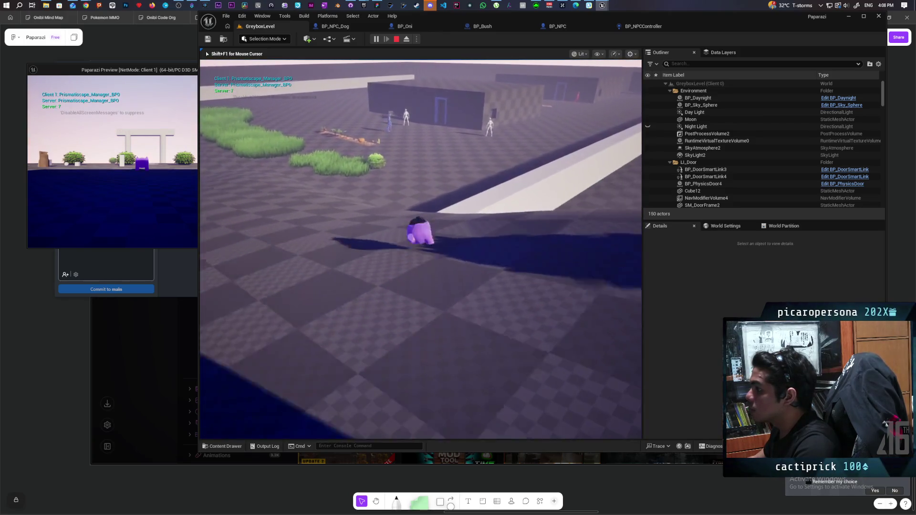
key(w)
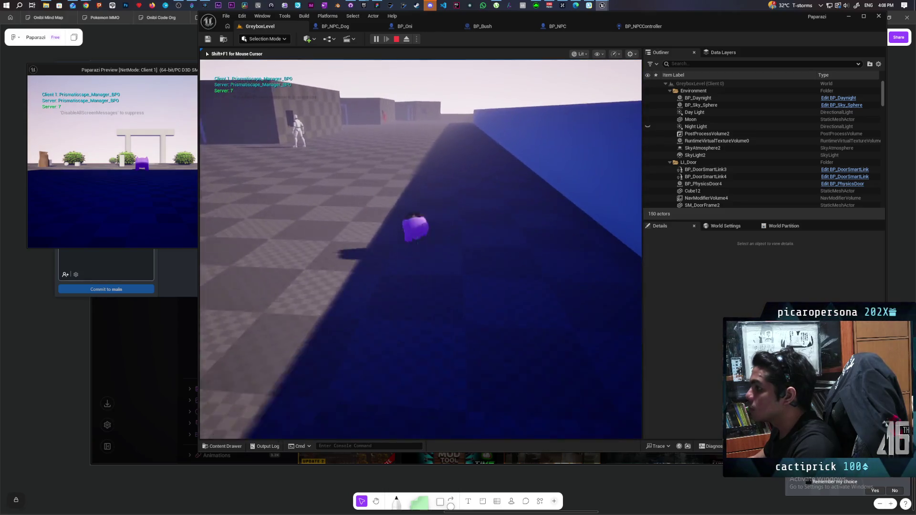
key(s)
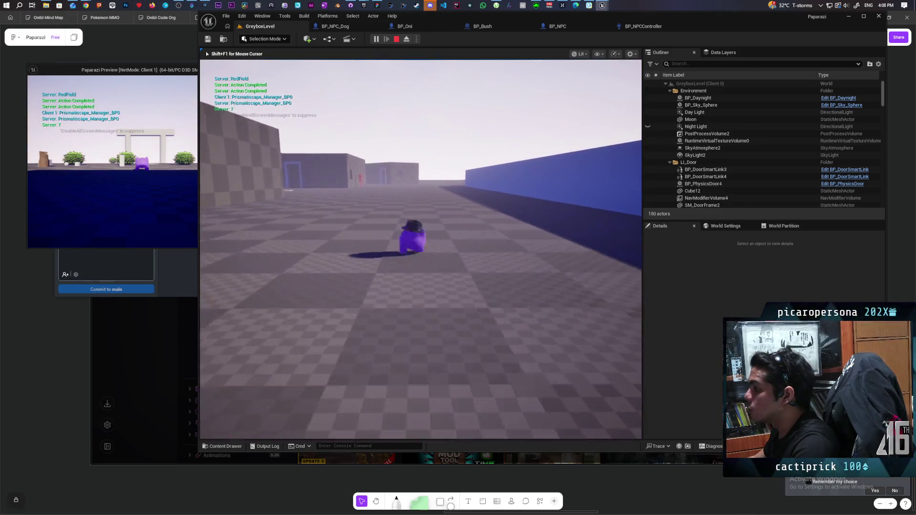
key(e)
key(w)
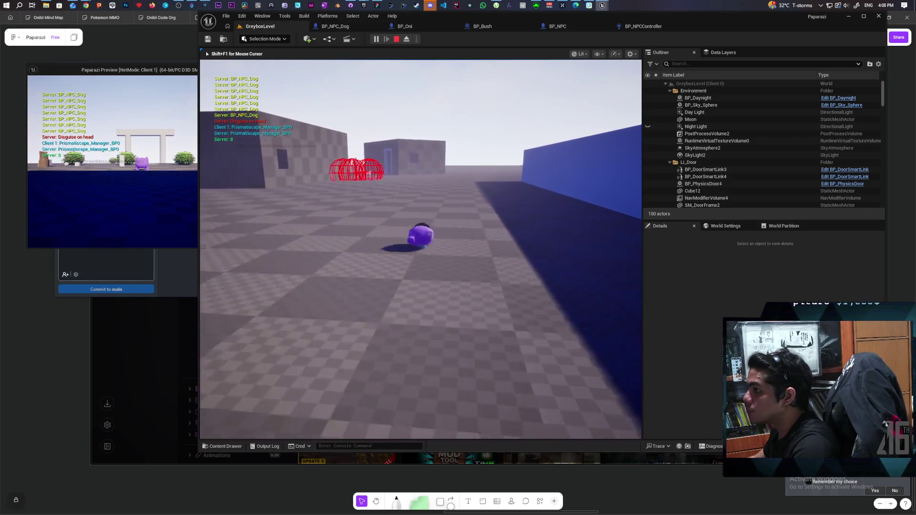
Walk the character near the NPC dog and red cages, then stop the play session
key(d)
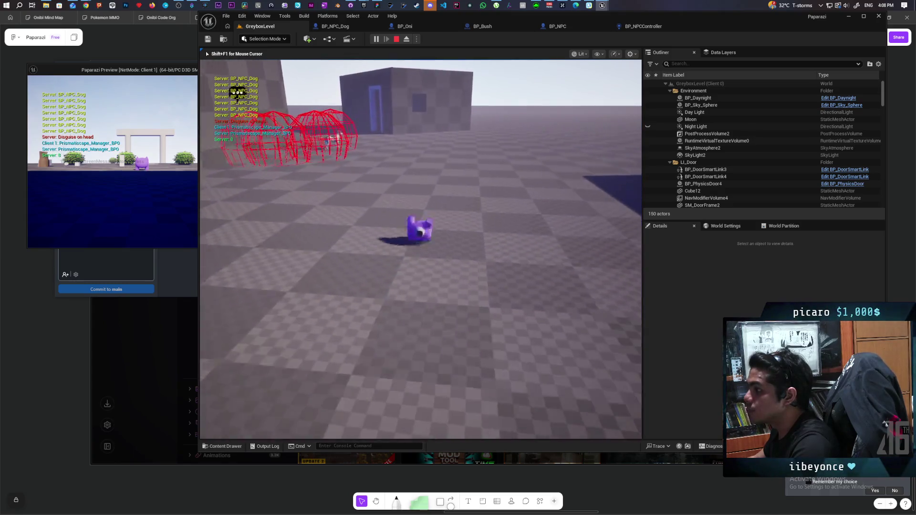
key(e)
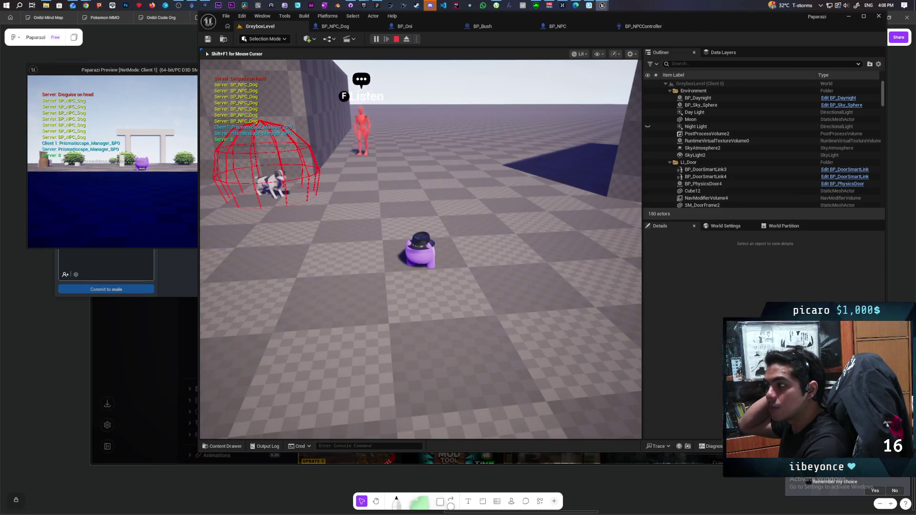
key(s)
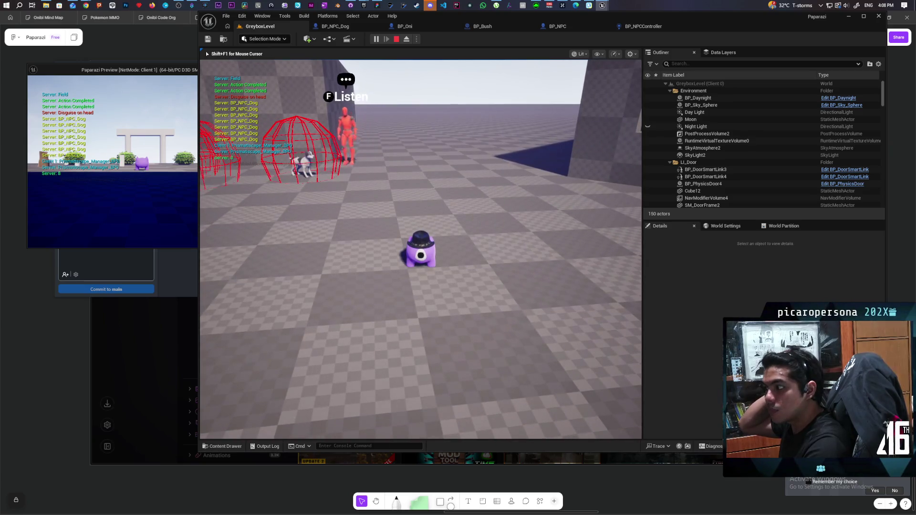
key(w)
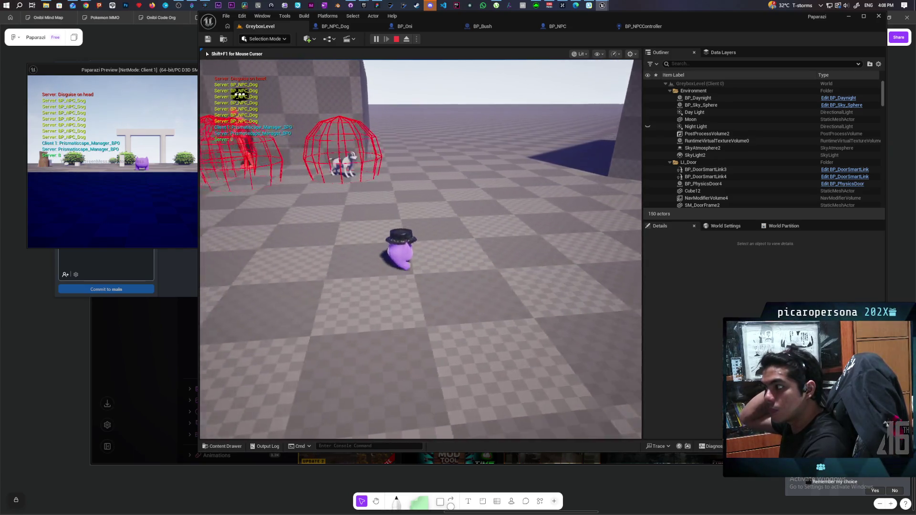
key(w)
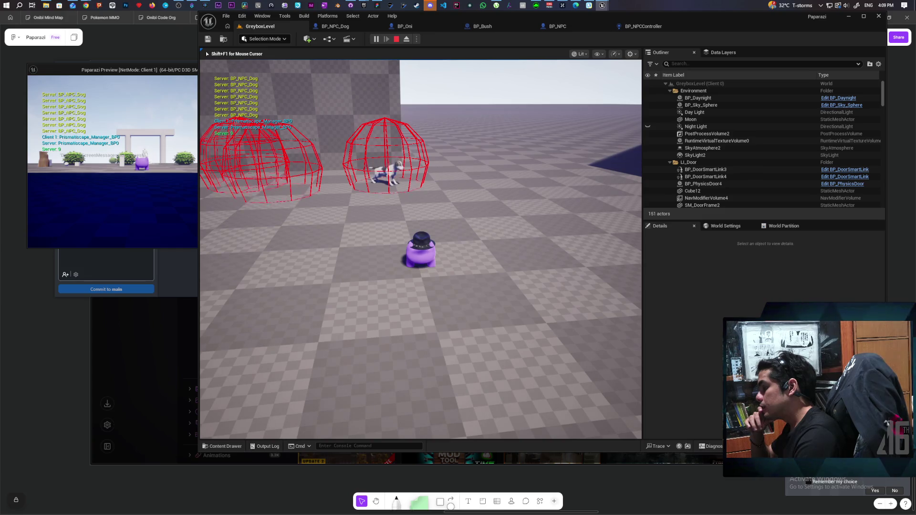
key(a)
key(a)
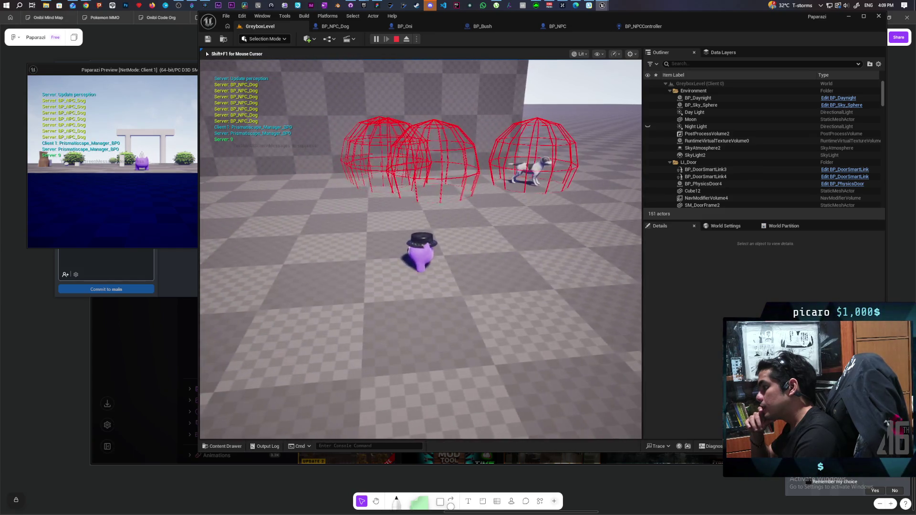
key(Escape)
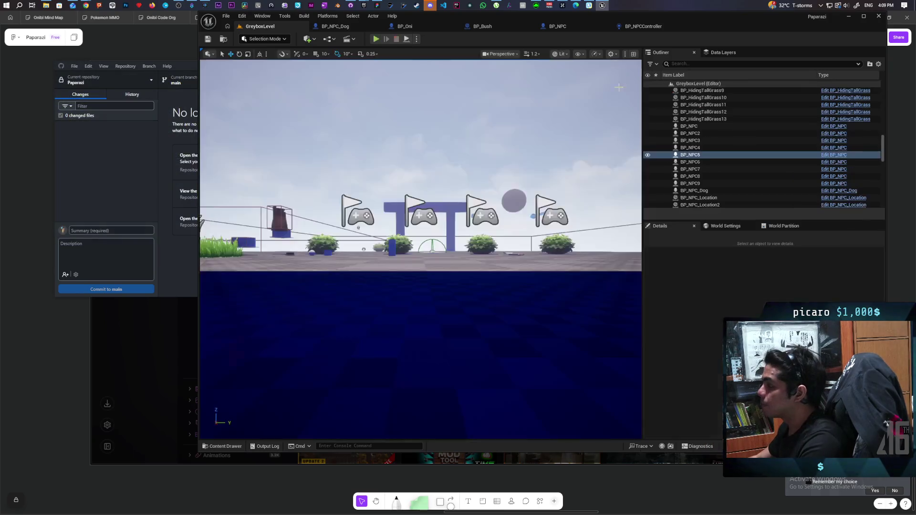
Check BP_NPCController, then open BP_NPC's event graph and pan to the Branch and SET Avoiding nodes
click(642, 27)
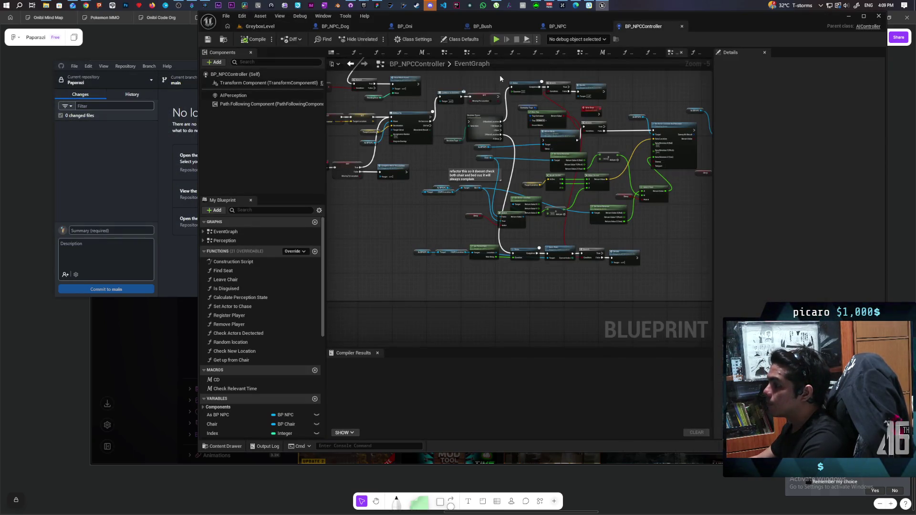
mouse_move(560, 92)
mouse_down()
mouse_move(629, 114)
mouse_move(616, 119)
mouse_up()
click(566, 31)
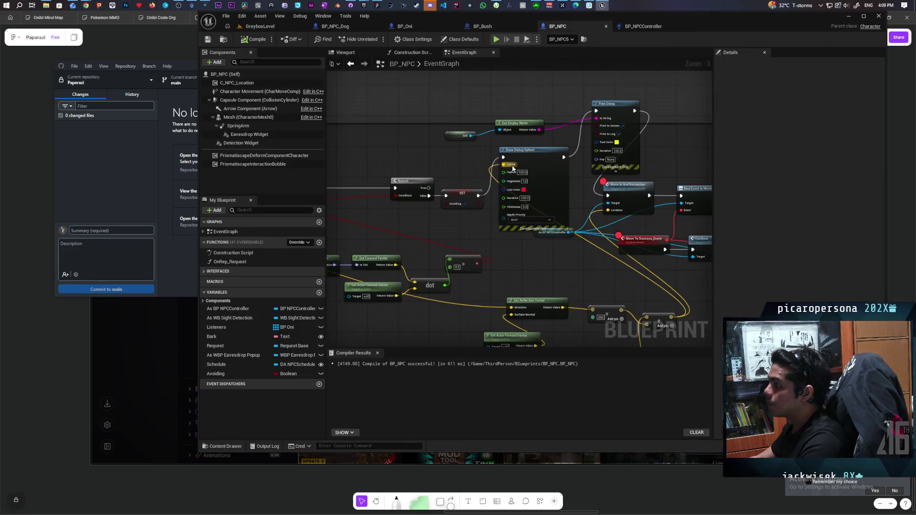
scroll(555, 199, up, 5)
mouse_move(555, 199)
mouse_down()
mouse_move(595, 196)
mouse_move(497, 199)
mouse_move(403, 223)
mouse_move(358, 221)
mouse_move(353, 206)
mouse_move(325, 203)
mouse_up()
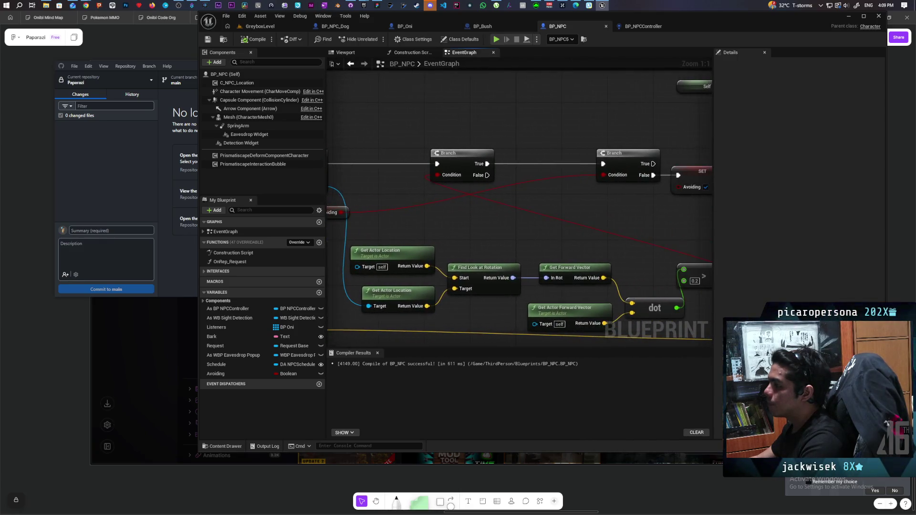
mouse_move(610, 207)
mouse_down()
mouse_move(346, 205)
mouse_move(540, 200)
mouse_move(576, 189)
mouse_up()
Shift the first Branch, SET Avoiding and second Branch nodes left, leaving room before Draw Debug Sphere
drag(492, 172, 429, 172)
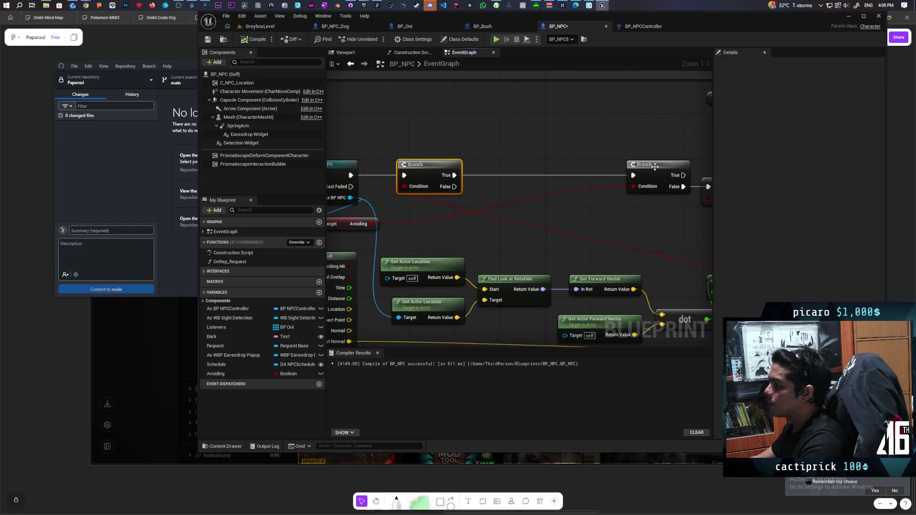
drag(649, 206, 456, 198)
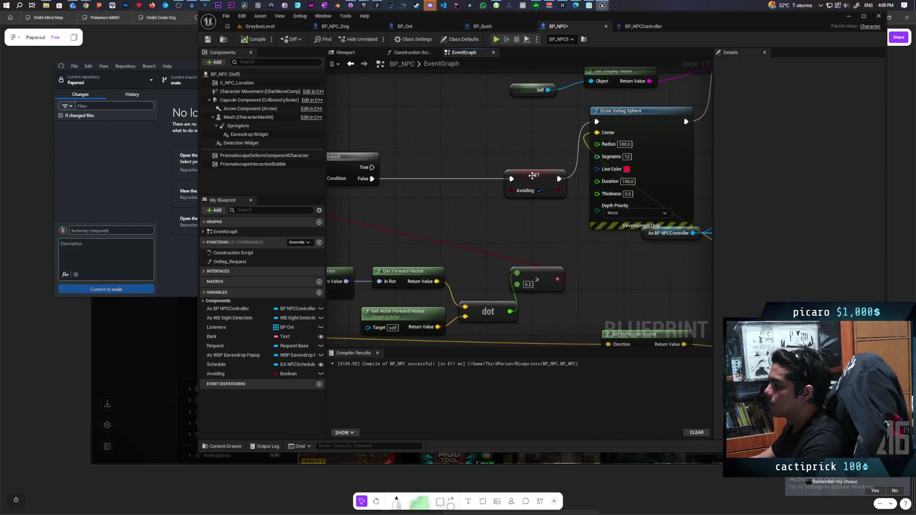
drag(522, 178, 440, 178)
mouse_move(562, 192)
mouse_down()
mouse_move(407, 205)
mouse_move(449, 213)
mouse_move(684, 201)
mouse_move(597, 199)
mouse_move(562, 183)
mouse_up()
drag(476, 173, 460, 176)
mouse_move(535, 200)
mouse_down()
mouse_move(522, 219)
mouse_move(506, 218)
mouse_up()
Replace a stray Delay node with a Do Once node positioned right after SET Avoiding
click(449, 210)
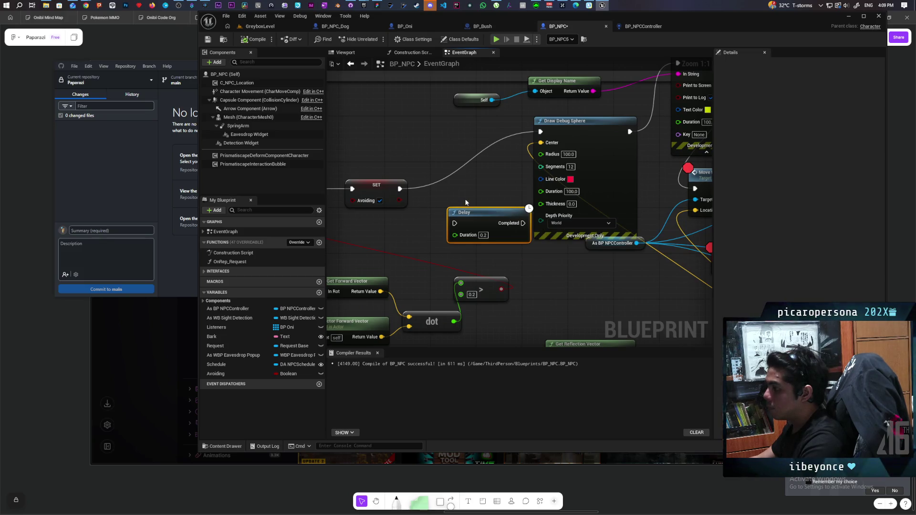
key(Delete)
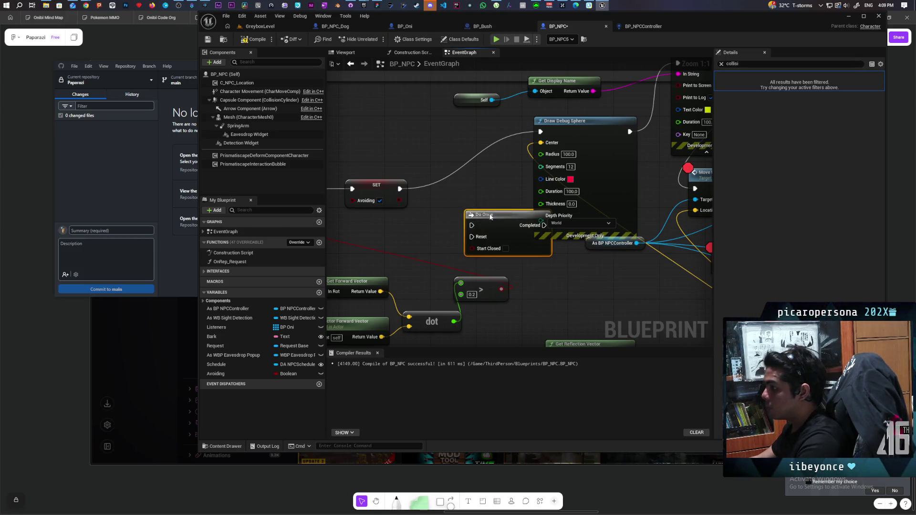
click(444, 201)
drag(457, 198, 451, 187)
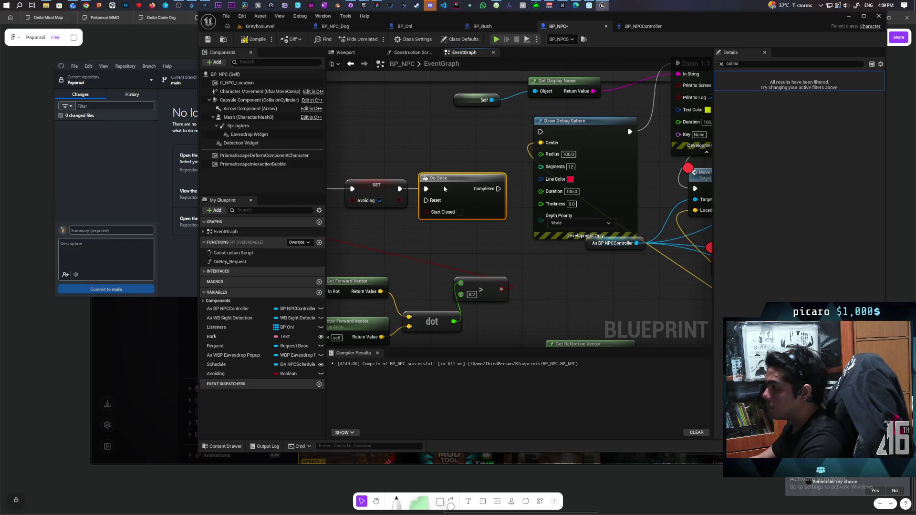
Wire Do Once's Completed into Draw Debug Sphere, then save all from the GreyboxLevel tab
drag(541, 252, 420, 275)
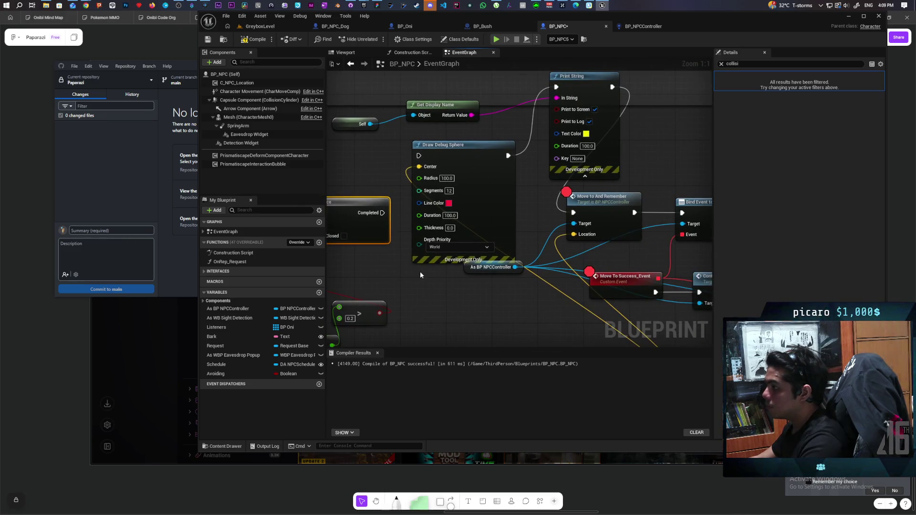
drag(382, 212, 420, 156)
scroll(392, 167, down, 4)
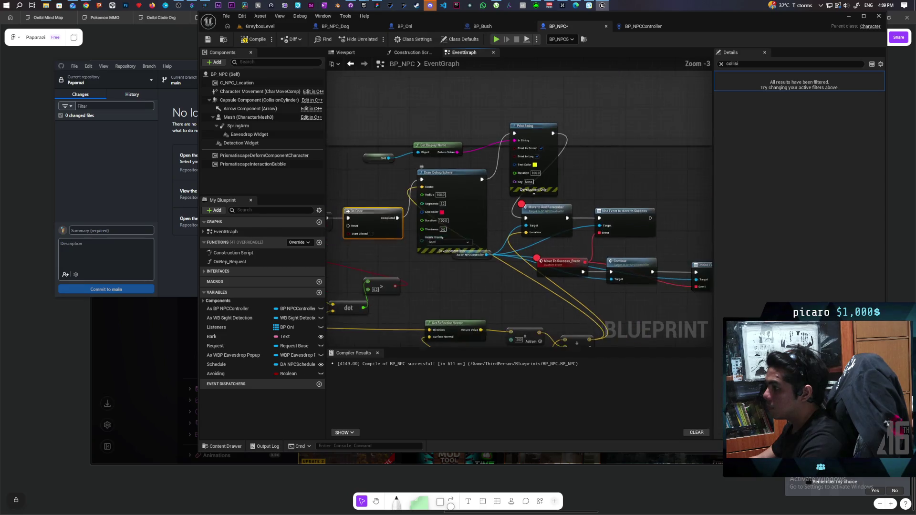
mouse_move(689, 230)
mouse_down()
mouse_move(642, 205)
mouse_move(383, 206)
mouse_move(425, 197)
mouse_up()
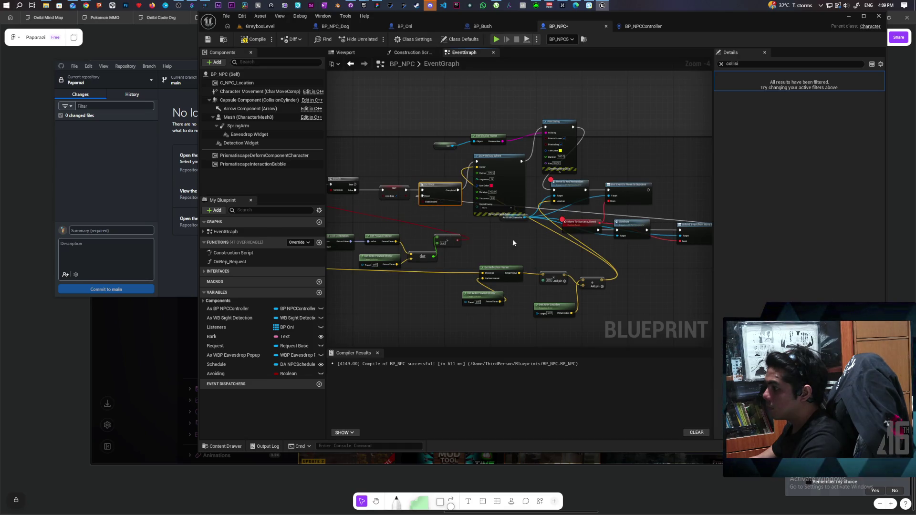
click(265, 29)
key(ctrl+shift+s)
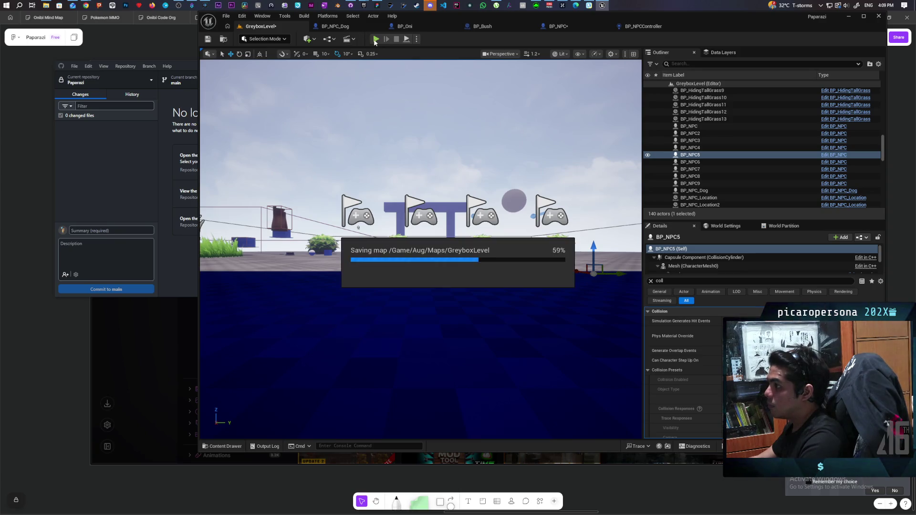
Launch Play-In-Editor with Alt+P and walk the character back and forth toward the dog
key(alt+p)
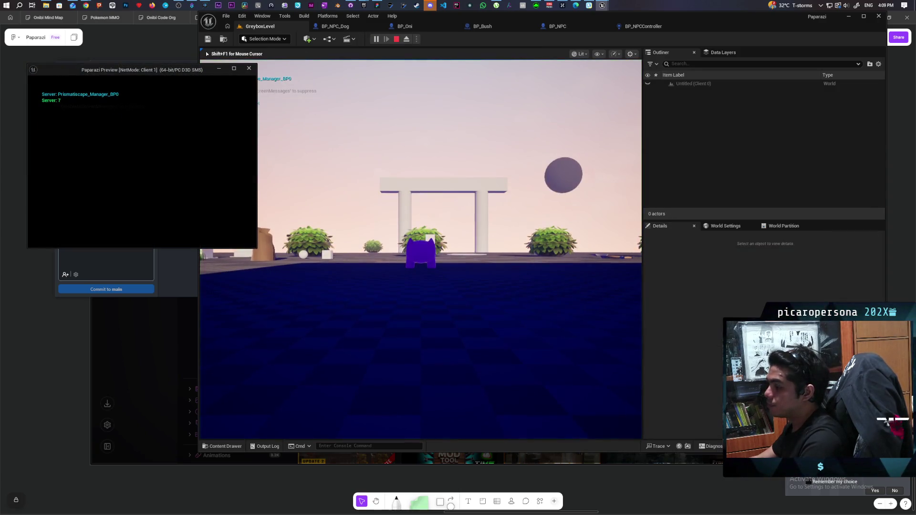
key(alt+Tab)
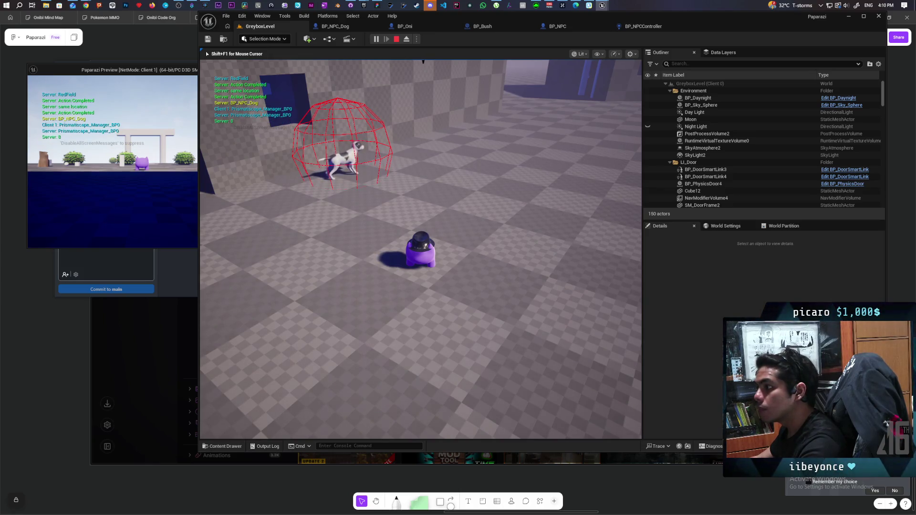
key(s)
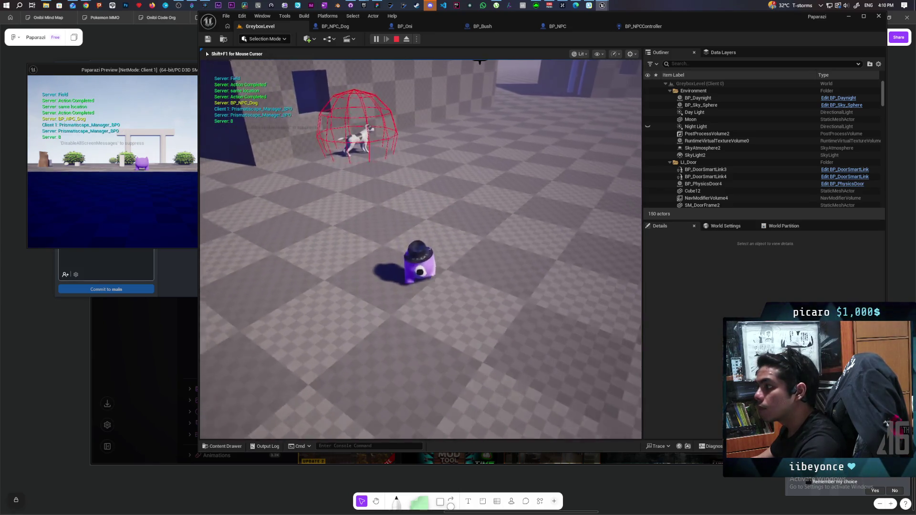
key(w)
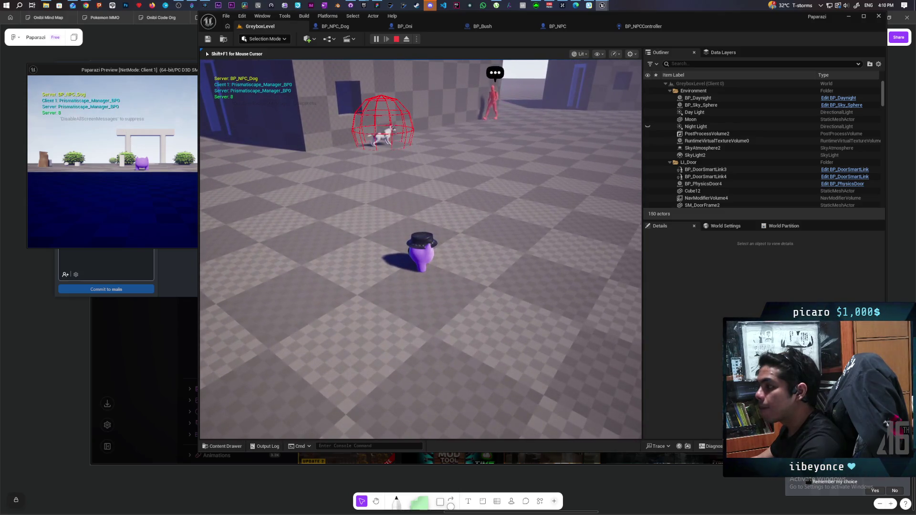
key(d)
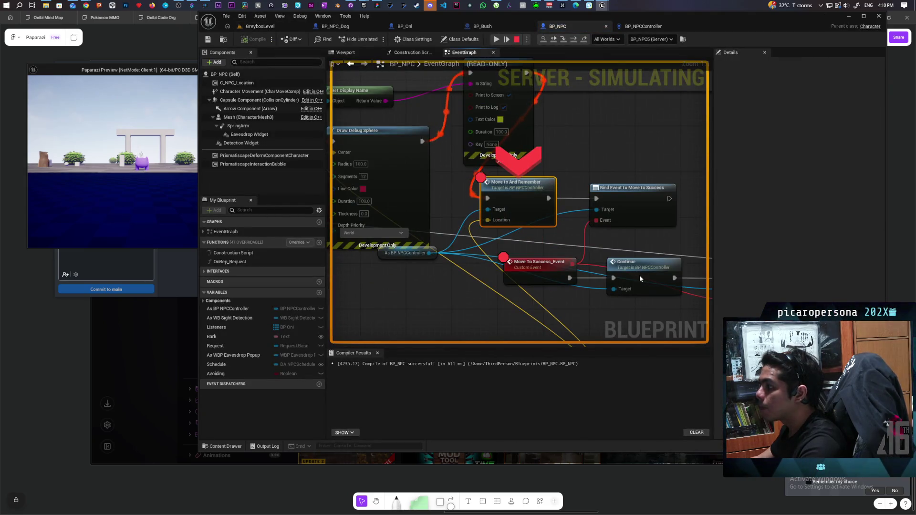
Inspect the Do Once, SET and Print String nodes in the live graph, then walk toward the red NPC
mouse_move(592, 274)
mouse_down()
mouse_move(631, 291)
mouse_move(695, 288)
mouse_up()
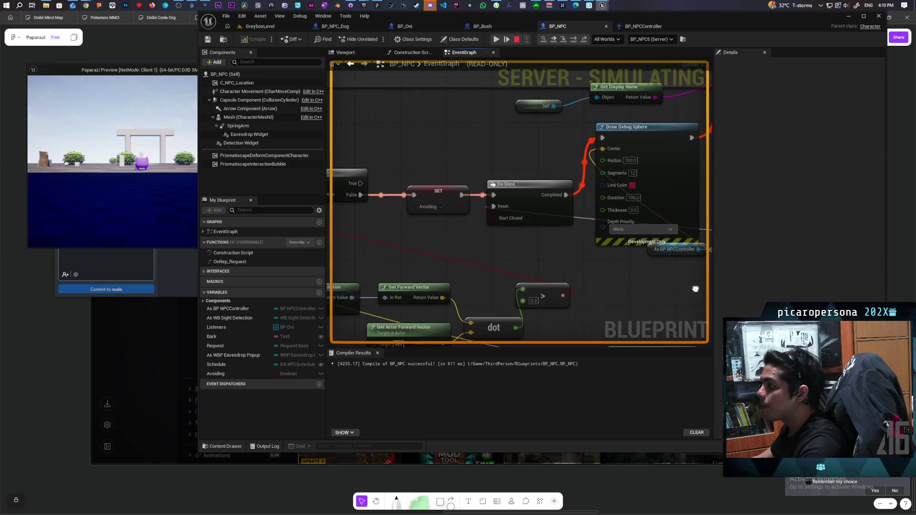
scroll(560, 264, down, 3)
drag(569, 260, 365, 269)
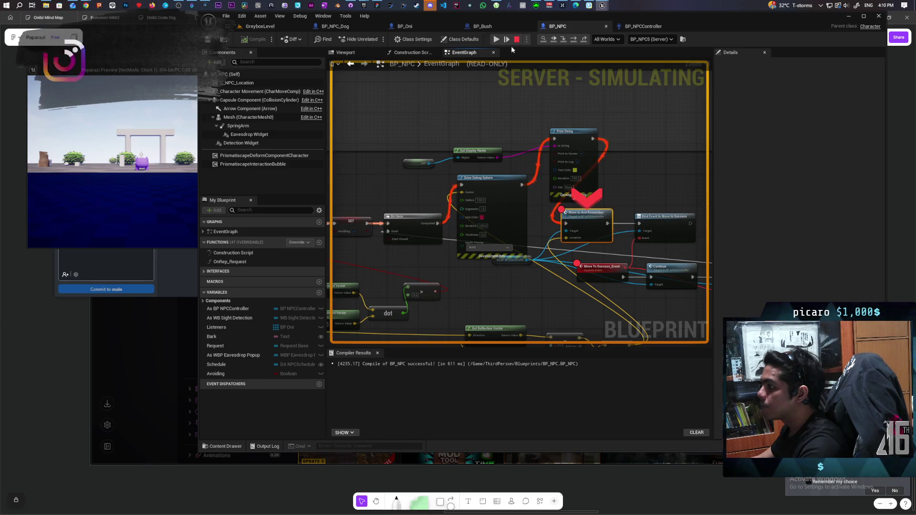
click(498, 38)
key(w)
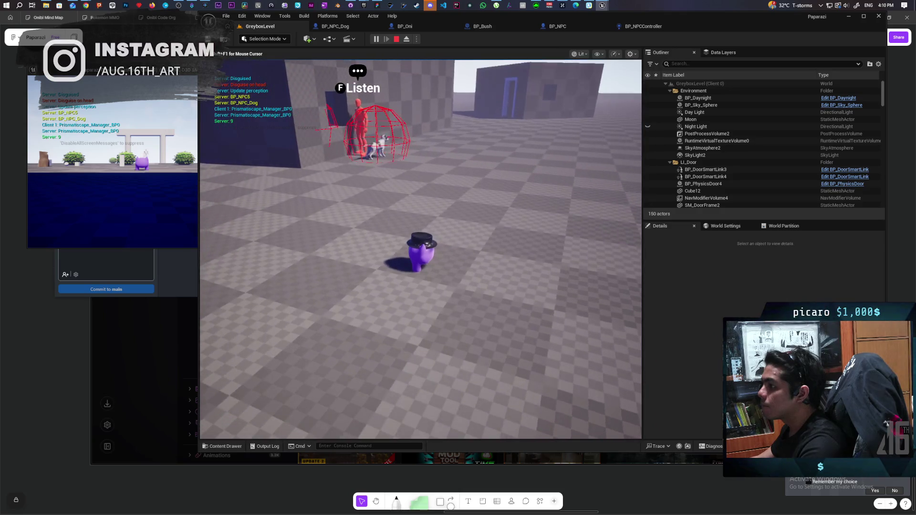